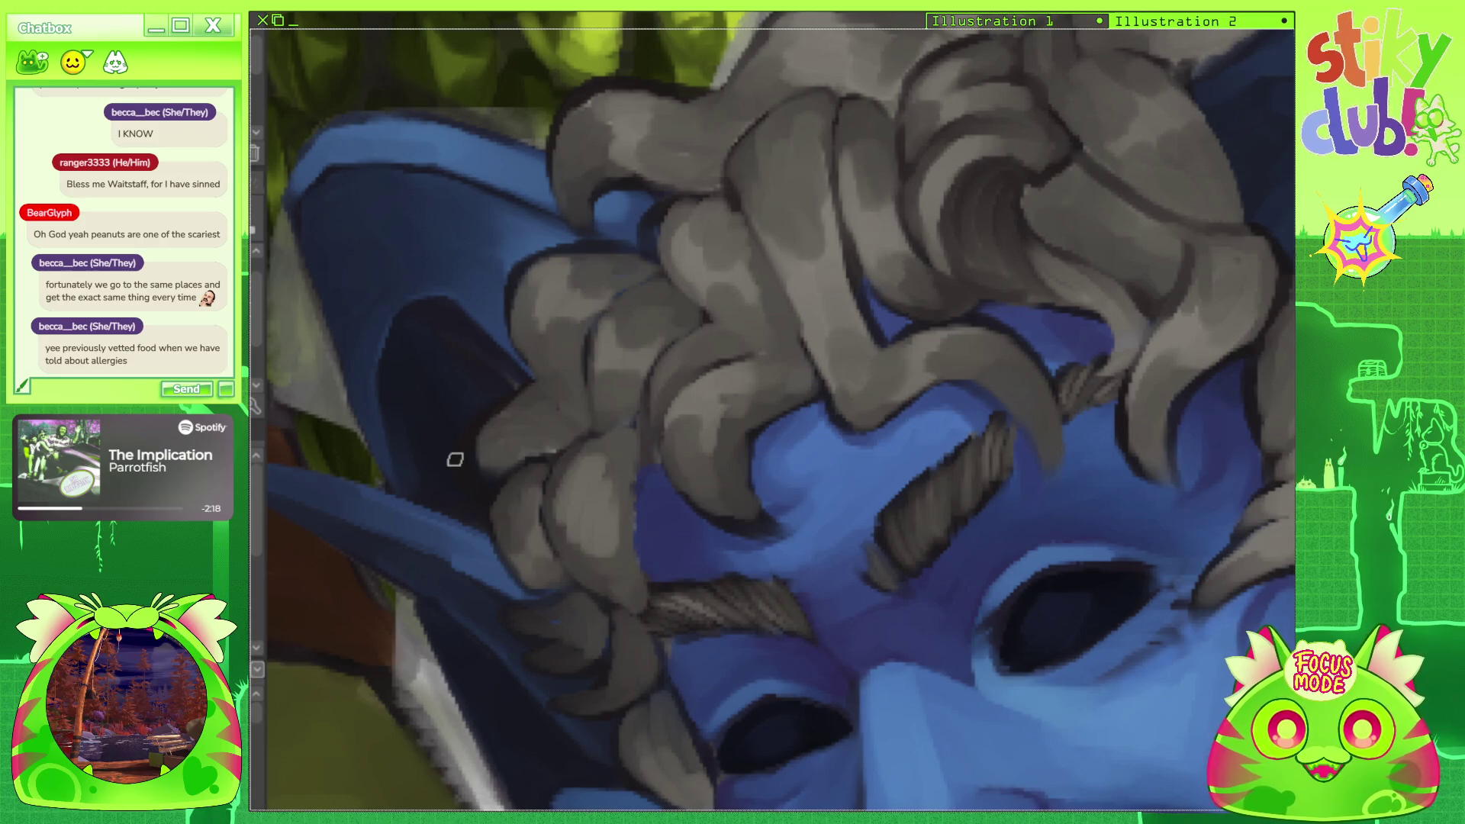
Paint a darker grey stroke inside the hair curl, then a lighter grey stroke across it.
scroll(455, 459, down, 2)
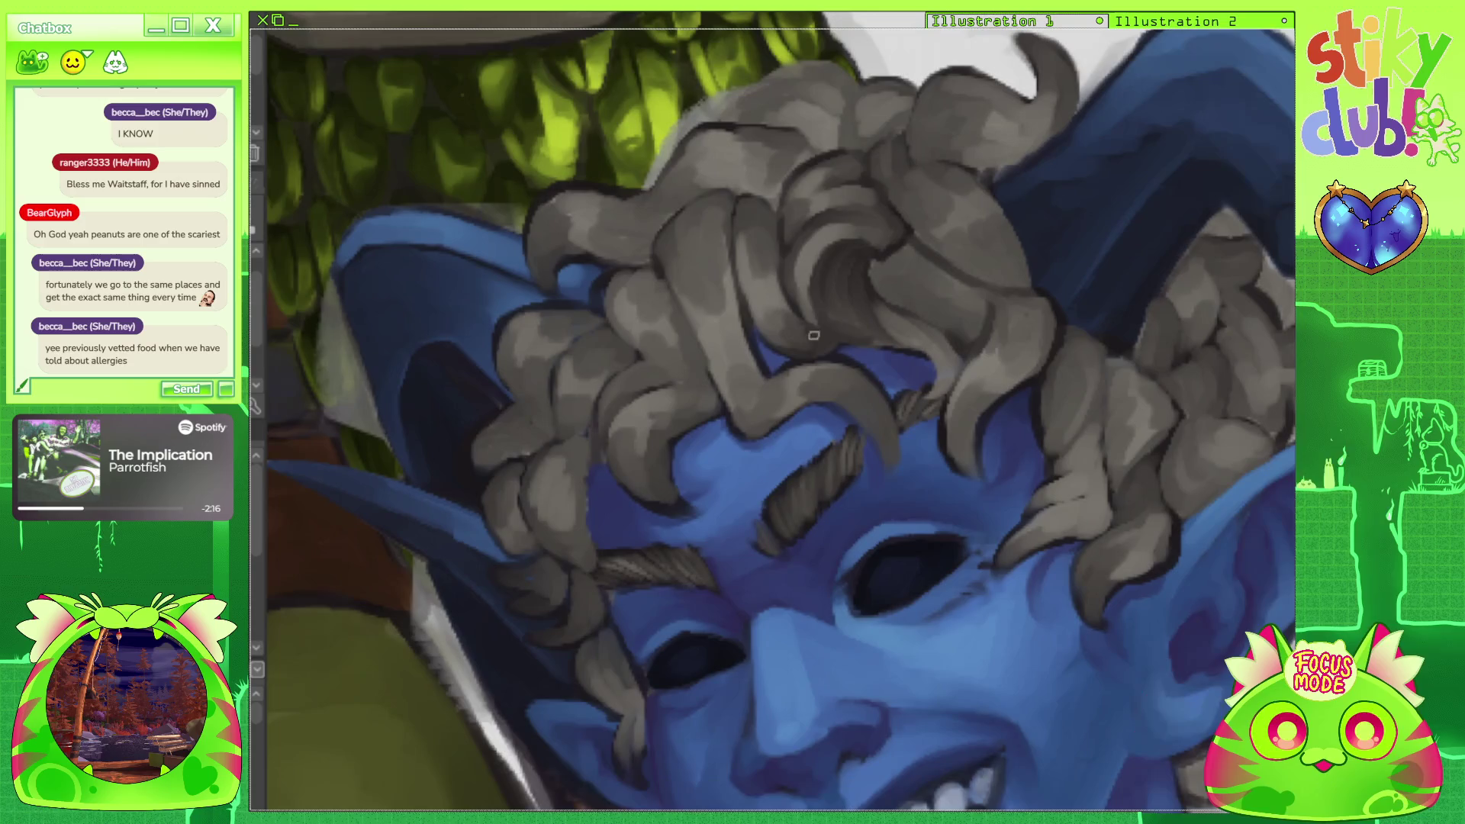
scroll(1061, 138, up, 1)
scroll(882, 238, up, 1)
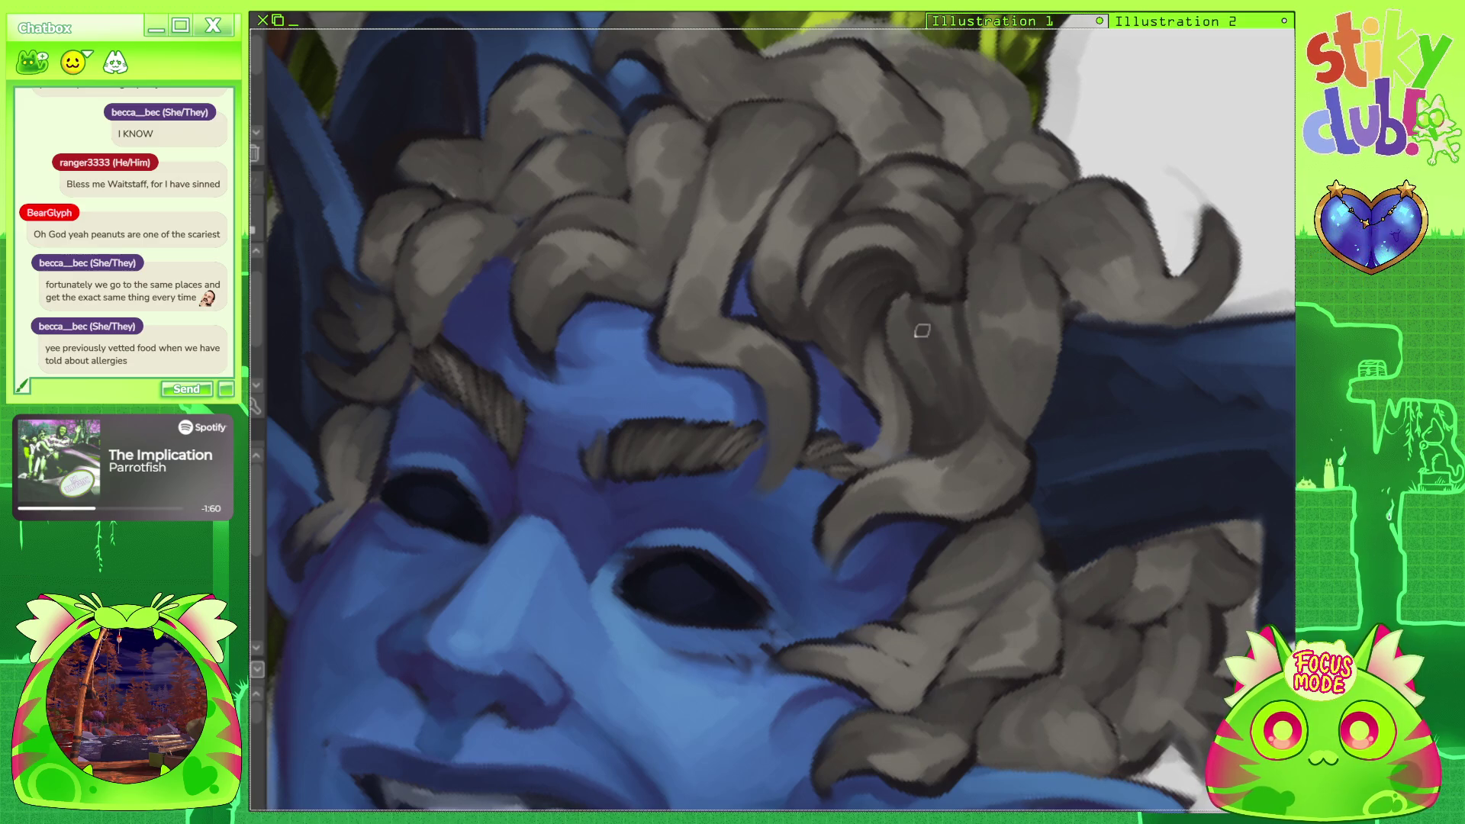
drag(905, 299, 911, 369)
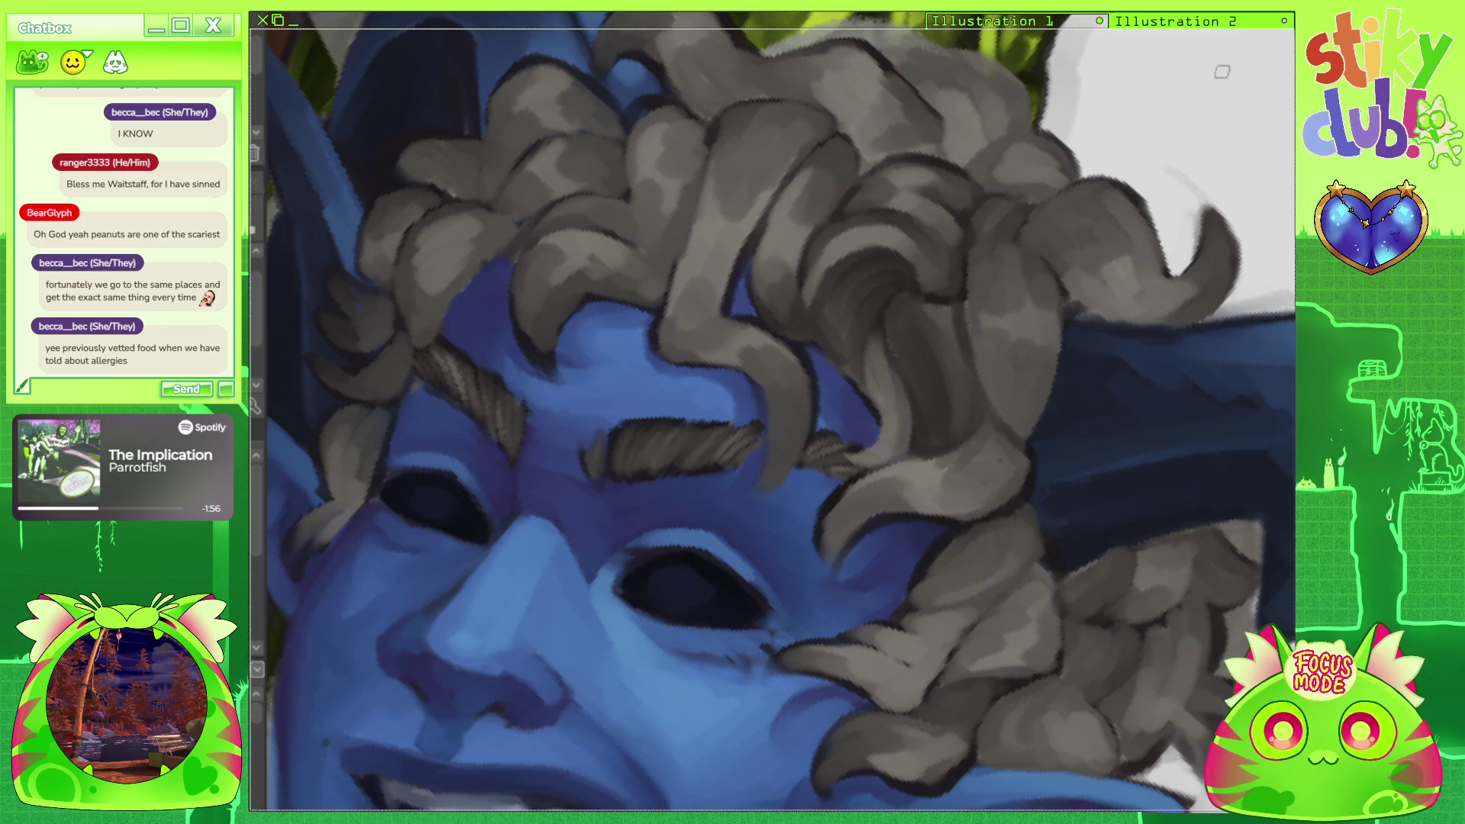
key(minus)
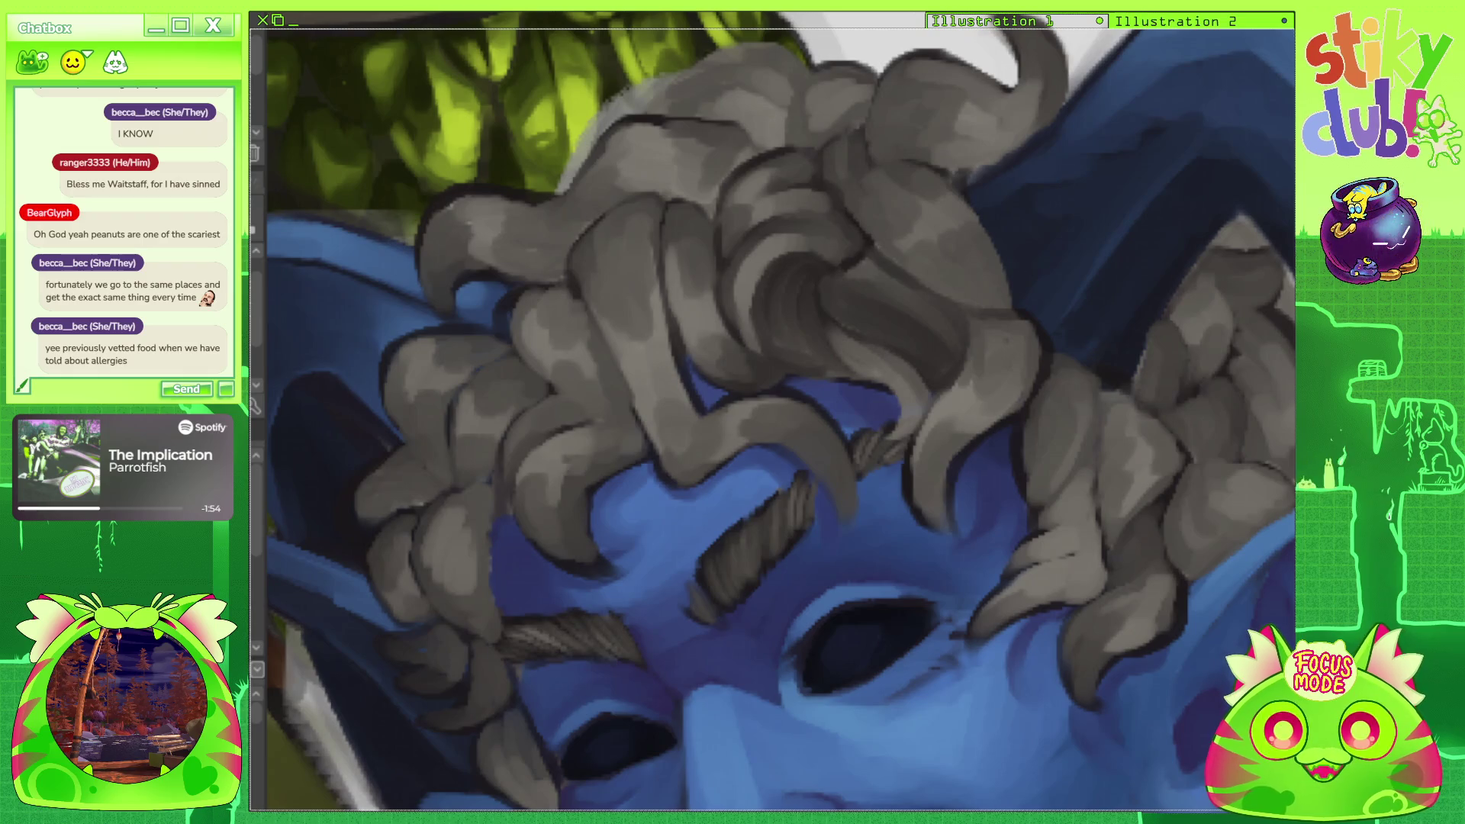
drag(831, 309, 927, 313)
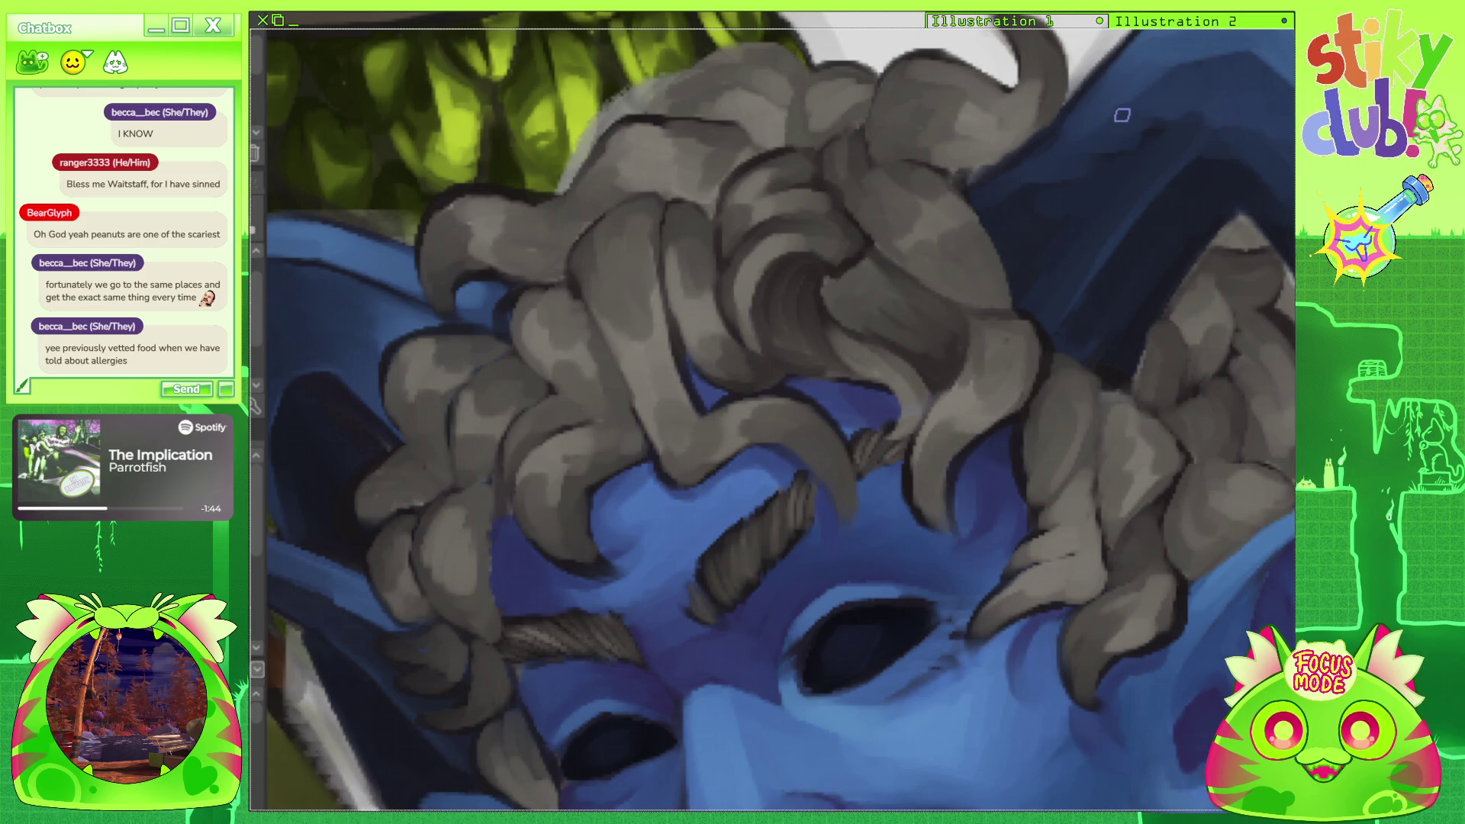
key(ctrl+0)
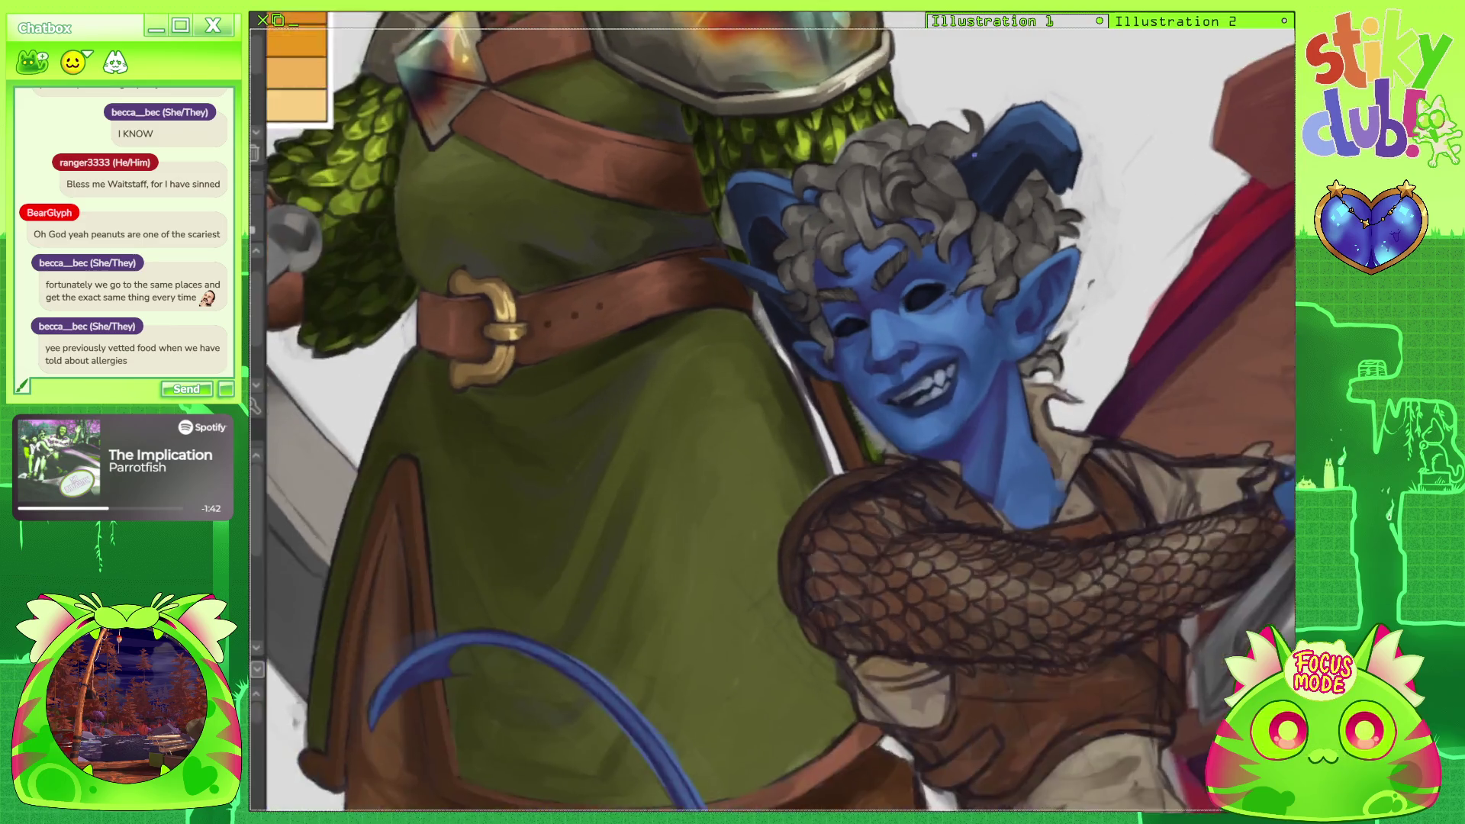
Shade the strand on the right side of the head with dark grey strokes down and up its length.
scroll(920, 168, up, 2)
scroll(1021, 142, up, 4)
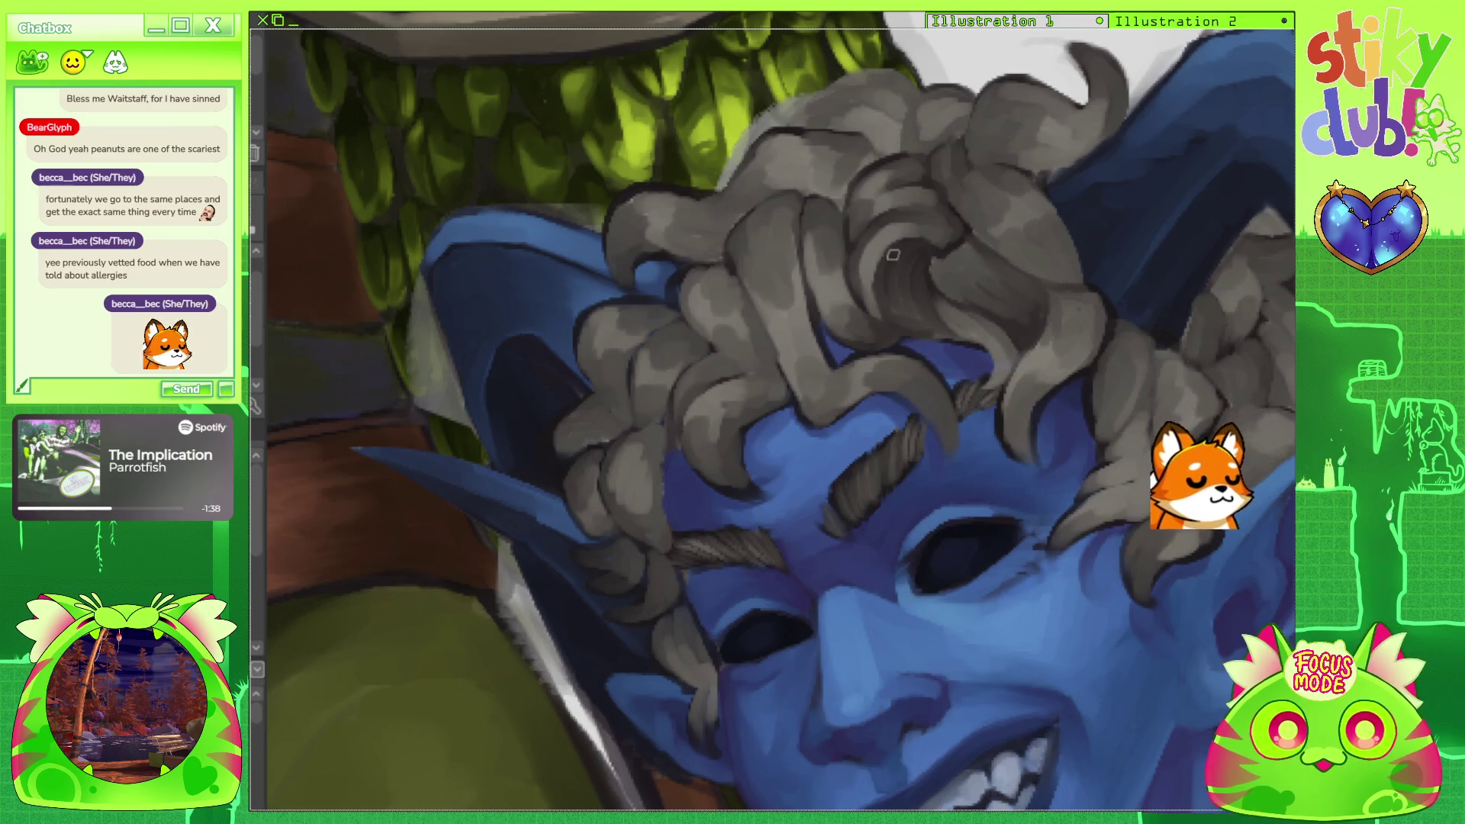
scroll(873, 341, down, 4)
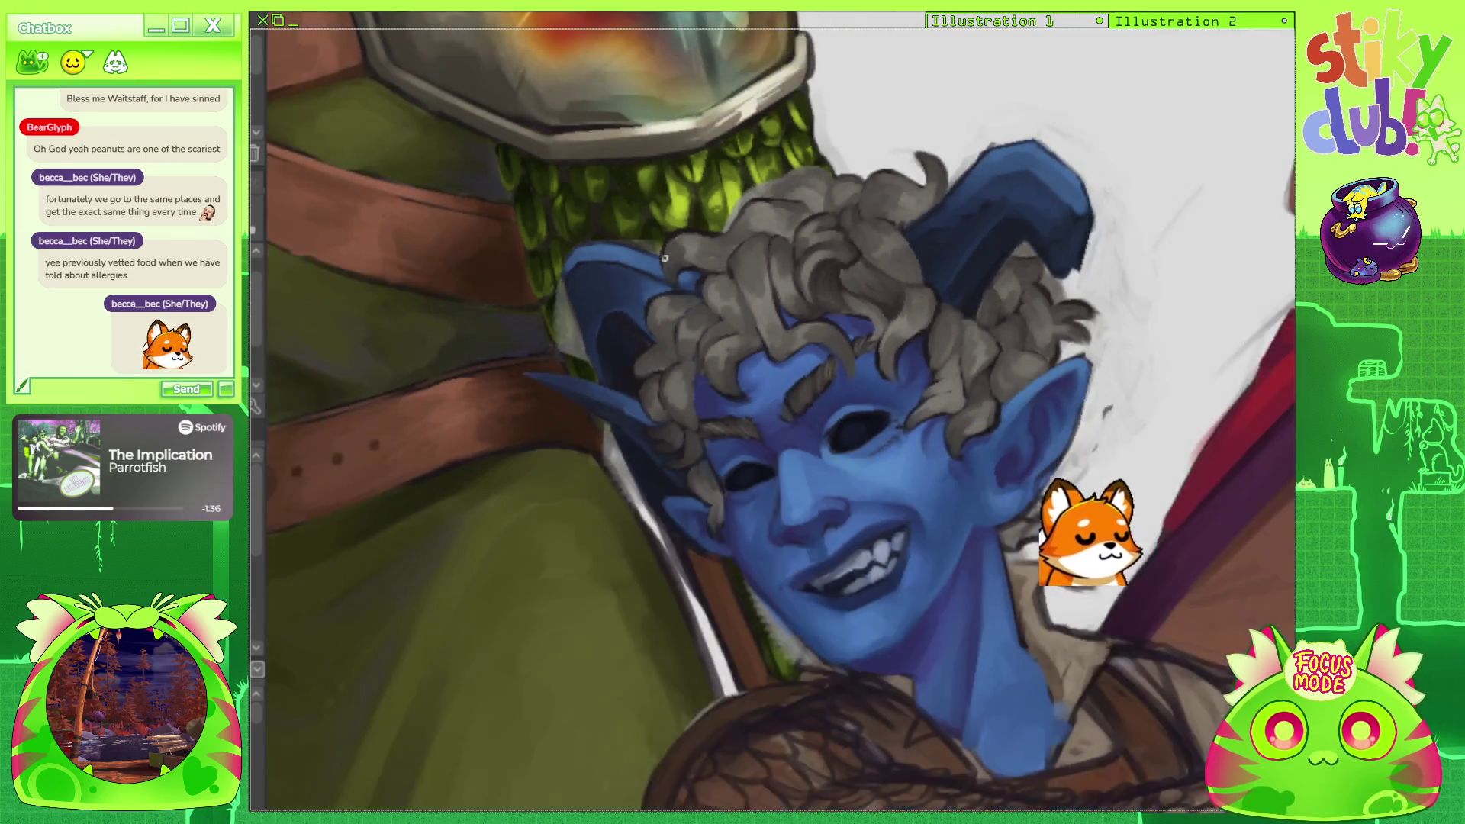
scroll(852, 300, up, 4)
scroll(852, 300, up, 2)
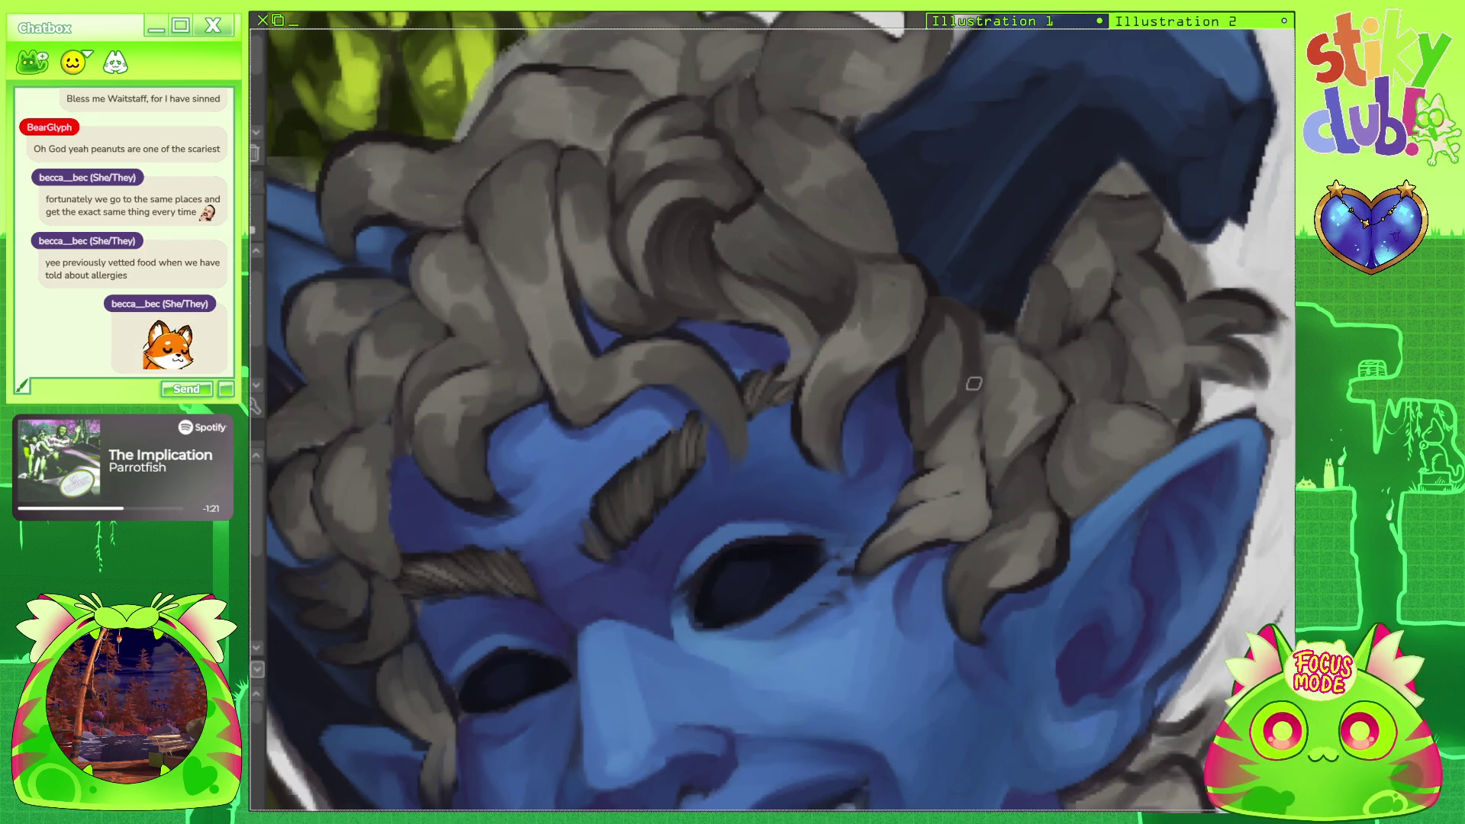
mouse_move(927, 359)
mouse_down()
mouse_move(928, 334)
mouse_move(935, 411)
mouse_move(956, 334)
mouse_move(927, 436)
mouse_up()
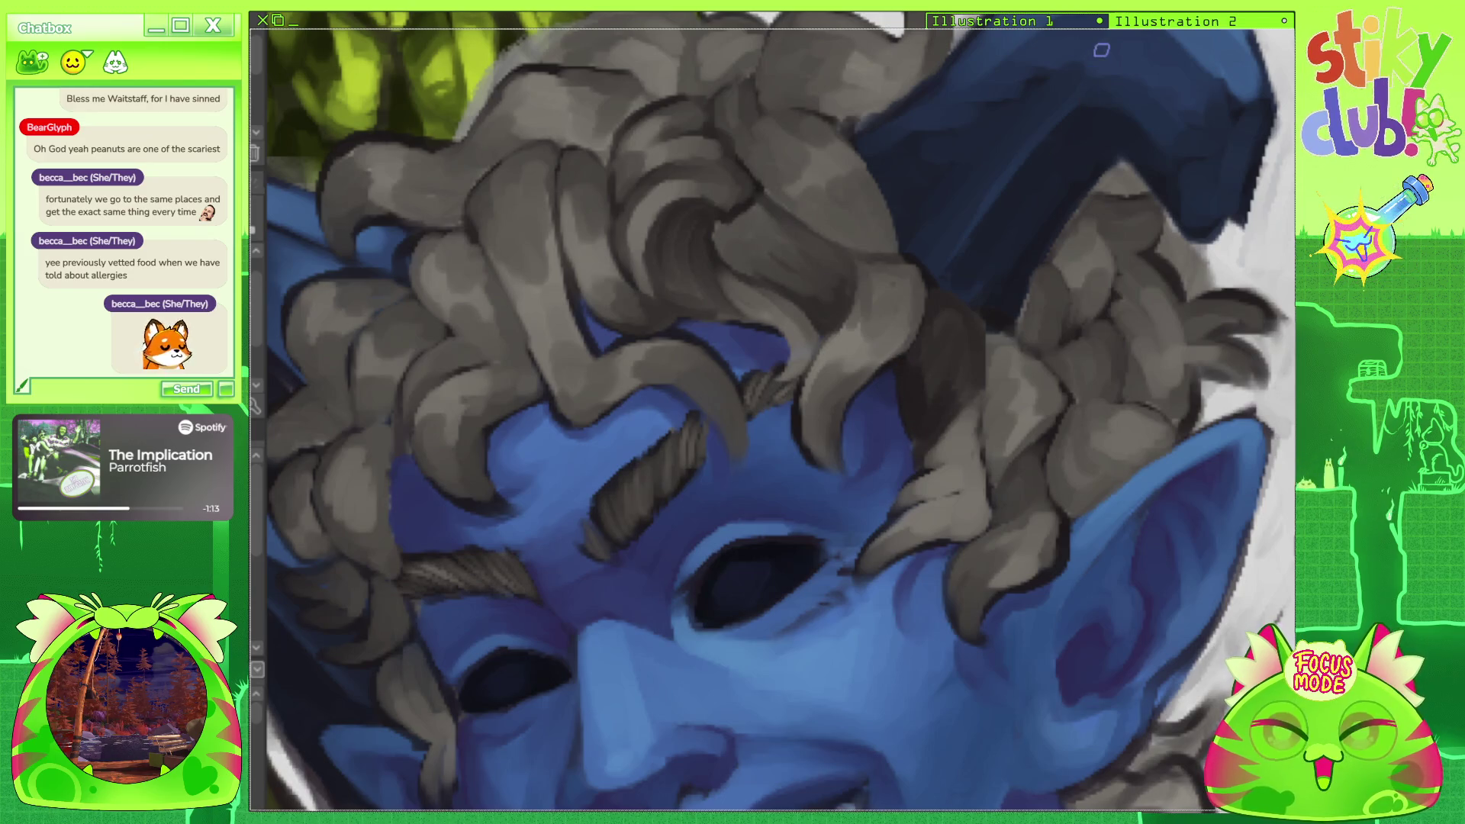
mouse_move(950, 434)
mouse_down()
mouse_move(971, 377)
mouse_move(951, 312)
mouse_up()
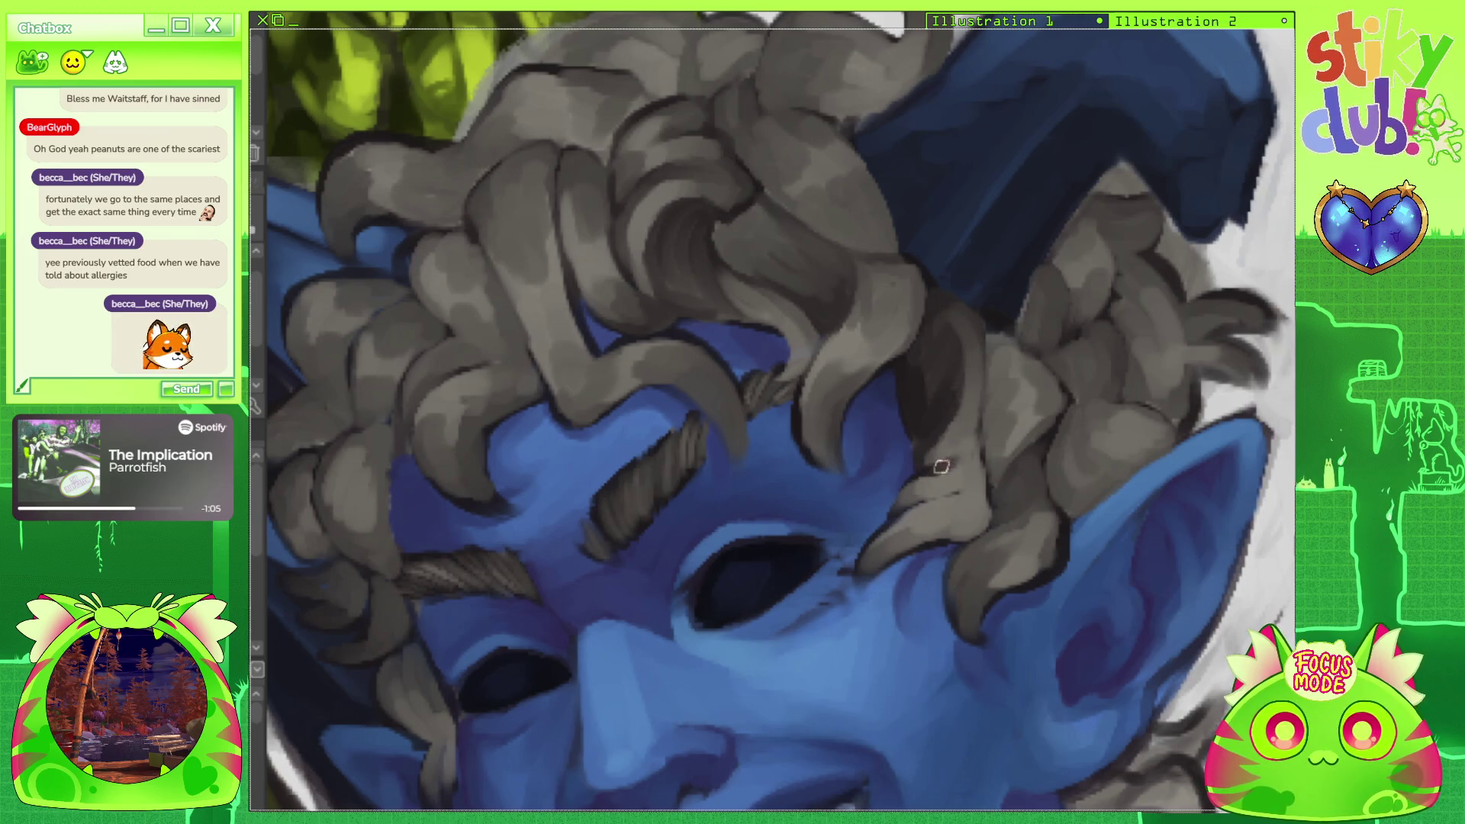
scroll(961, 259, down, 5)
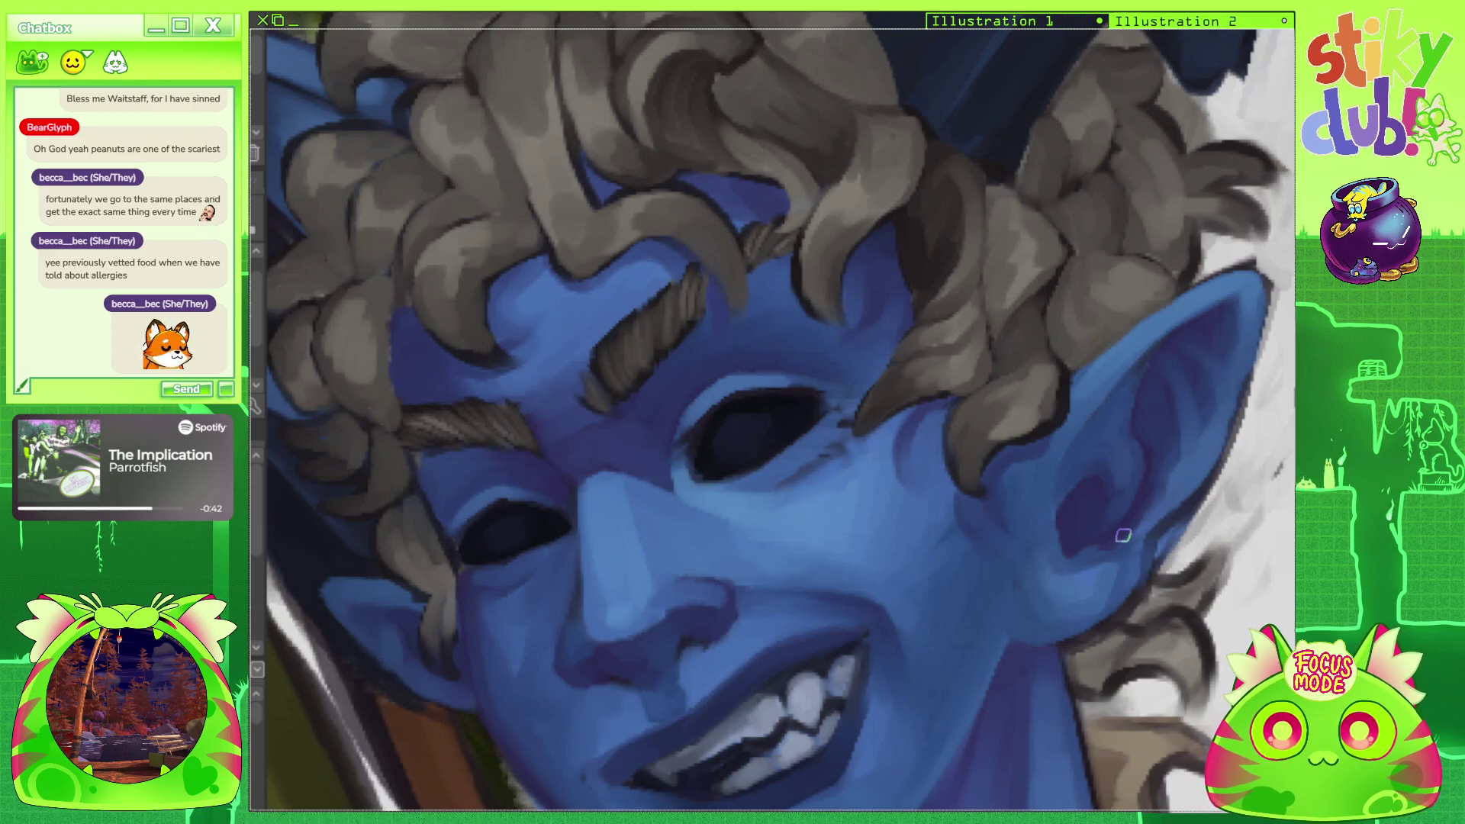
scroll(1123, 536, down, 5)
scroll(837, 360, up, 5)
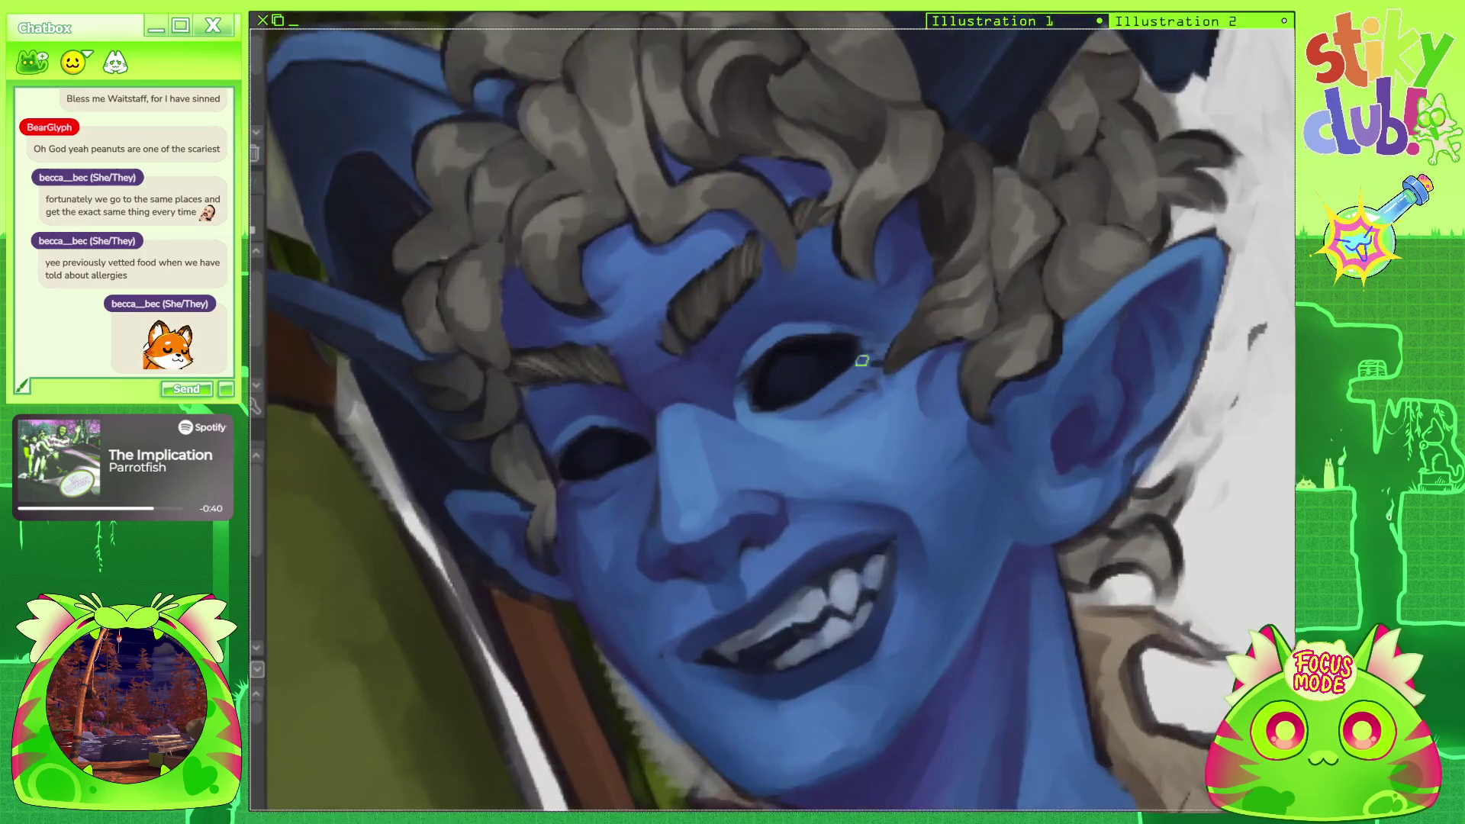
scroll(837, 360, up, 2)
scroll(939, 325, down, 3)
scroll(977, 323, up, 3)
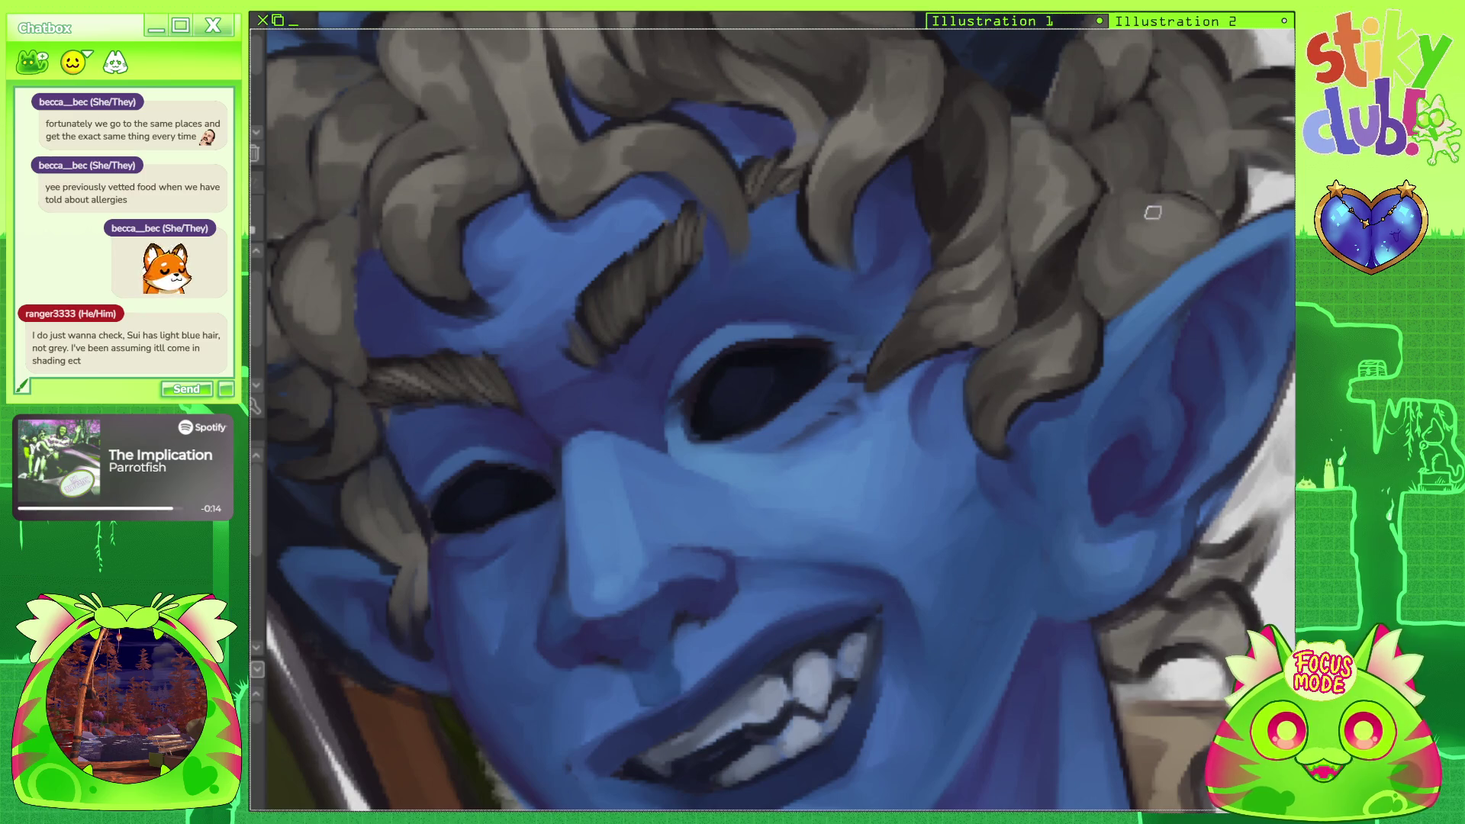
scroll(1130, 246, down, 5)
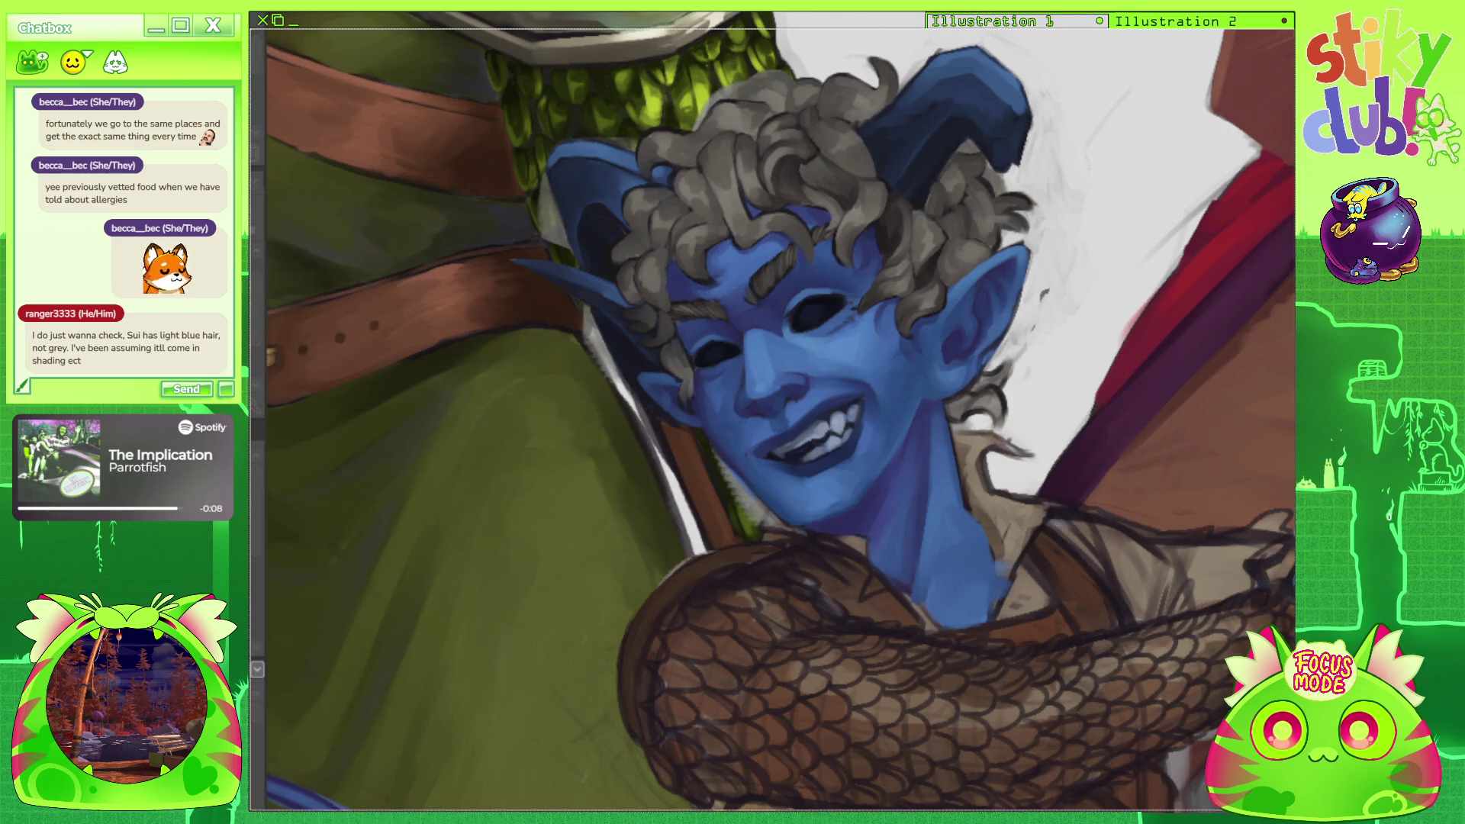
Try a cooler hair colour with Hue/Saturation, lasso the hair, then undo back to grey.
key(ctrl+u)
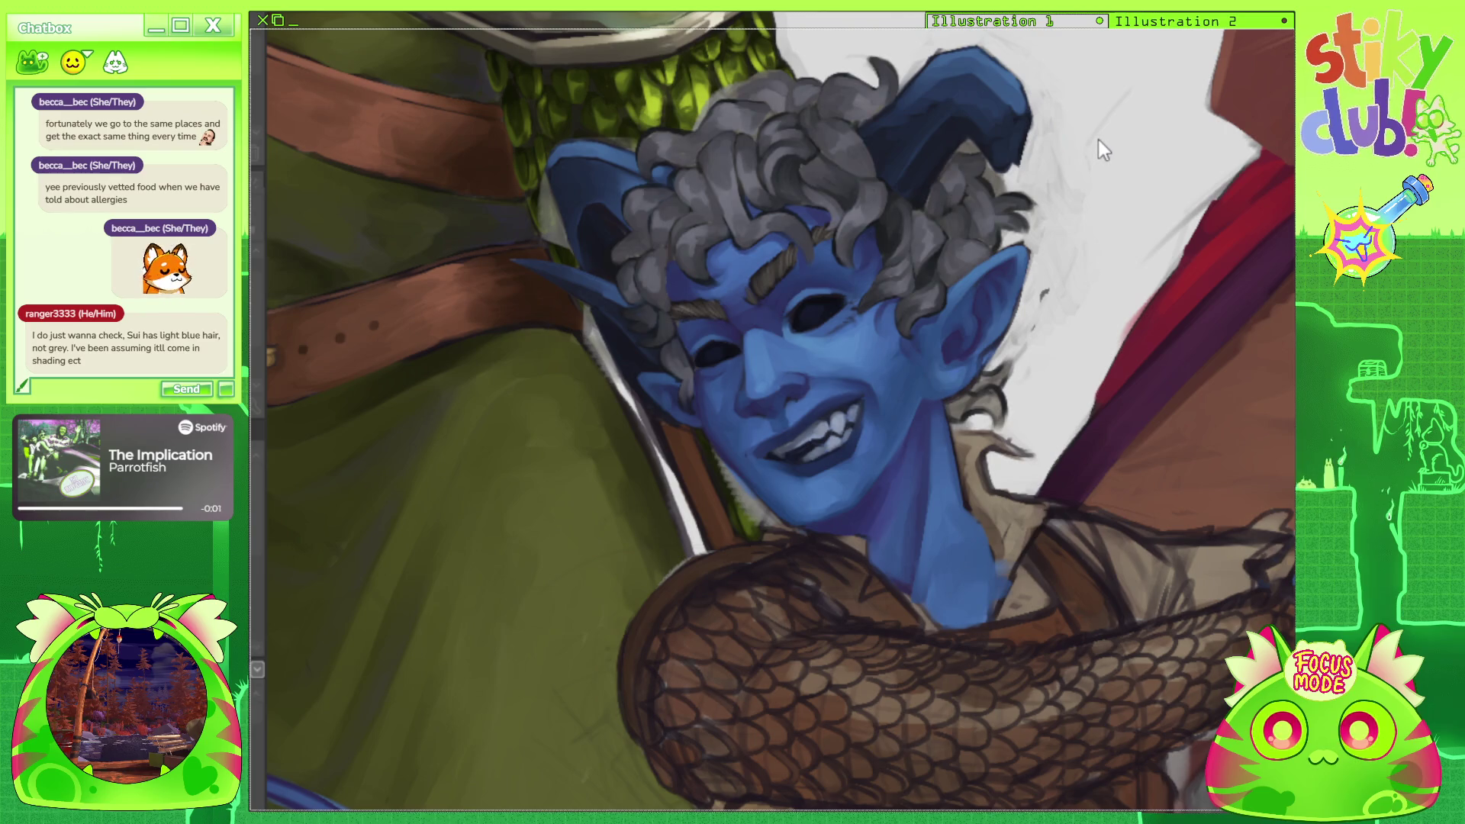
key(ctrl+z)
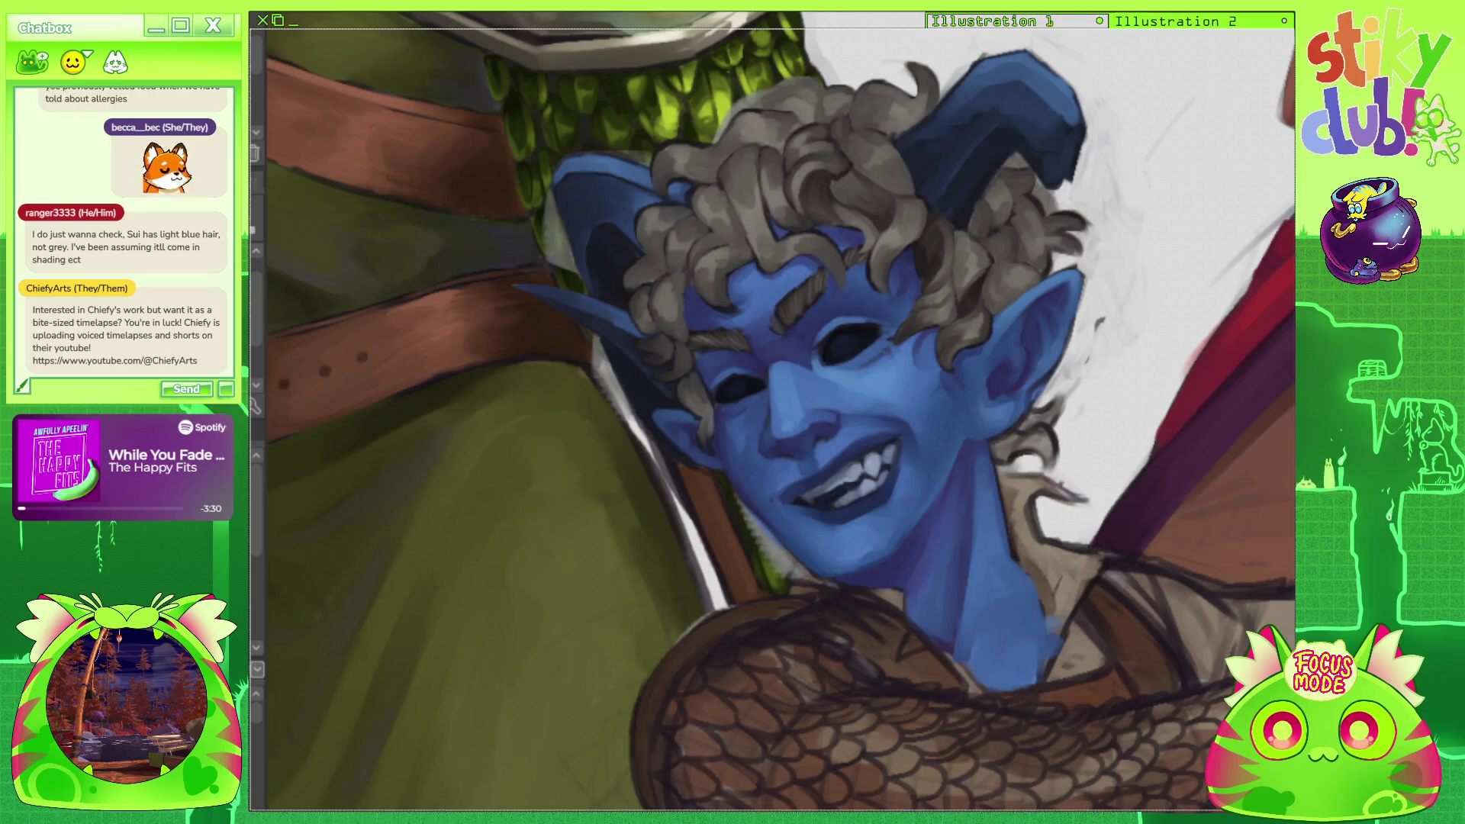
drag(862, 153, 572, 336)
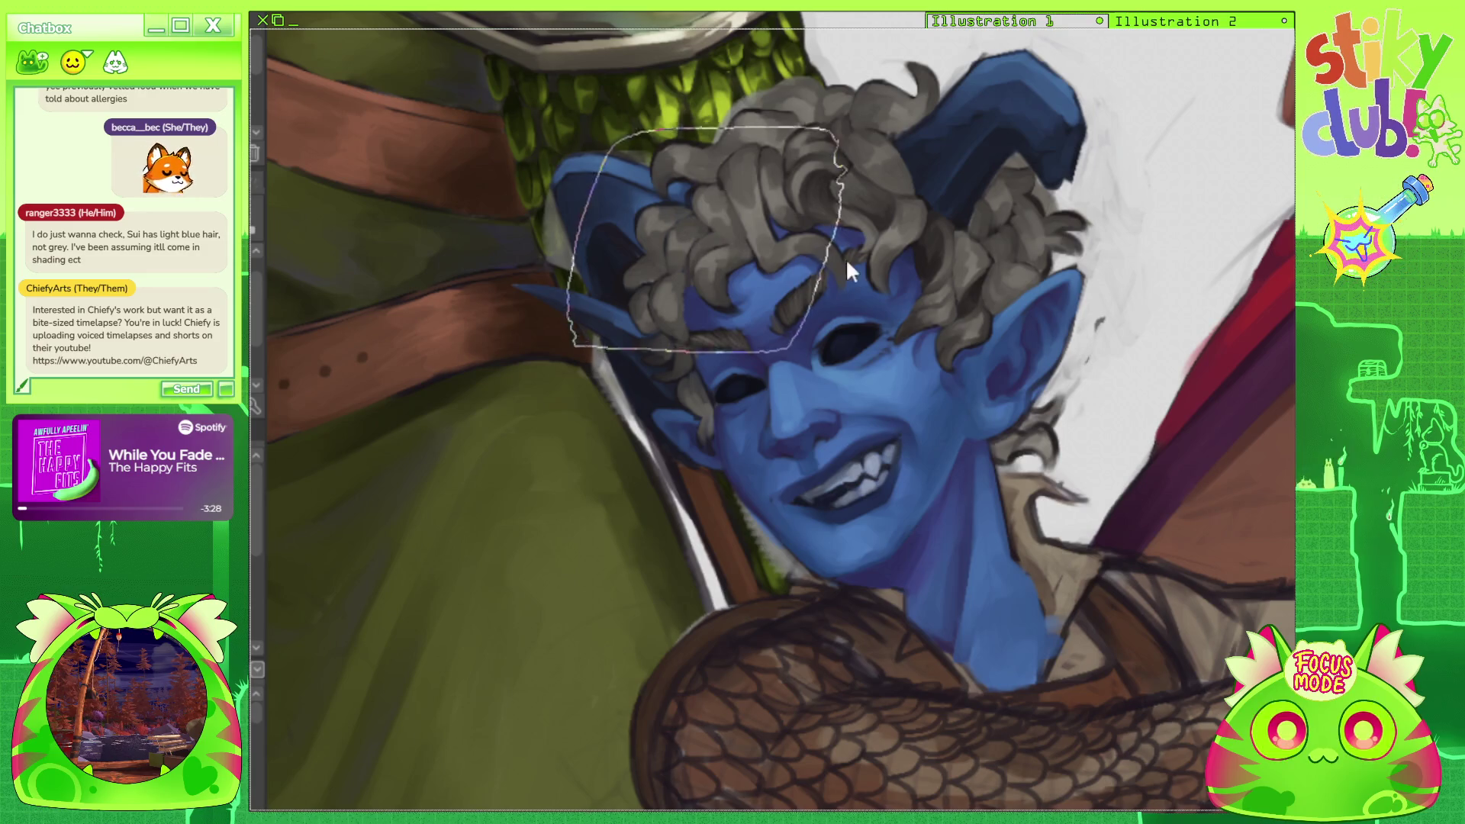
drag(1221, 195, 1294, 412)
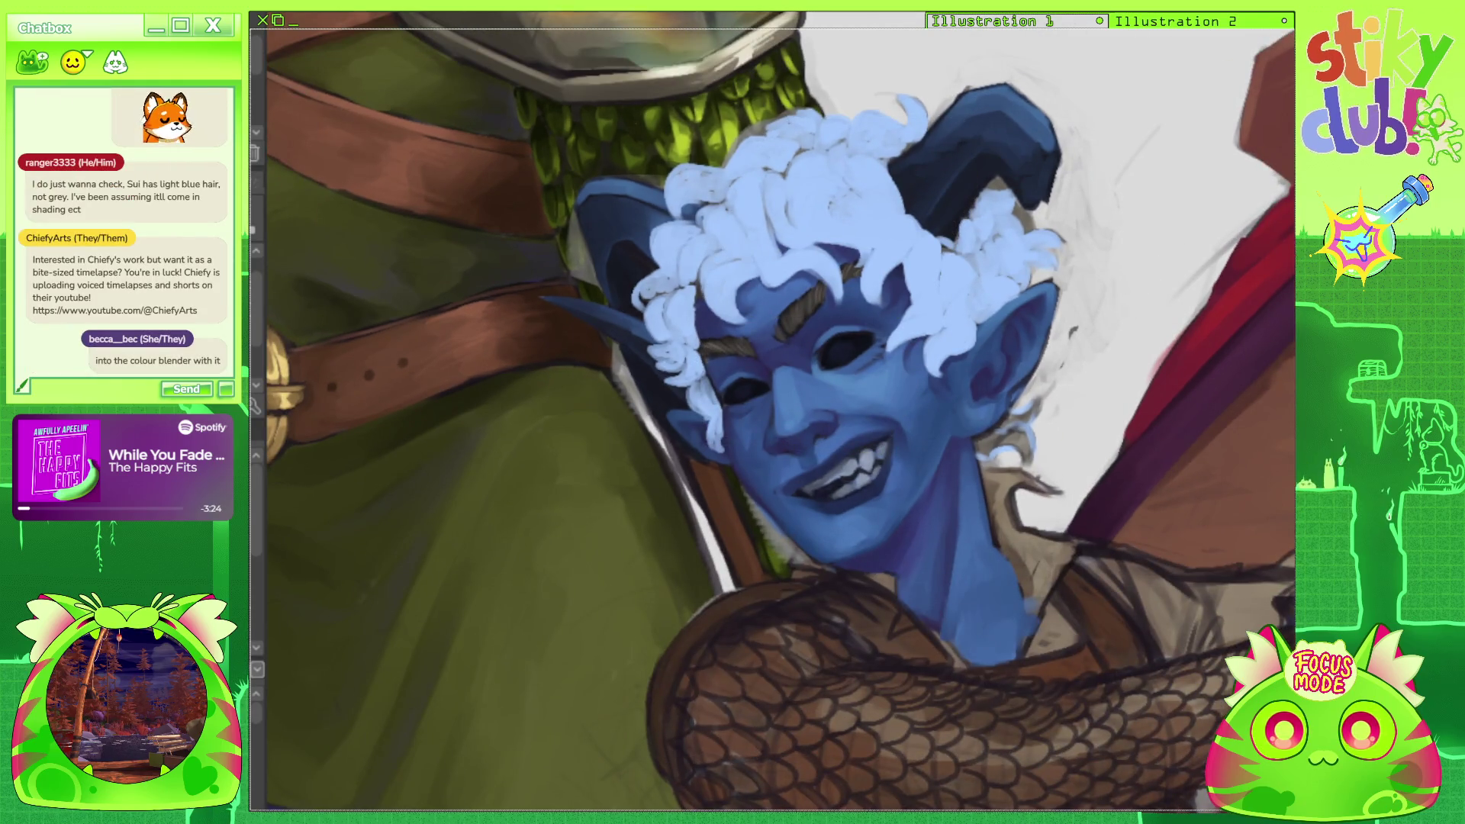
key(ctrl+z)
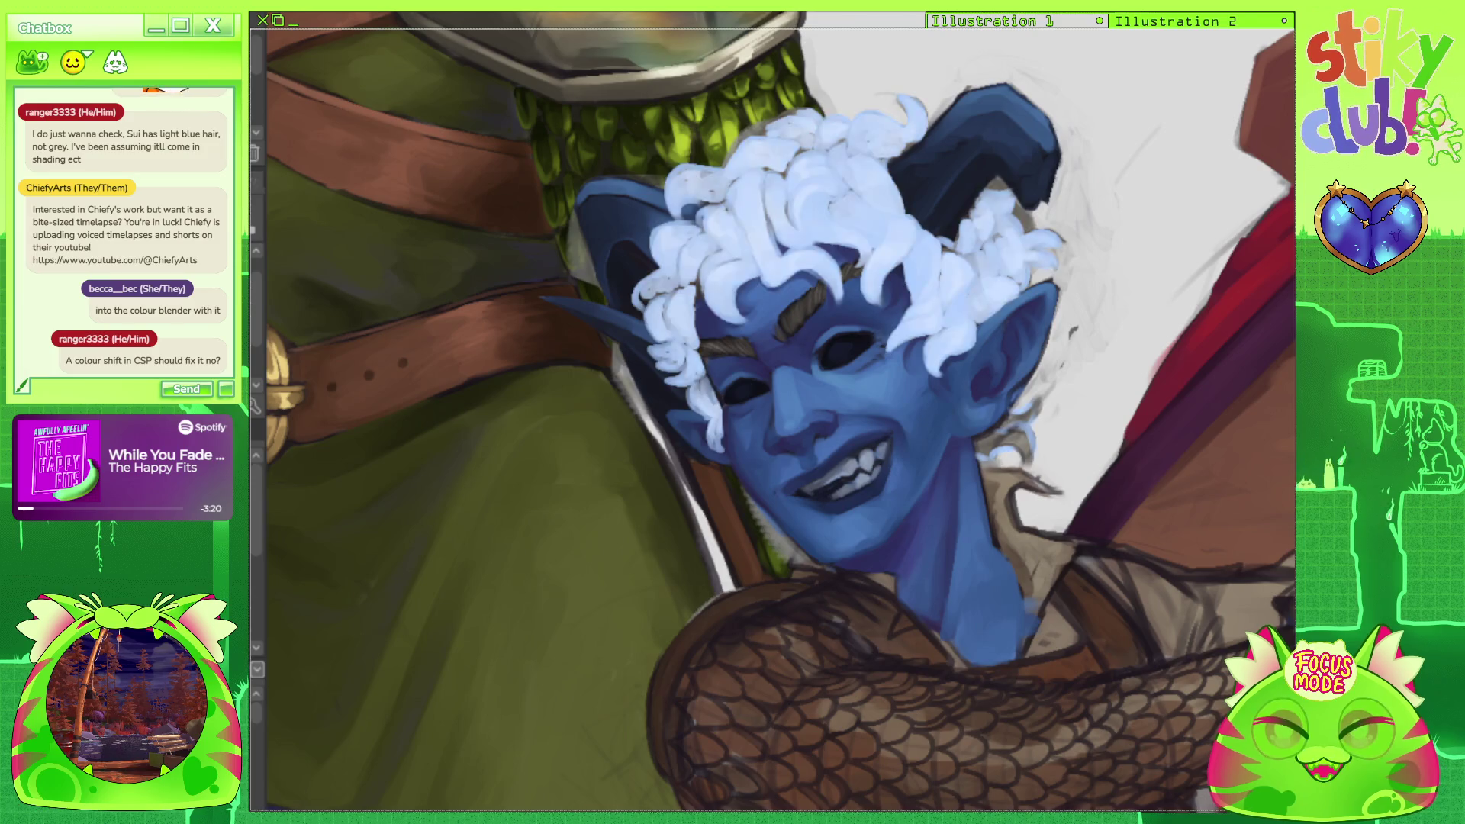
key(ctrl+z)
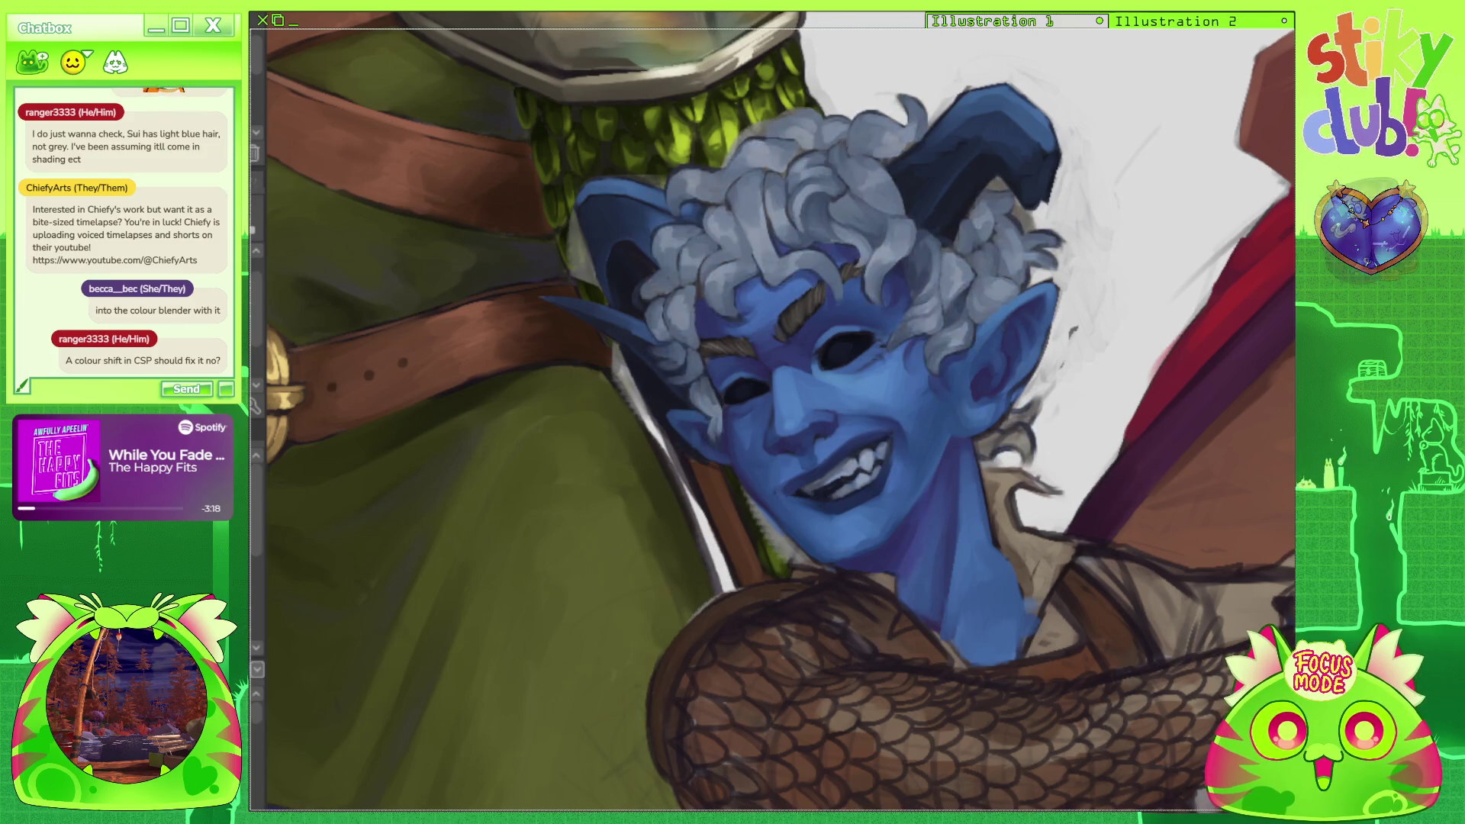
Lasso the hair again, recolour it with Ctrl+U toward the tan version, and deselect.
mouse_move(1006, 275)
mouse_down()
mouse_move(771, 282)
mouse_move(1005, 263)
mouse_up()
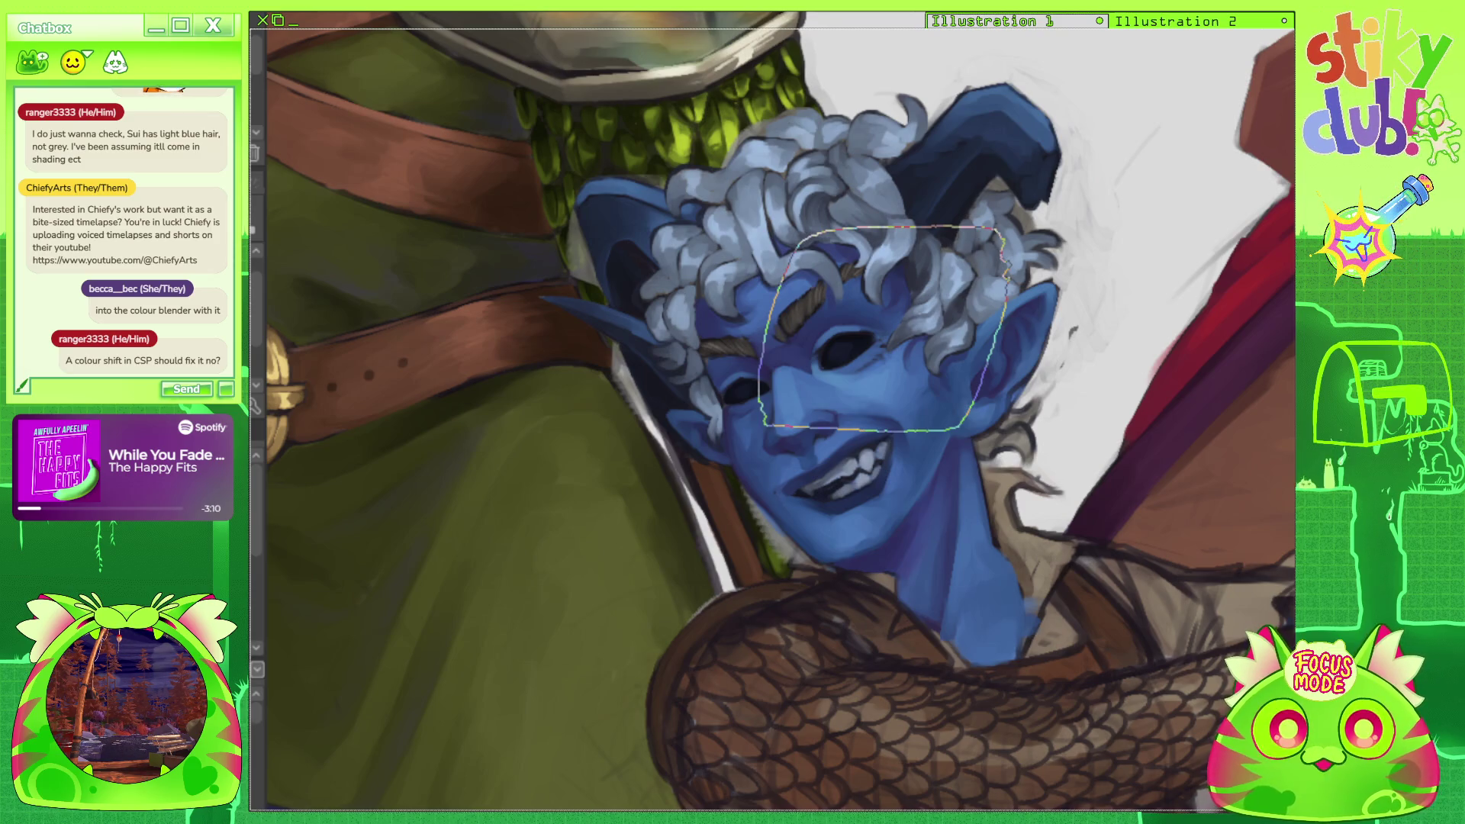
mouse_move(762, 427)
mouse_down()
mouse_move(741, 502)
mouse_move(717, 481)
mouse_up()
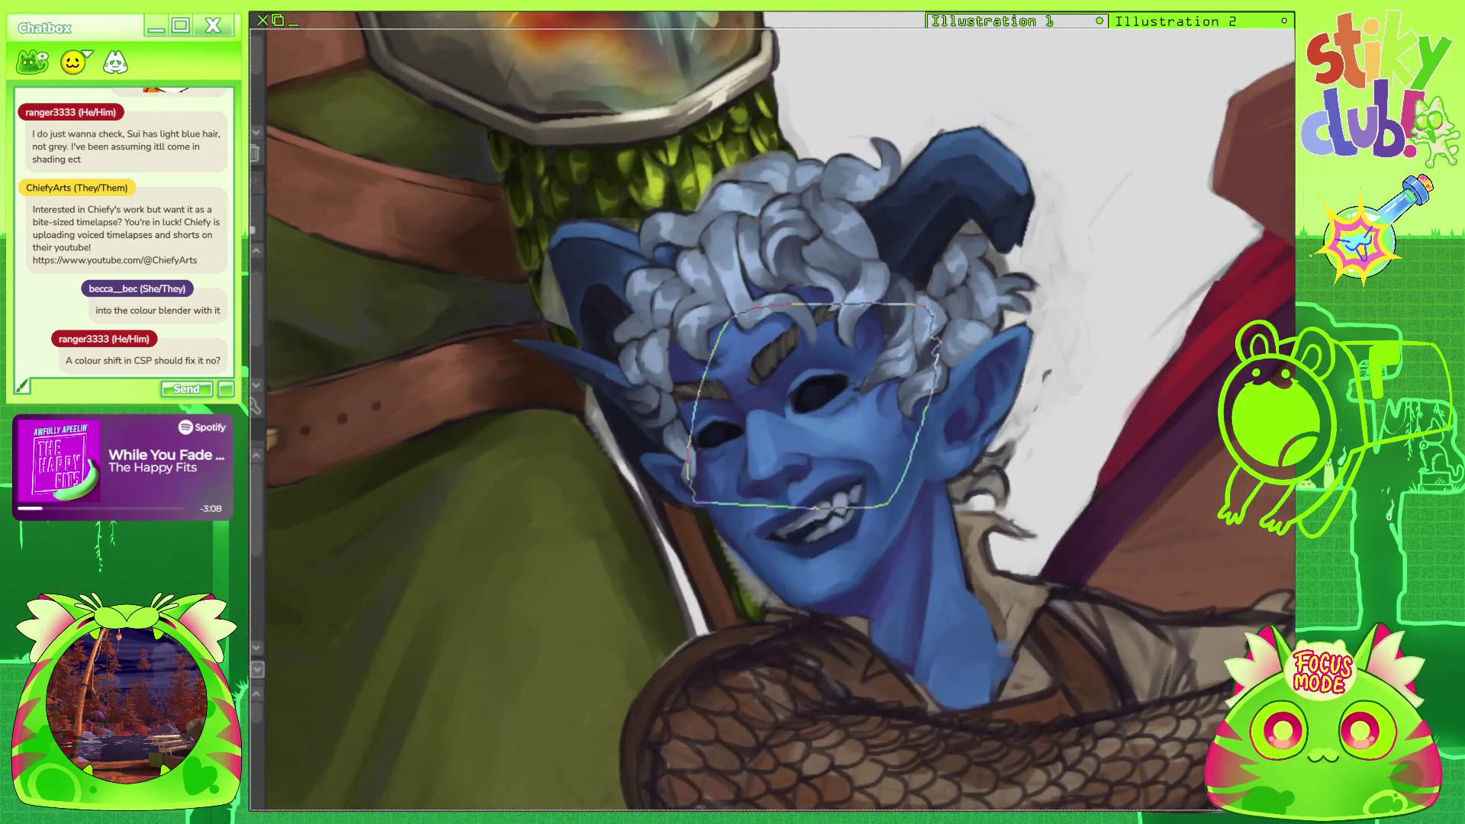
key(ctrl+minus)
key(ctrl+minus)
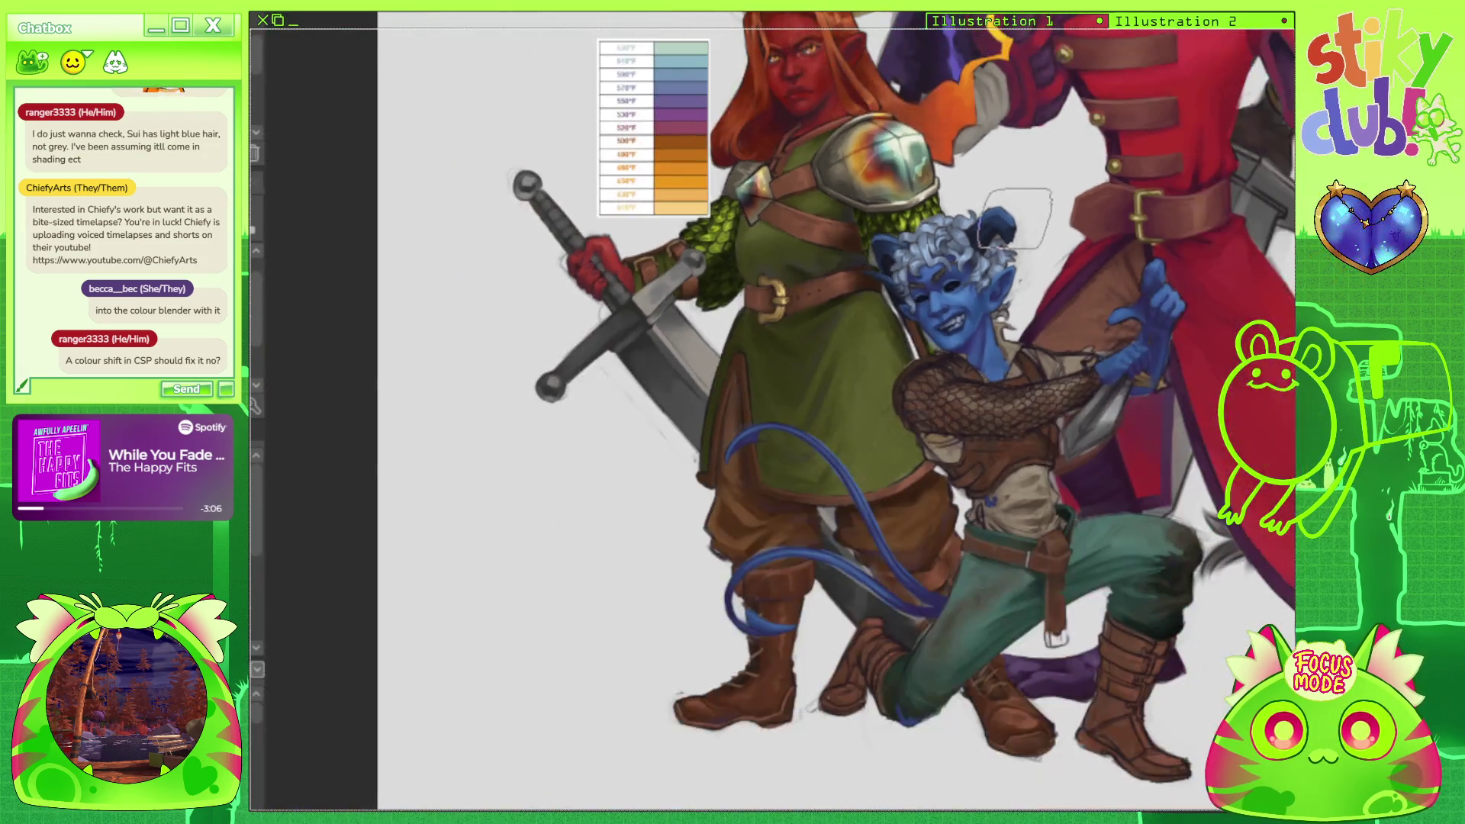
scroll(965, 244, up, 5)
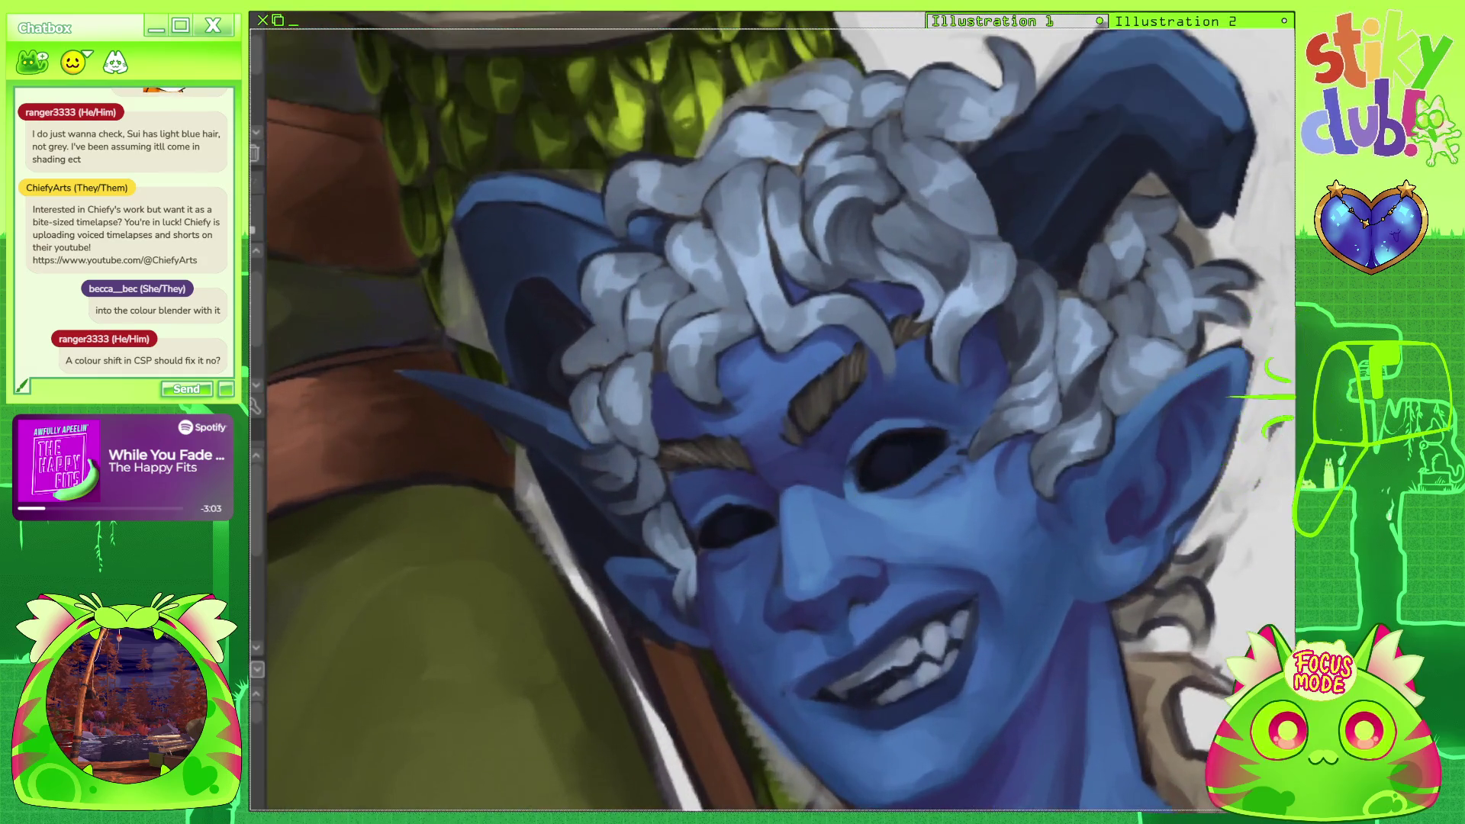
key(ctrl+u)
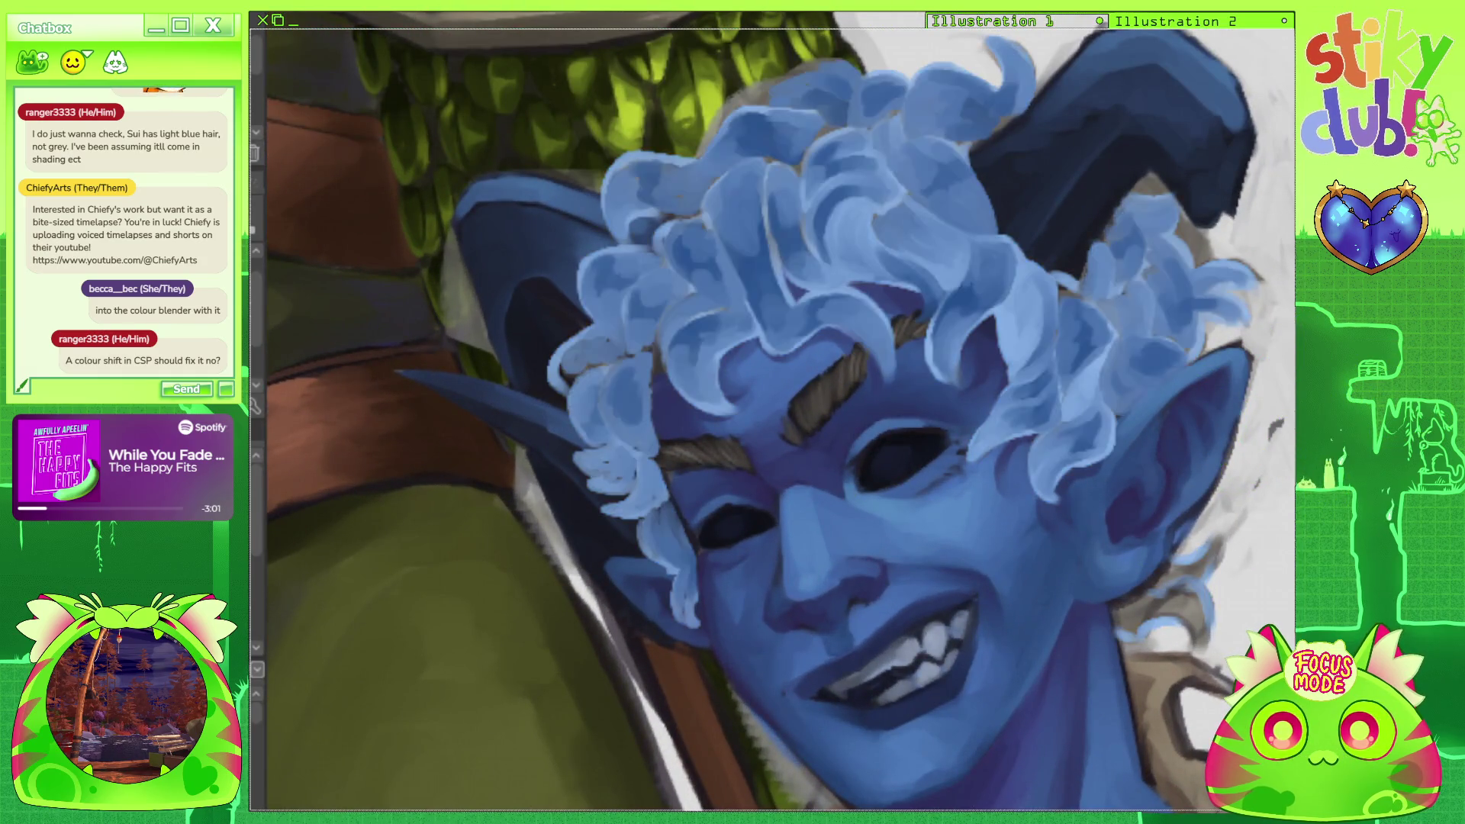
key(ctrl+minus)
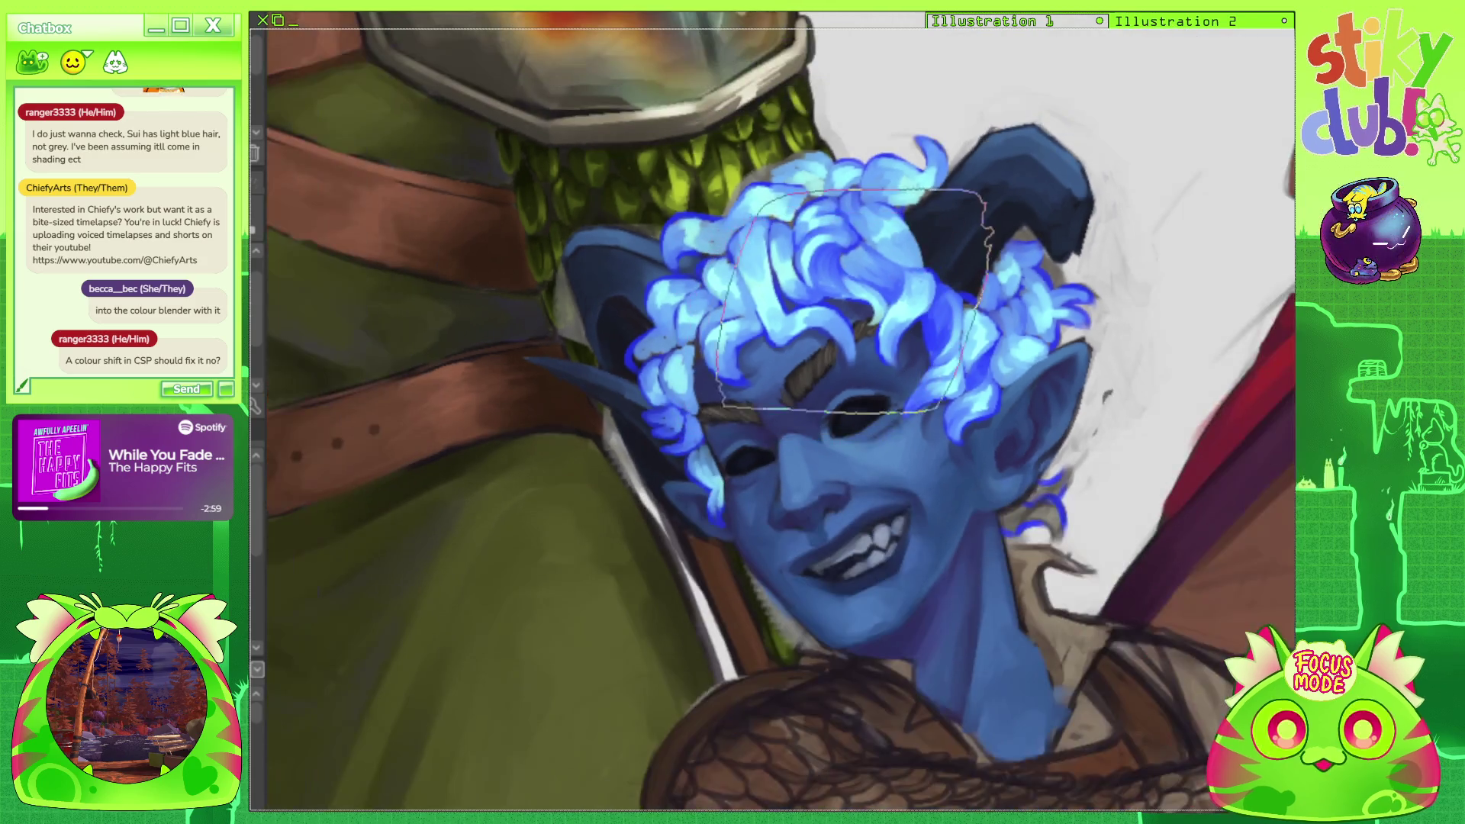
key(ctrl+d)
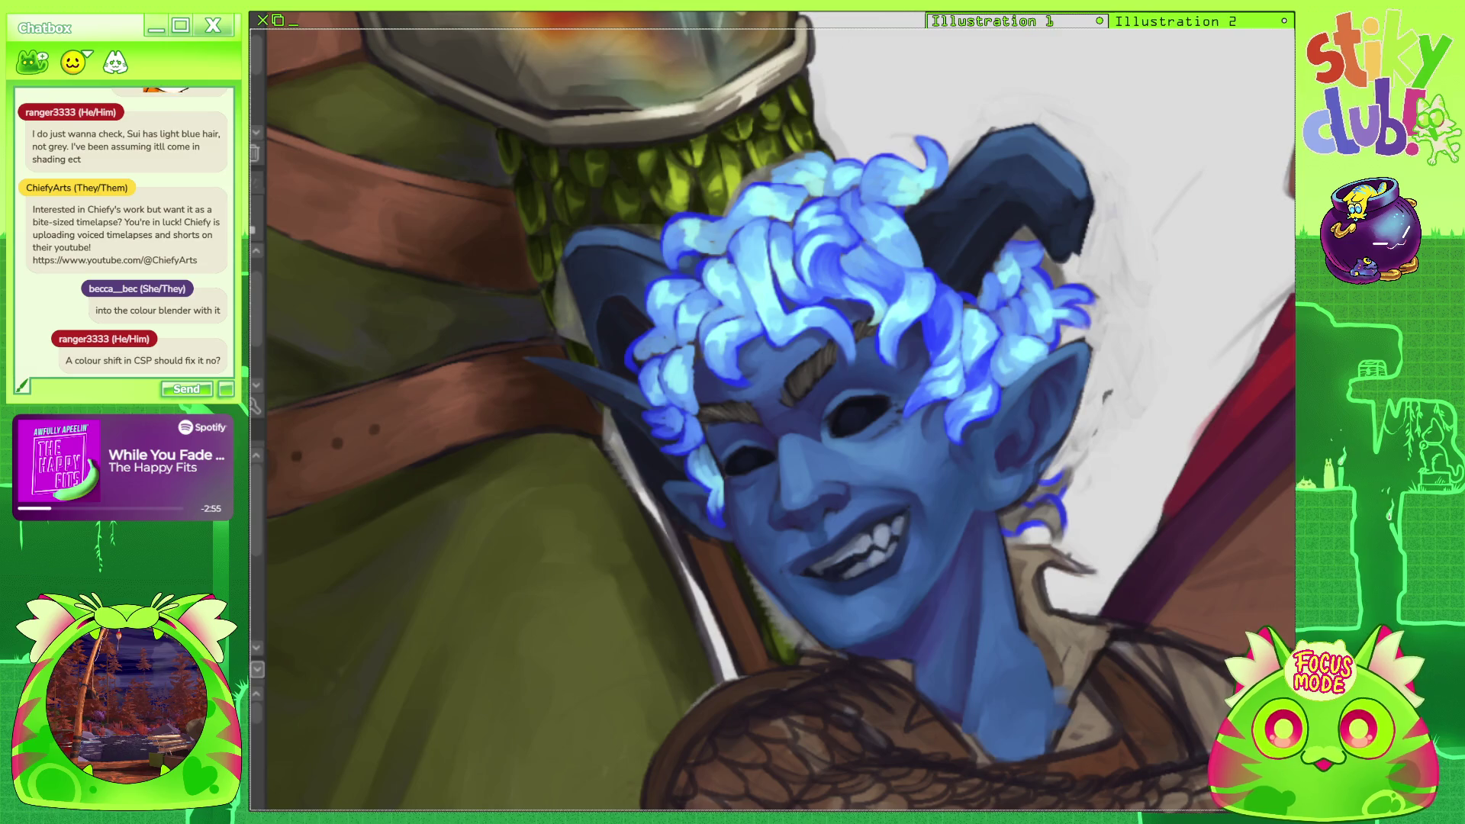
drag(763, 412, 778, 418)
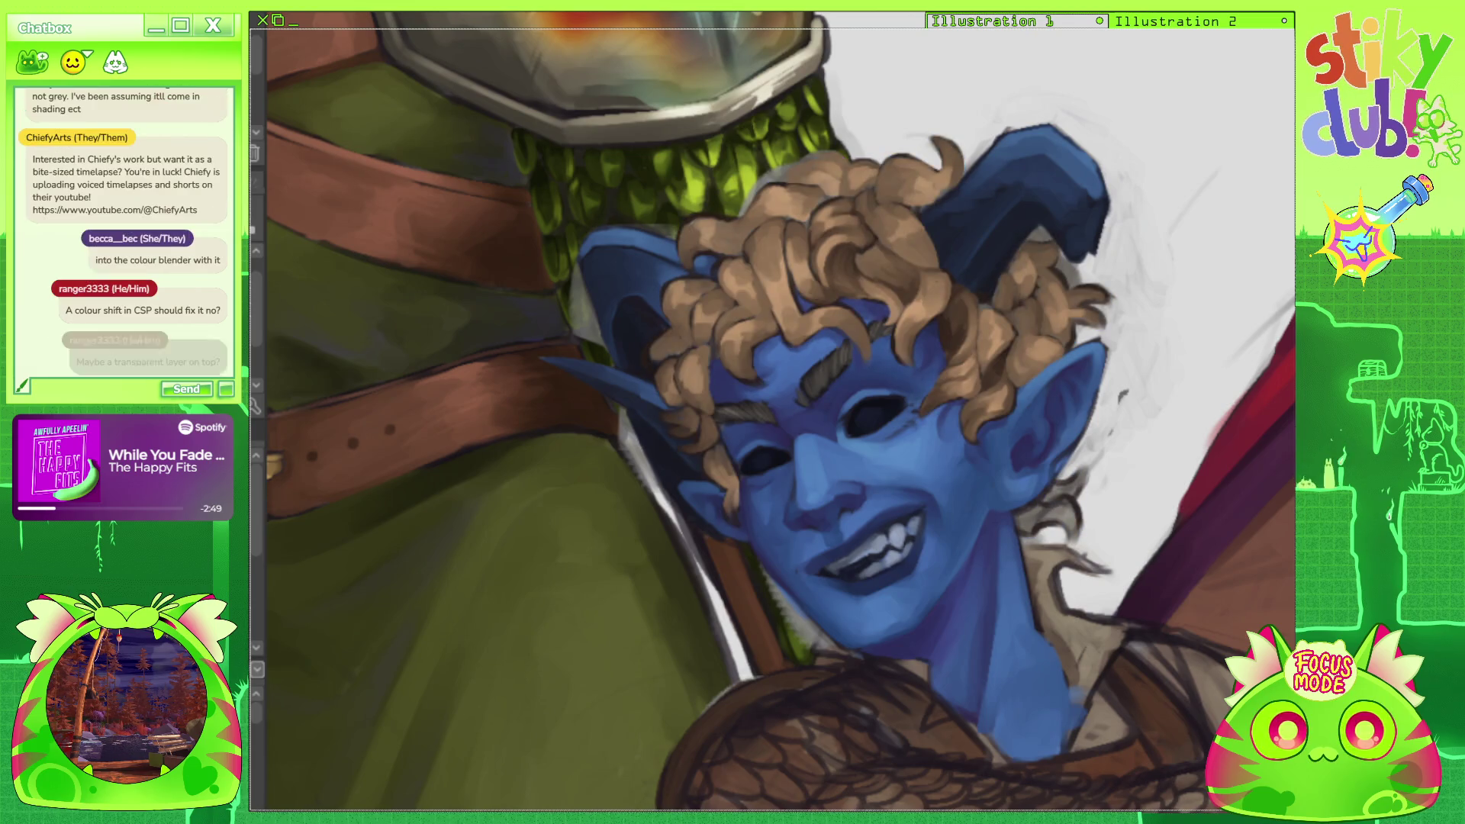
Step through undo and redo to compare the blue, white, grey and light blue hair versions.
key(ctrl+z)
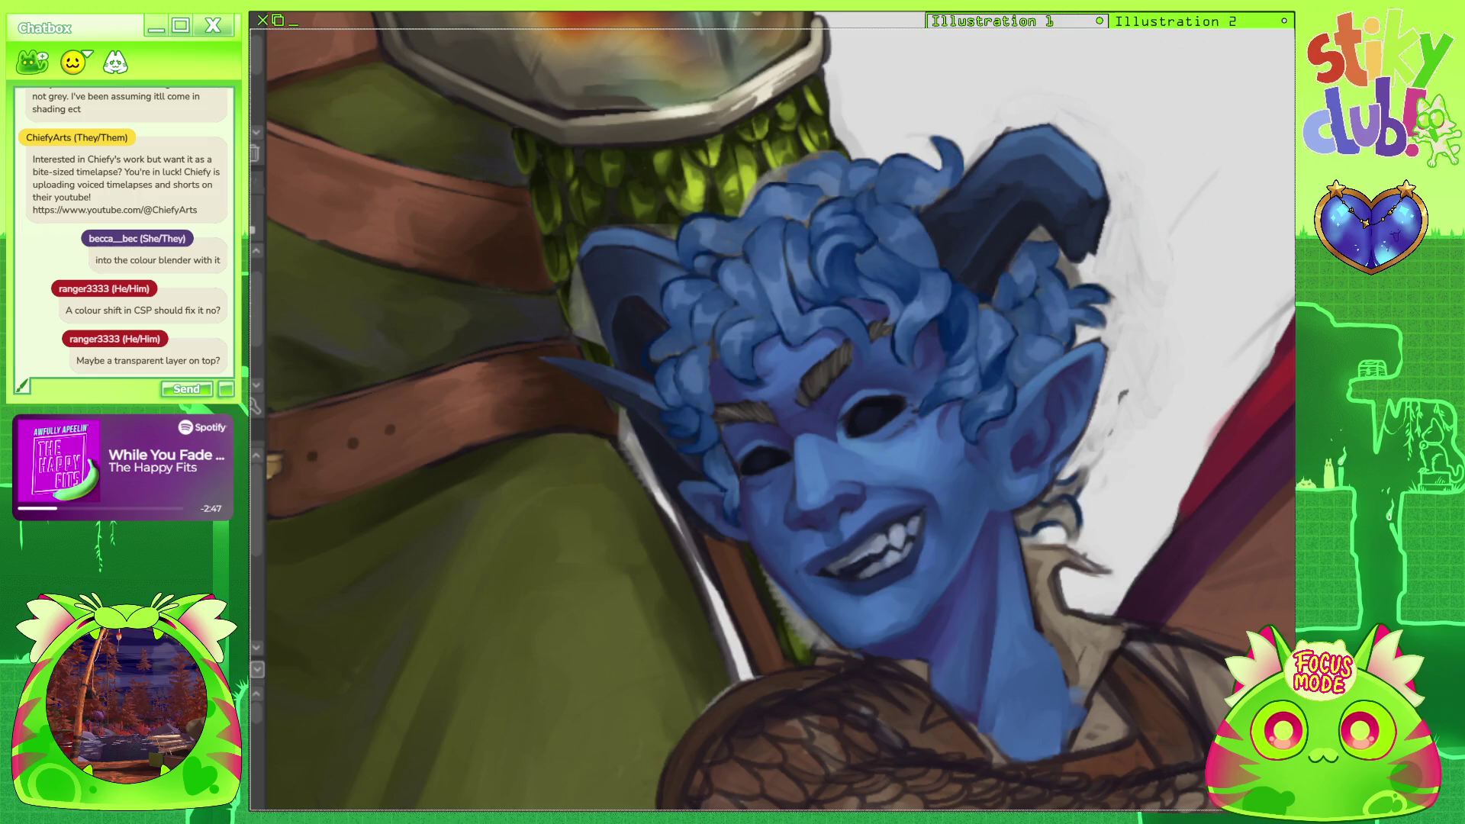
key(ctrl+z)
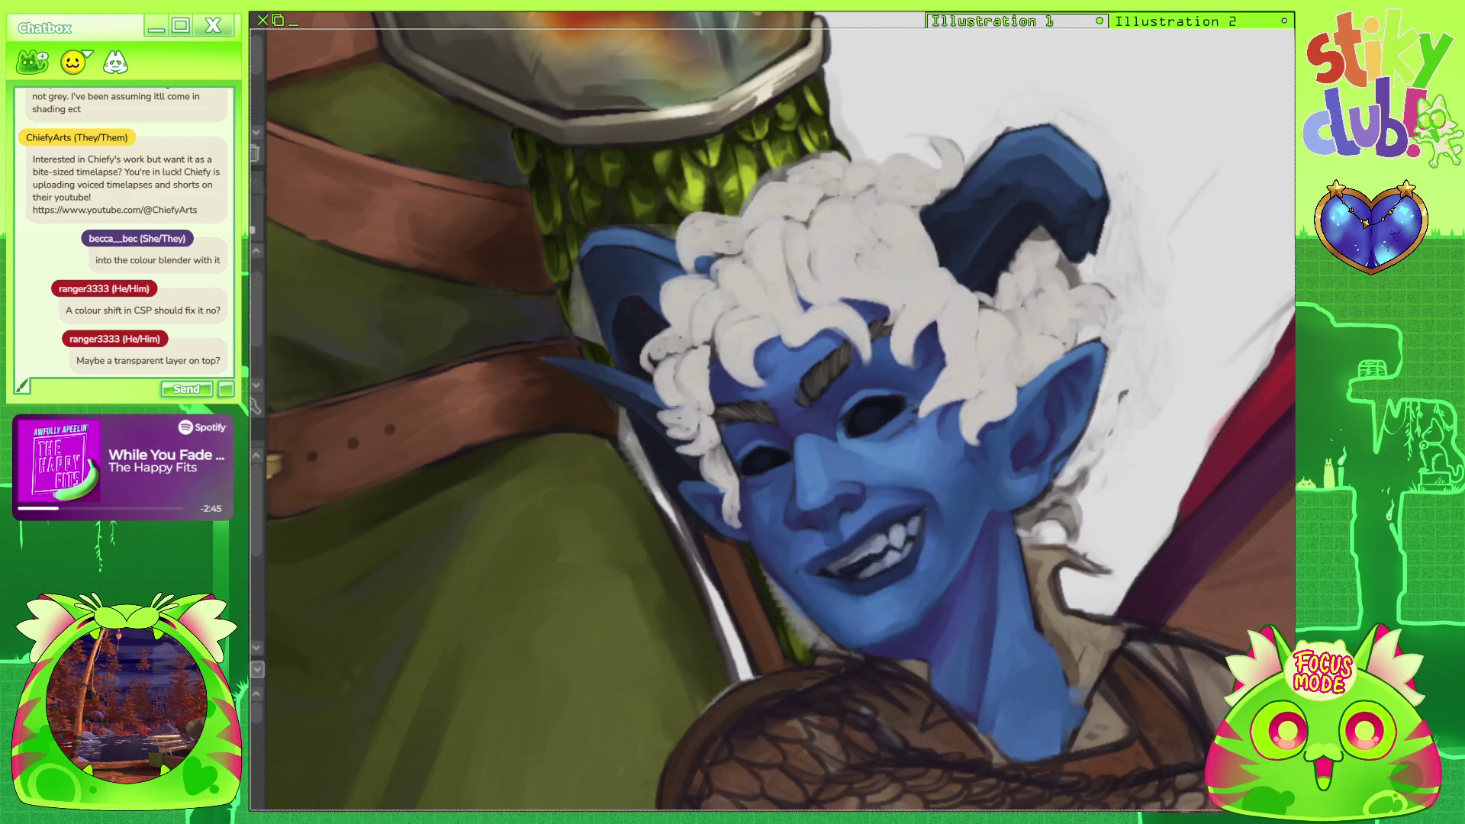
key(ctrl+y)
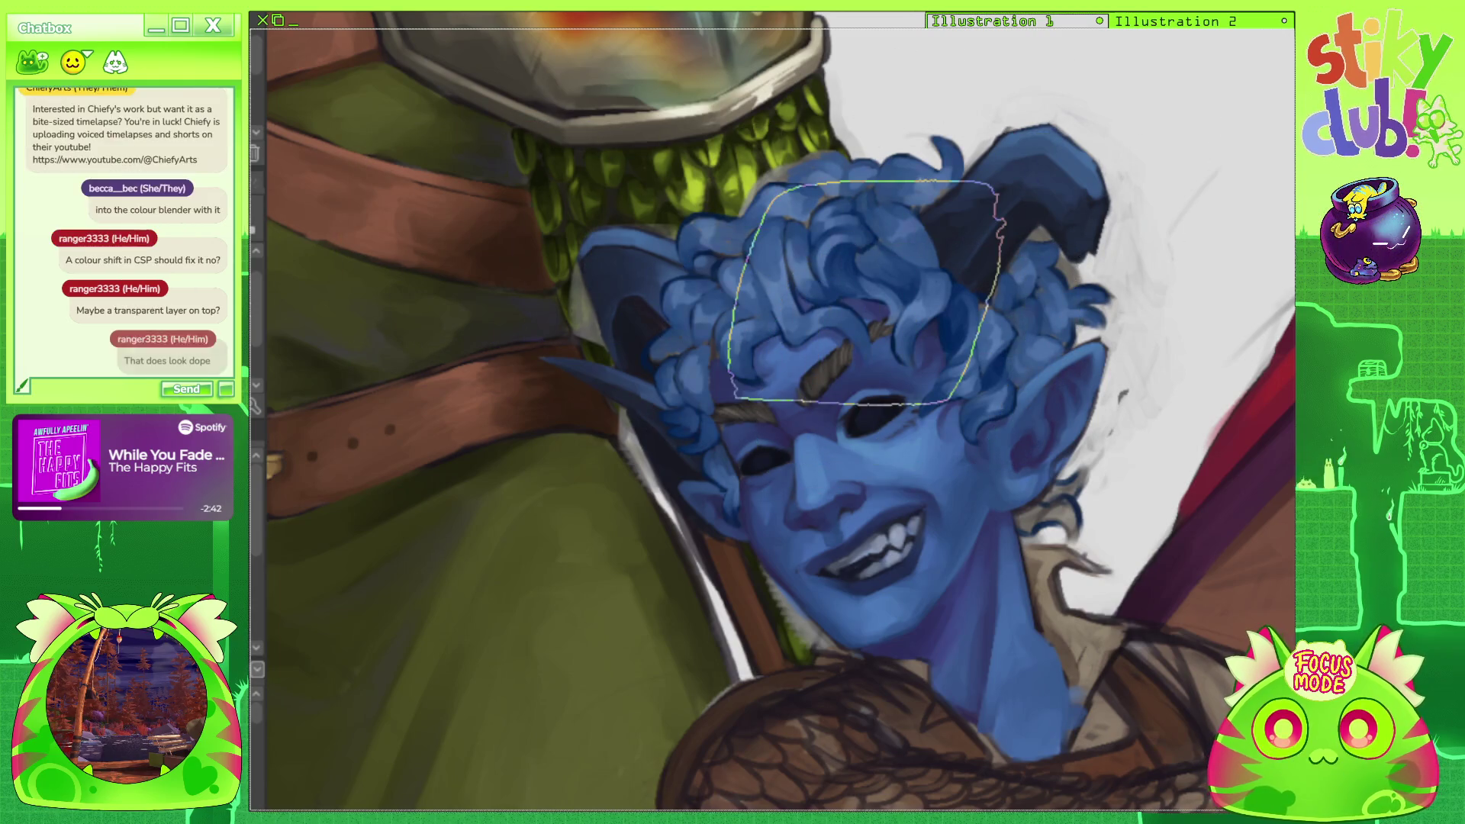
key(ctrl+y)
key(ctrl+y)
key(ctrl+y)
key(ctrl+z)
key(ctrl+y)
key(ctrl+z)
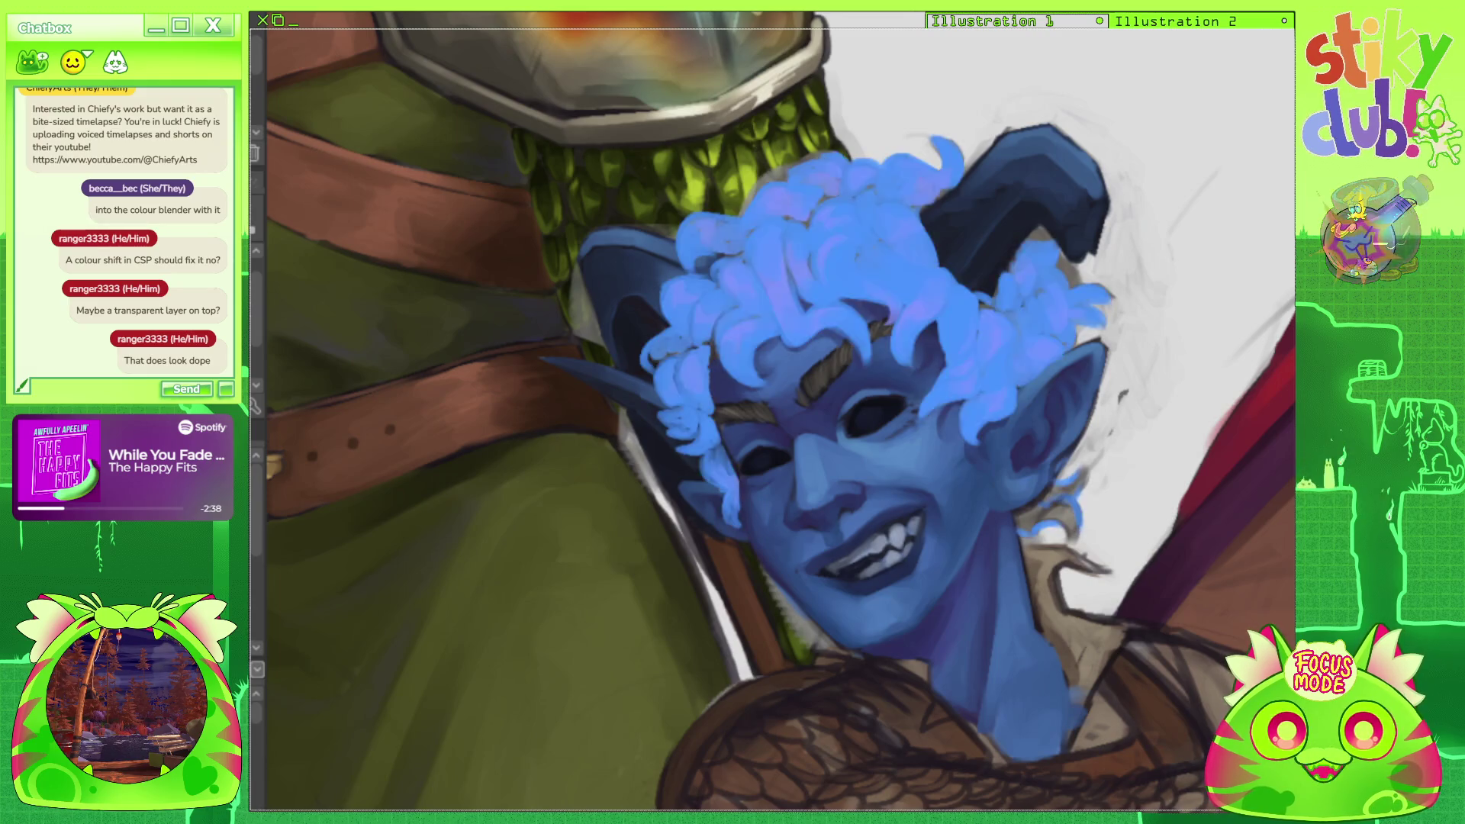
key(ctrl+z)
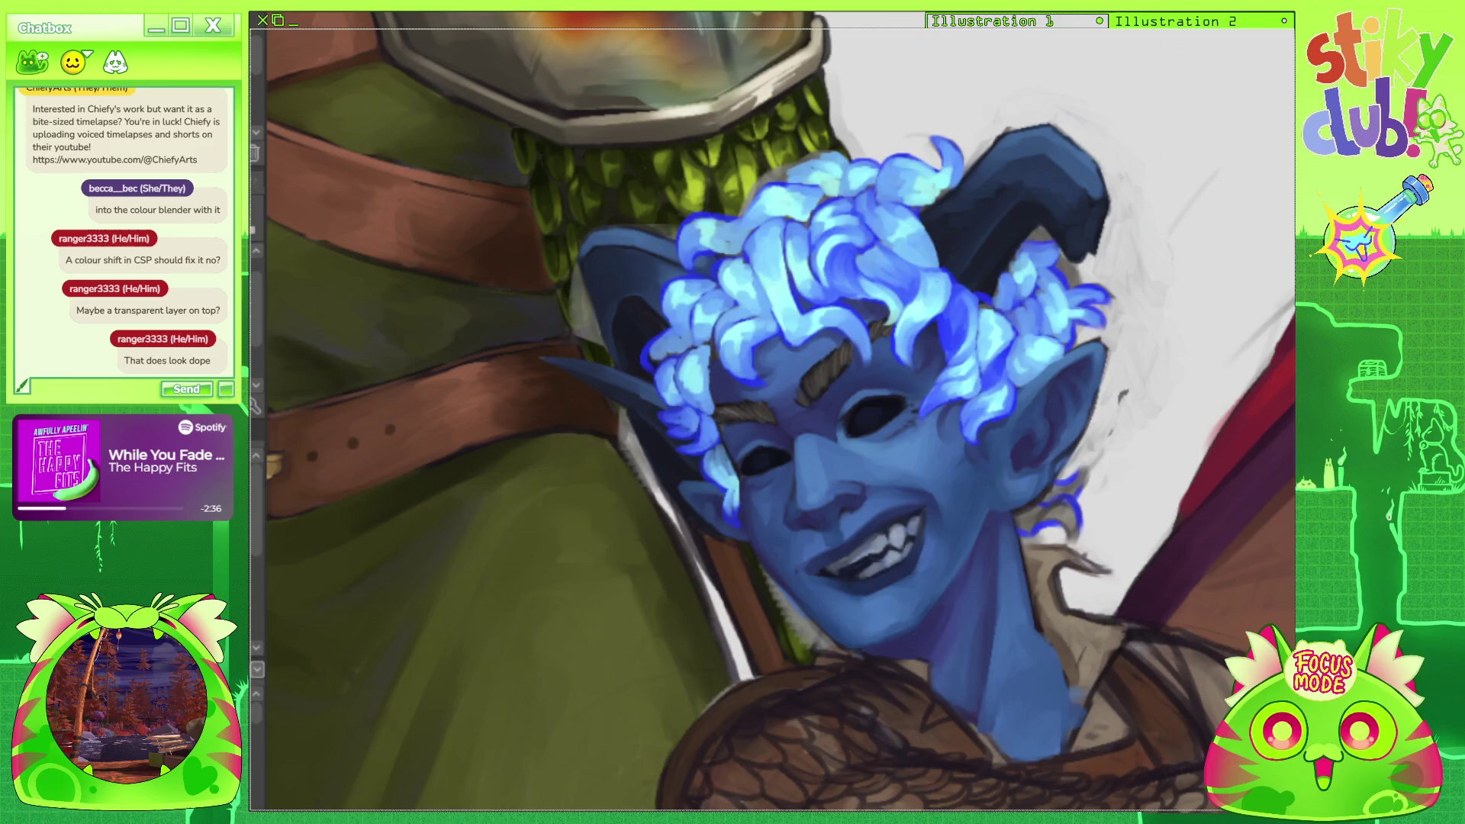
key(ctrl+z)
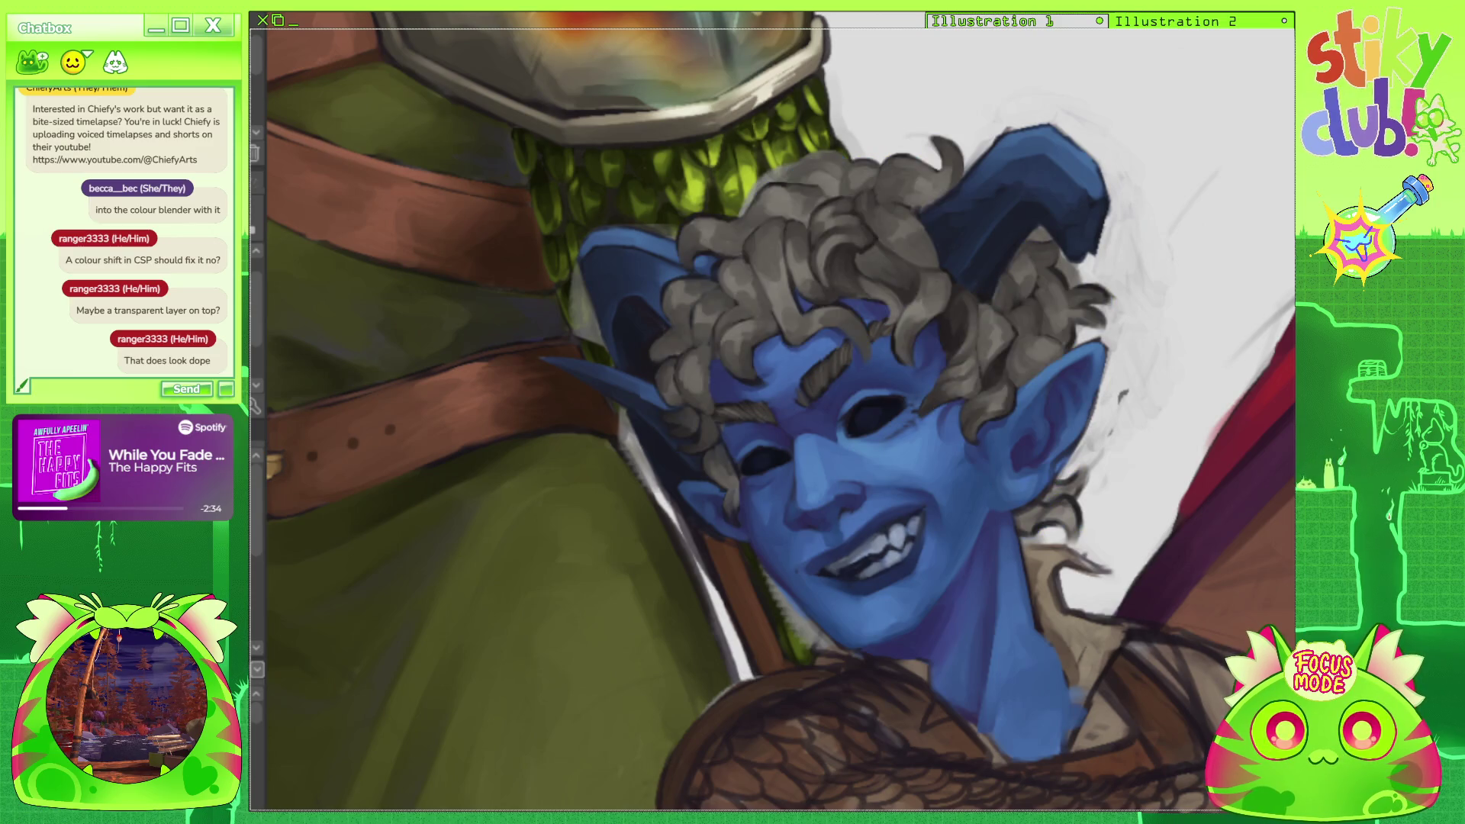
key(ctrl+z)
key(ctrl+z)
key(ctrl+z)
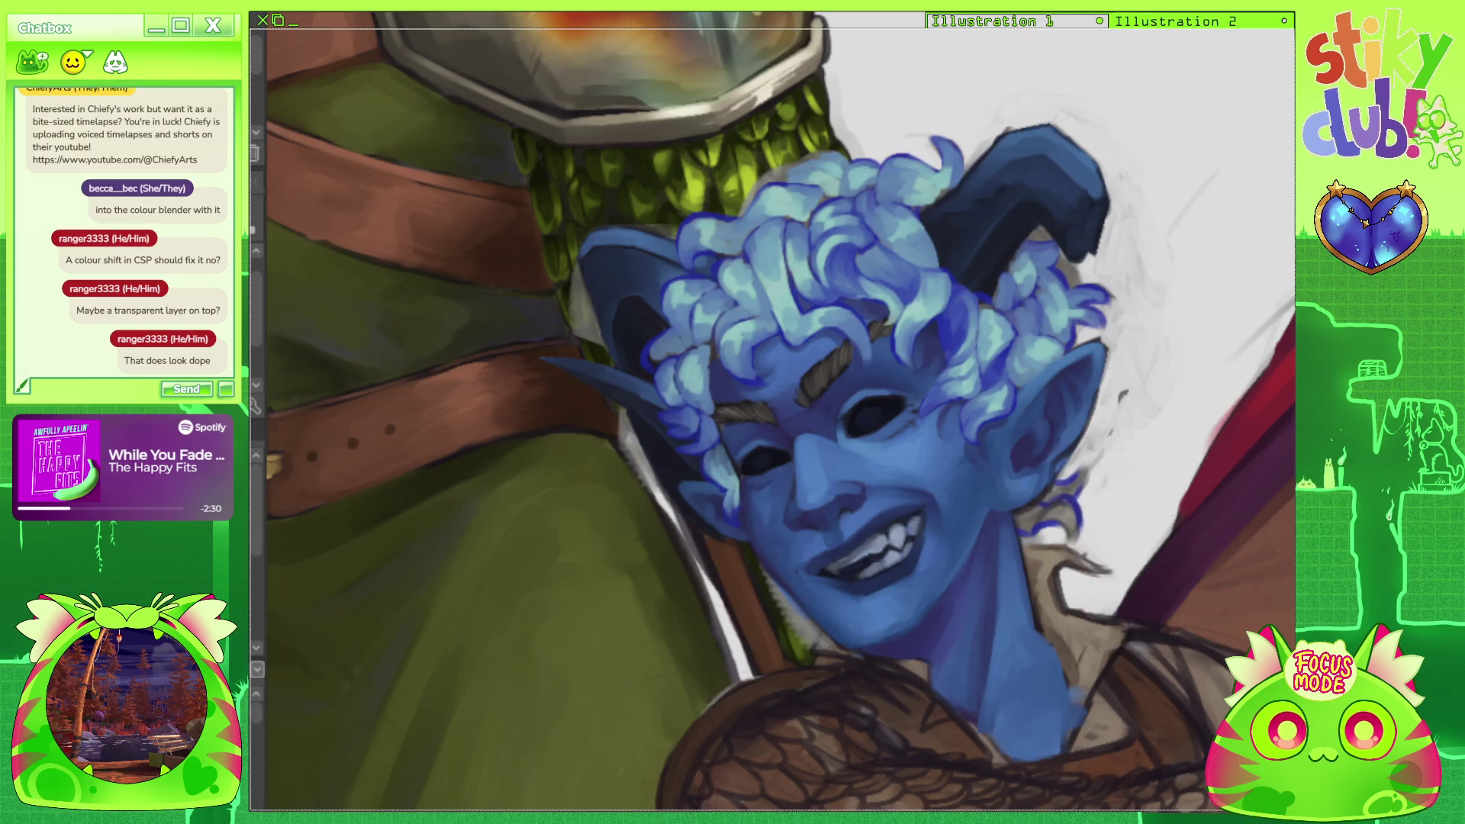
key(ctrl+z)
key(ctrl+y)
key(ctrl+z)
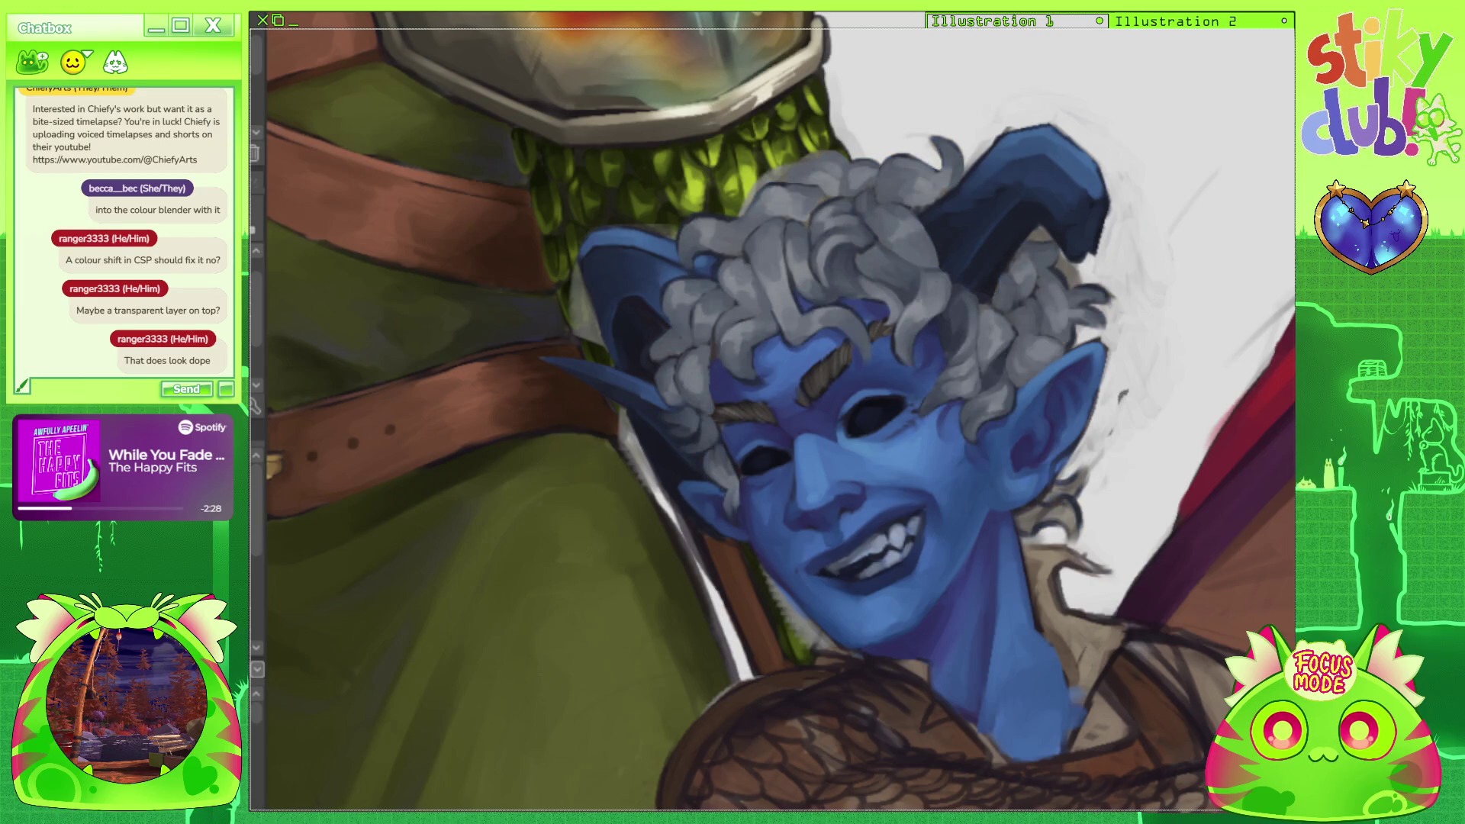
key(ctrl+z)
key(ctrl+y)
key(ctrl+z)
key(ctrl+y)
Move the selection over the face, deselect, and settle on the brownish-grey hair colour.
scroll(772, 412, down, 3)
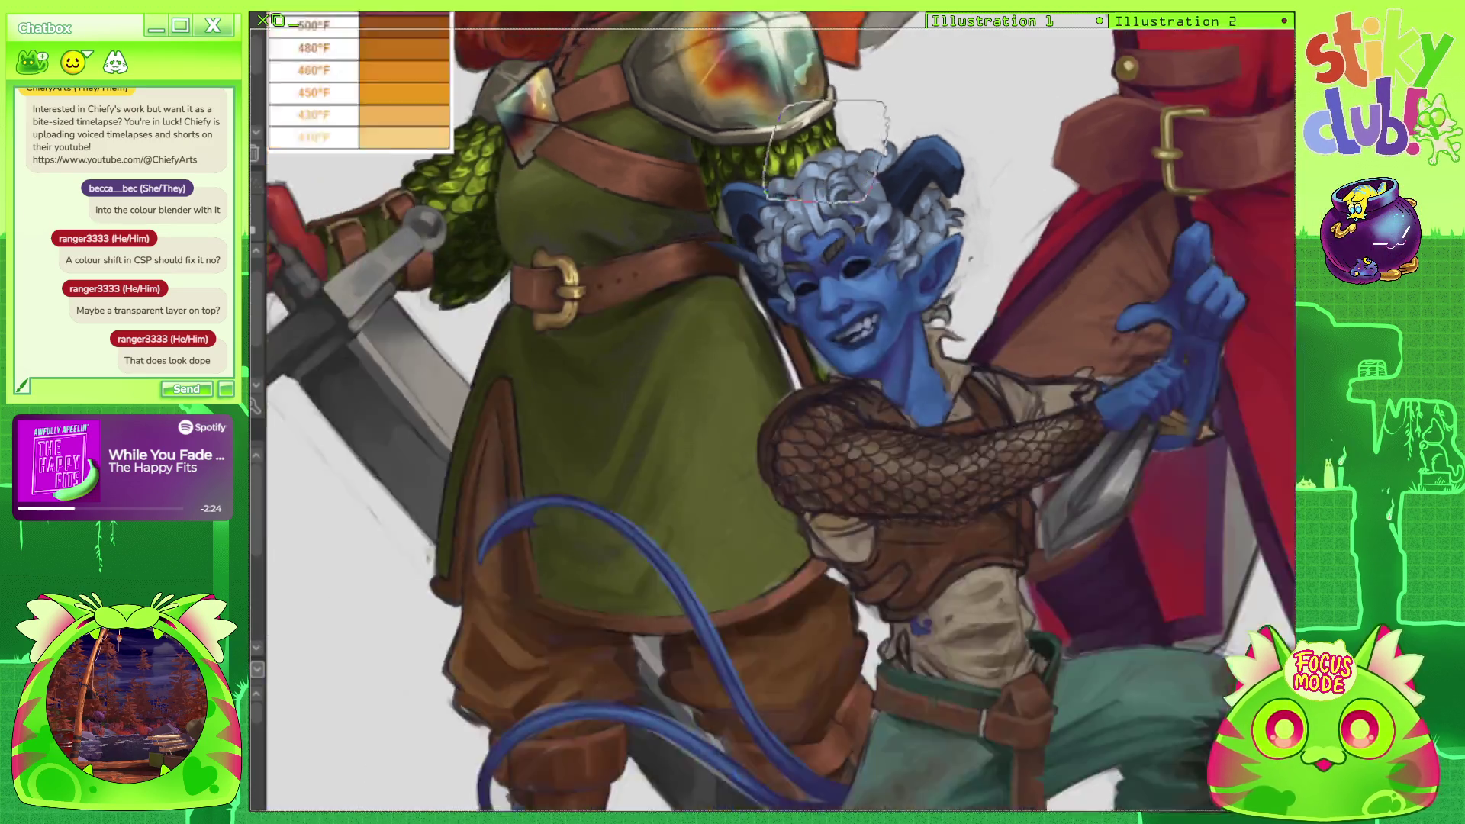
scroll(772, 412, up, 3)
scroll(839, 321, up, 2)
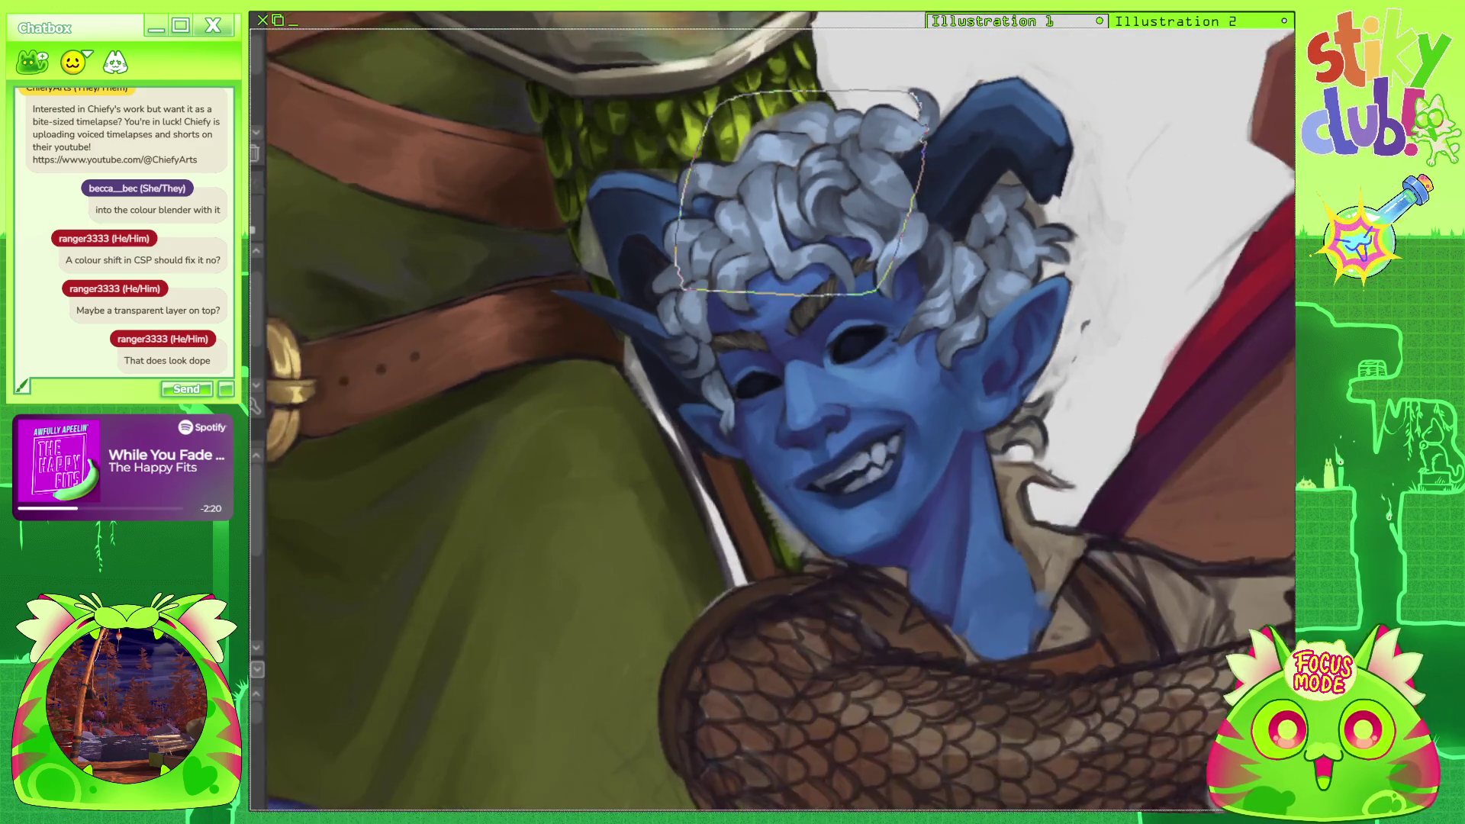
mouse_move(801, 206)
mouse_down()
mouse_move(878, 366)
mouse_move(877, 214)
mouse_move(786, 206)
mouse_move(809, 320)
mouse_move(885, 473)
mouse_move(958, 553)
mouse_up()
key(ctrl+d)
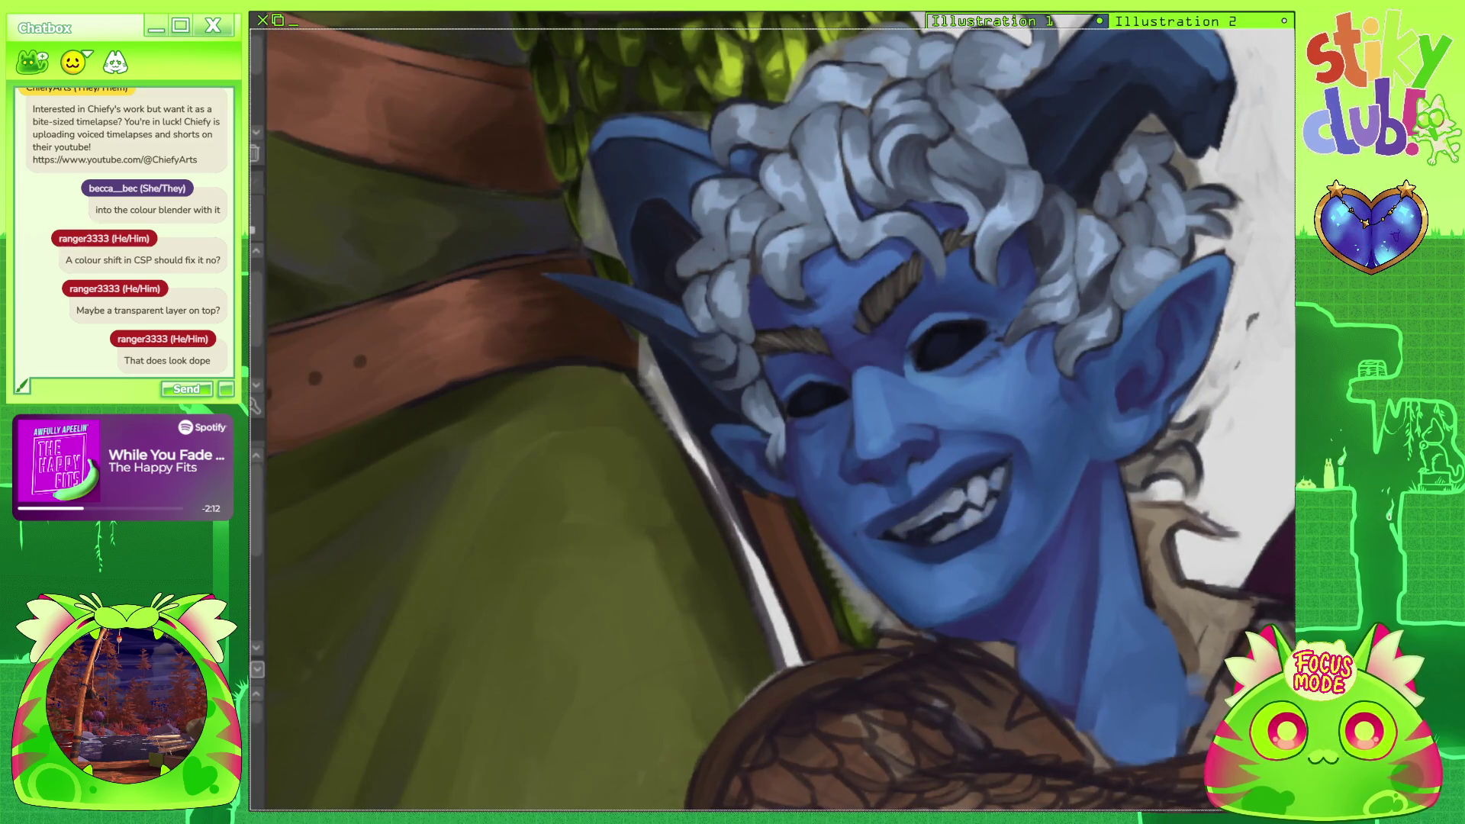
key(ctrl+z)
key(ctrl+y)
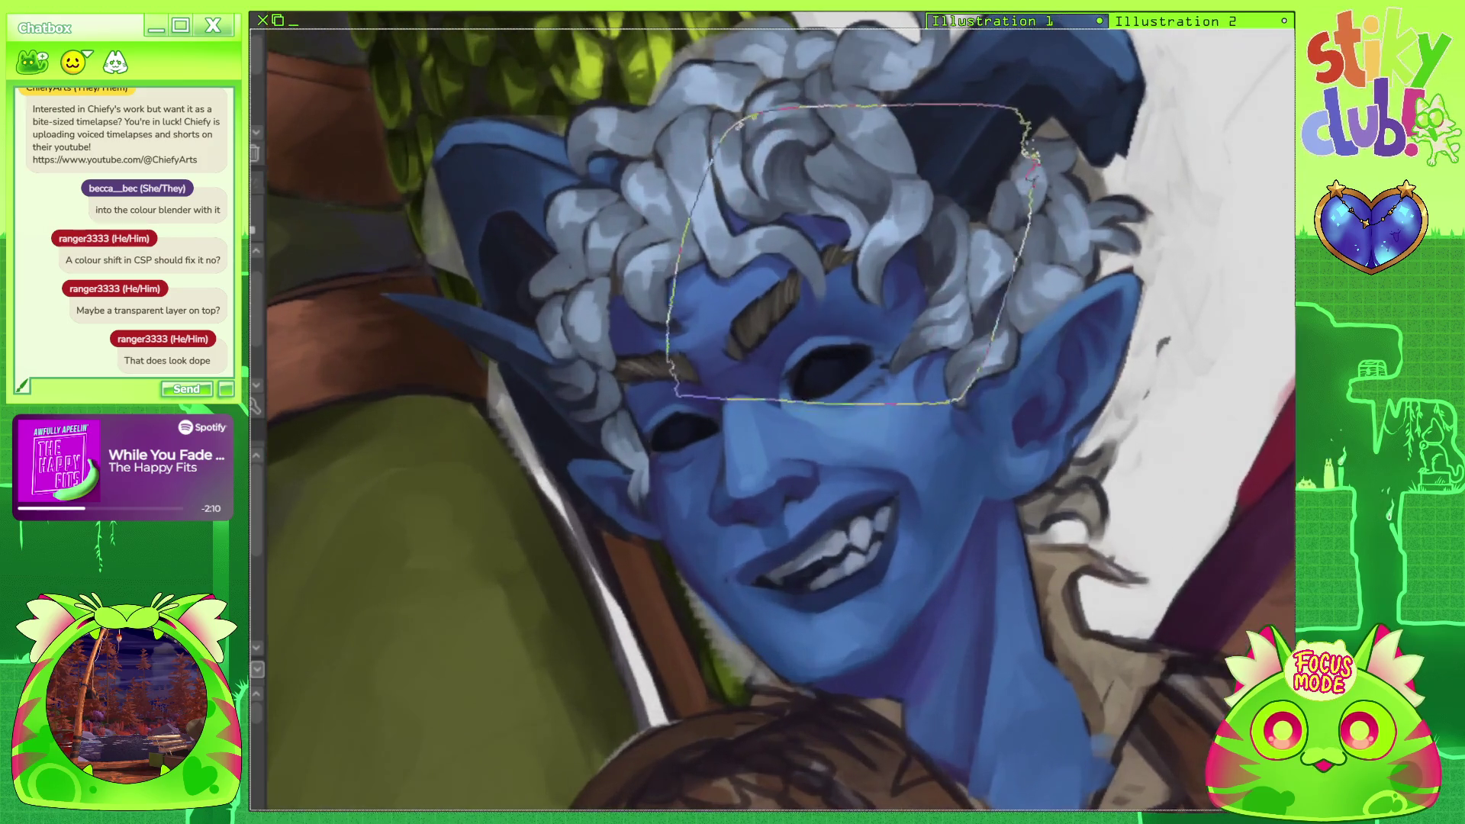
key(ctrl+z)
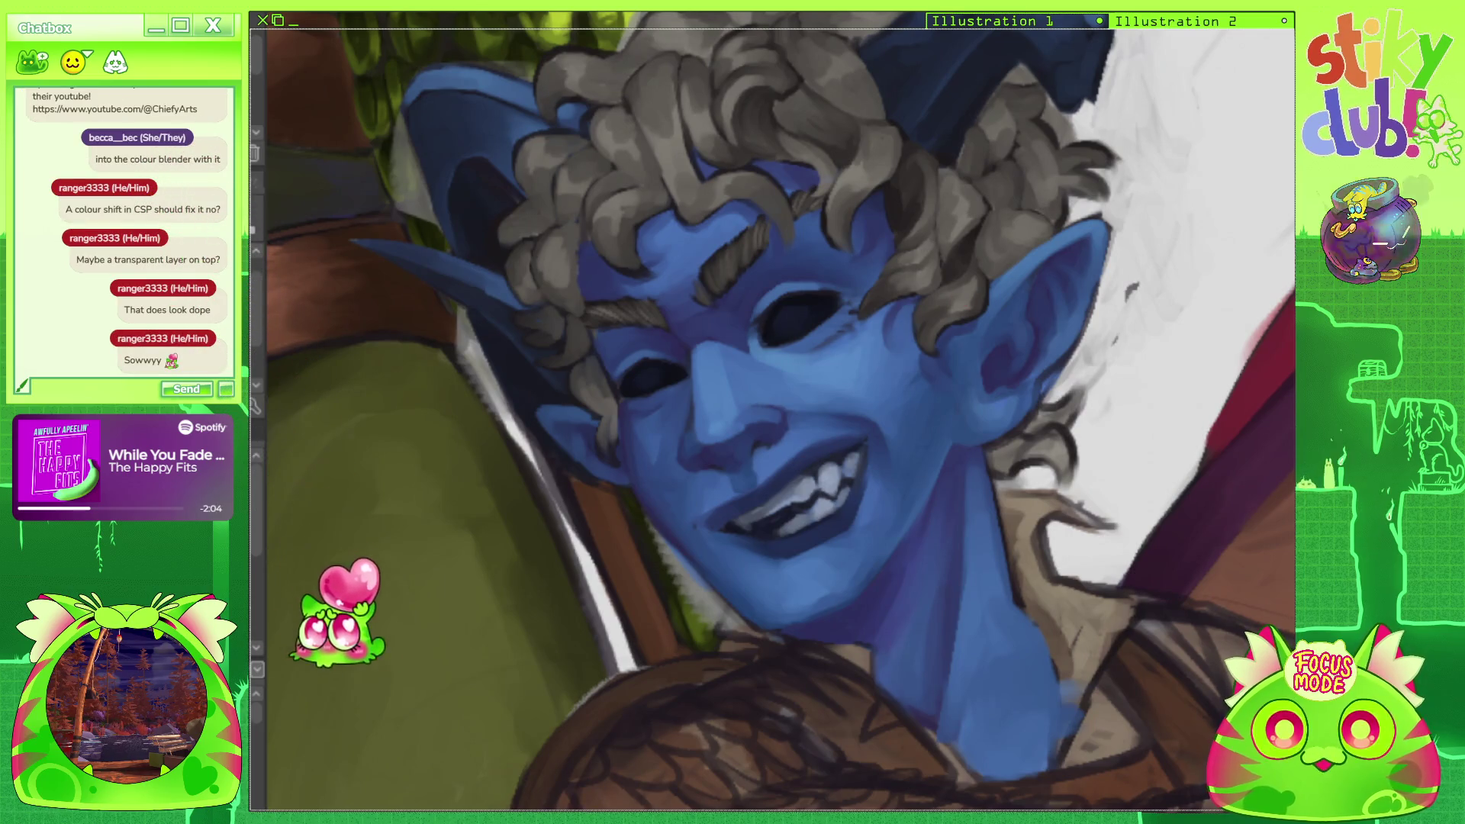
Lasso a small cheek area and paint dark strokes below the ear along the neck.
scroll(754, 352, down, 2)
scroll(754, 352, down, 3)
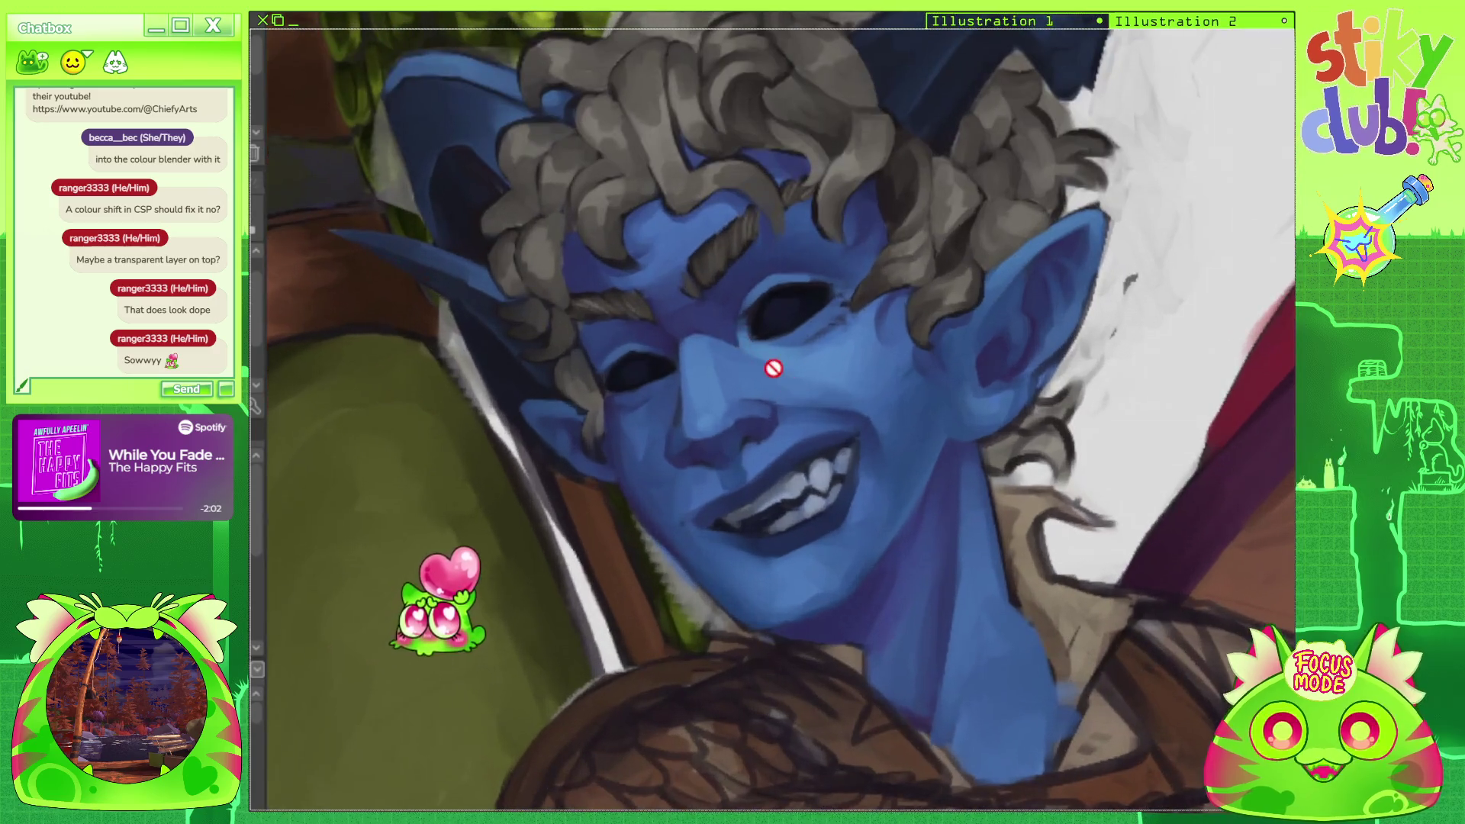
scroll(1040, 419, up, 5)
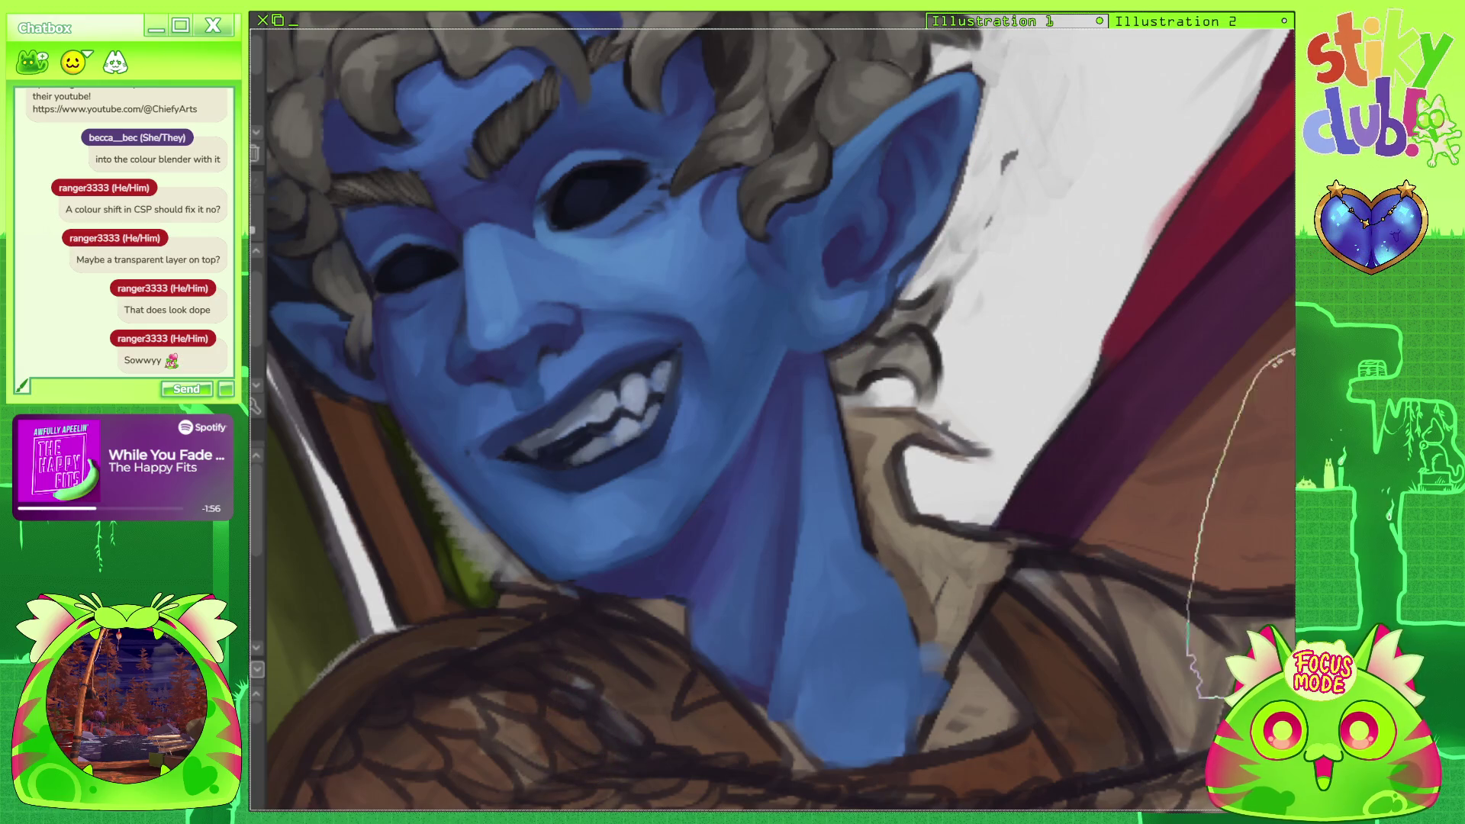
drag(675, 269, 679, 309)
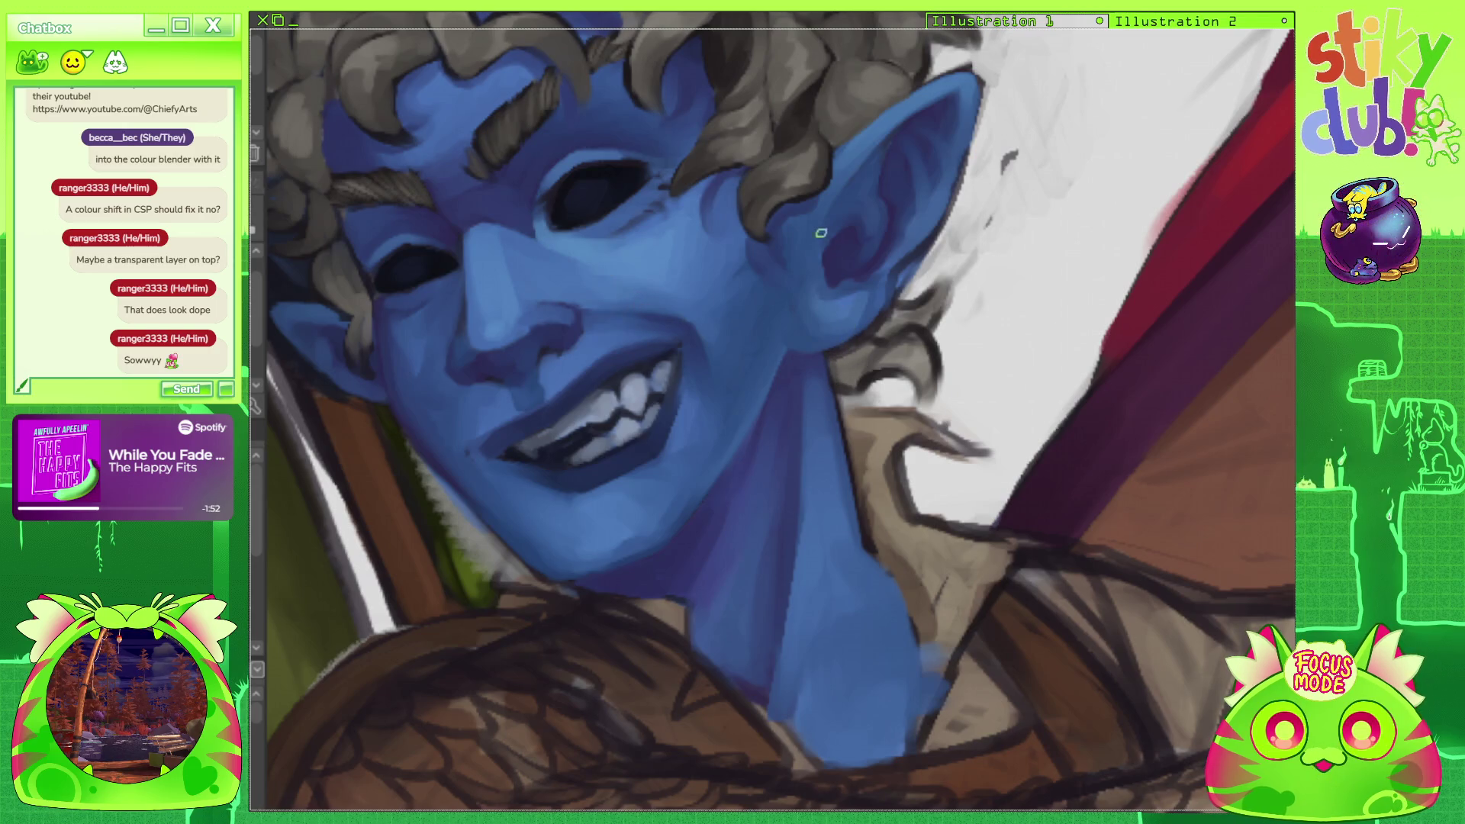
mouse_move(842, 357)
mouse_down()
mouse_move(837, 378)
mouse_move(877, 360)
mouse_move(923, 391)
mouse_move(874, 369)
mouse_move(915, 350)
mouse_move(877, 336)
mouse_move(933, 299)
mouse_move(926, 317)
mouse_move(946, 277)
mouse_move(897, 319)
mouse_move(943, 293)
mouse_up()
mouse_move(916, 77)
mouse_down()
mouse_move(931, 160)
mouse_move(1165, 309)
mouse_up()
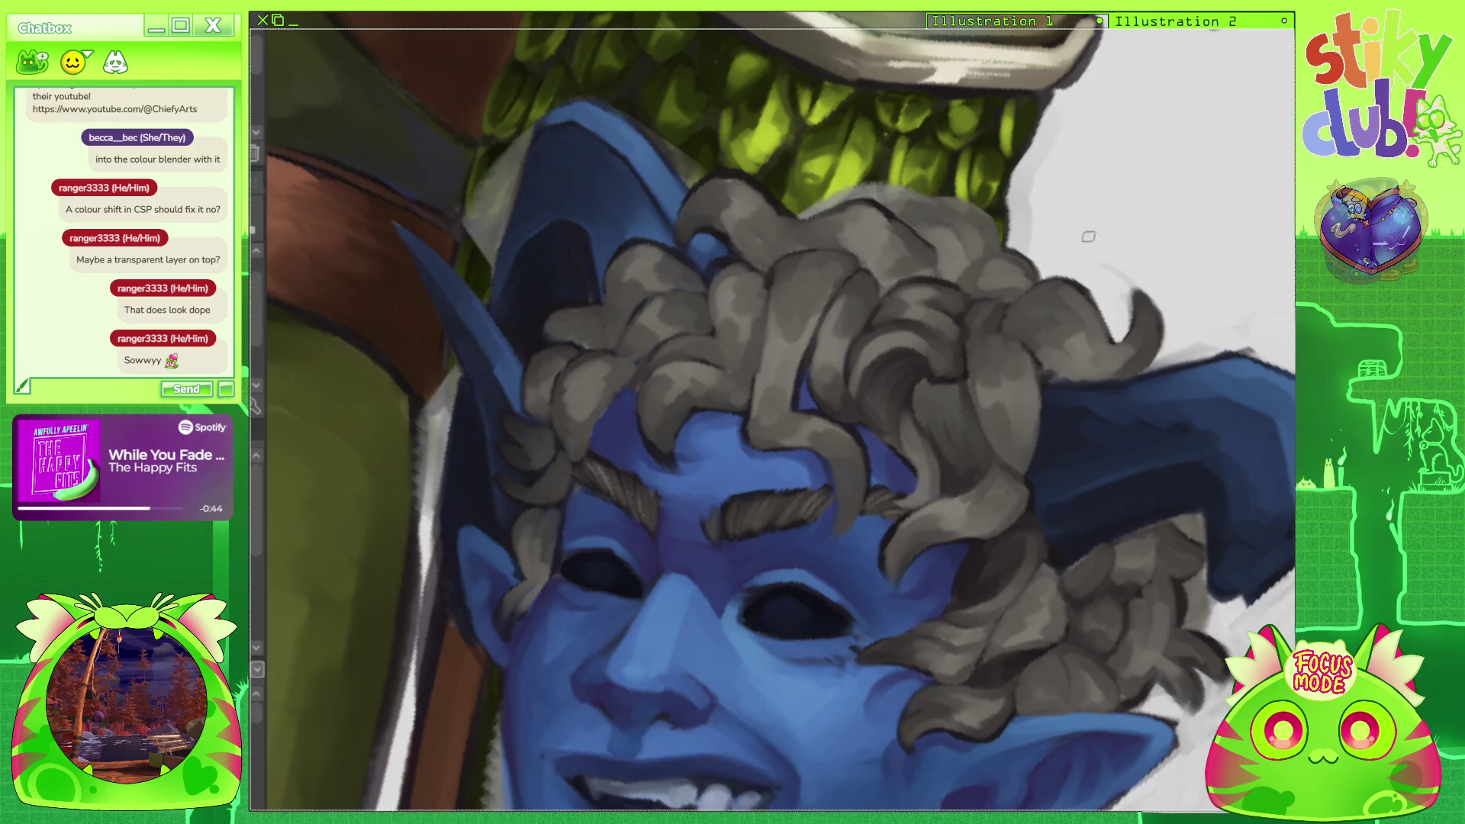
scroll(772, 412, down, 6)
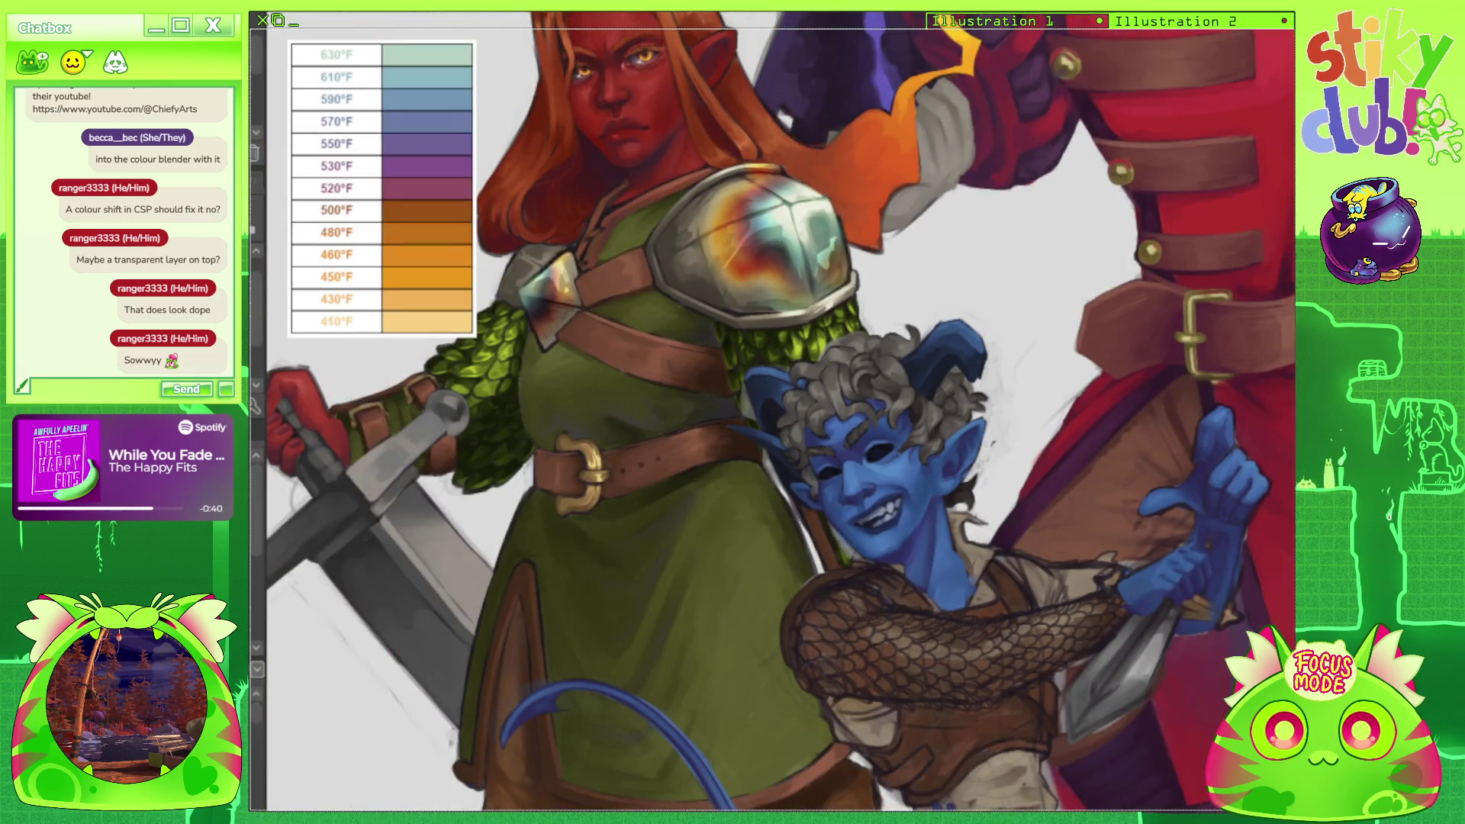
scroll(859, 381, up, 6)
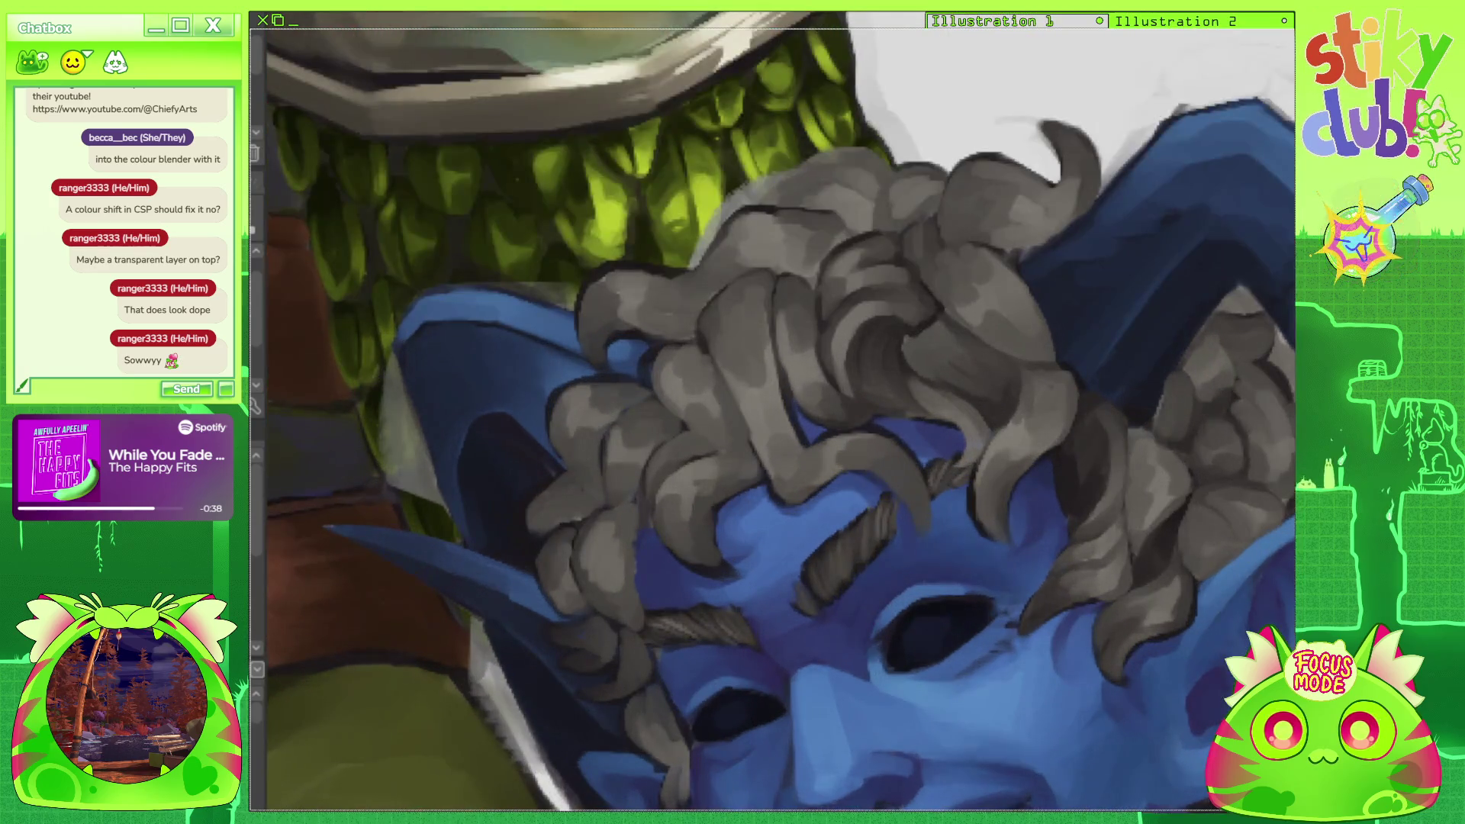
mouse_move(763, 305)
mouse_down()
mouse_move(763, 610)
mouse_move(793, 626)
mouse_move(763, 267)
mouse_move(687, 191)
mouse_up()
drag(763, 382, 950, 473)
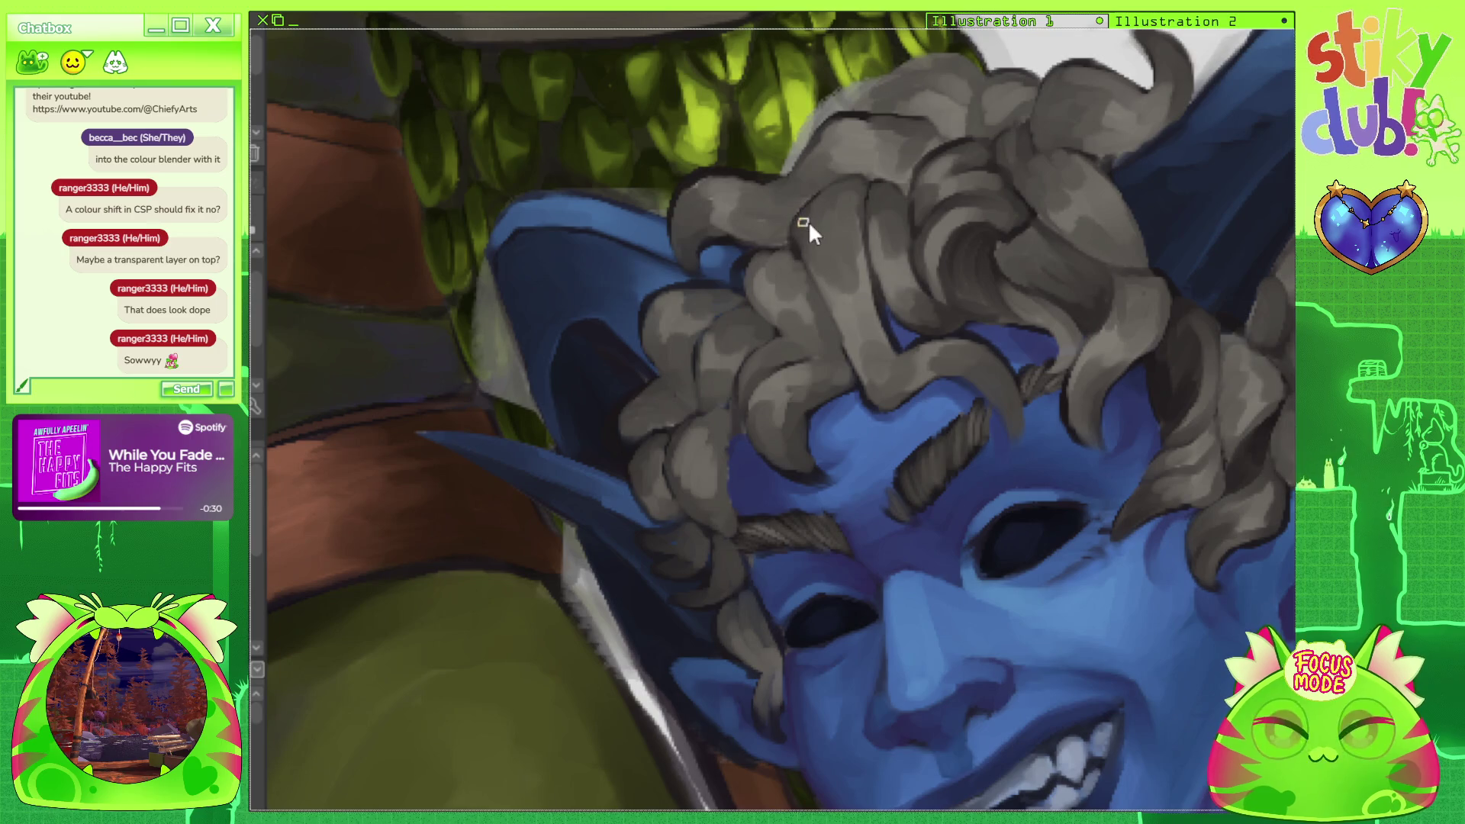
drag(817, 176, 999, 180)
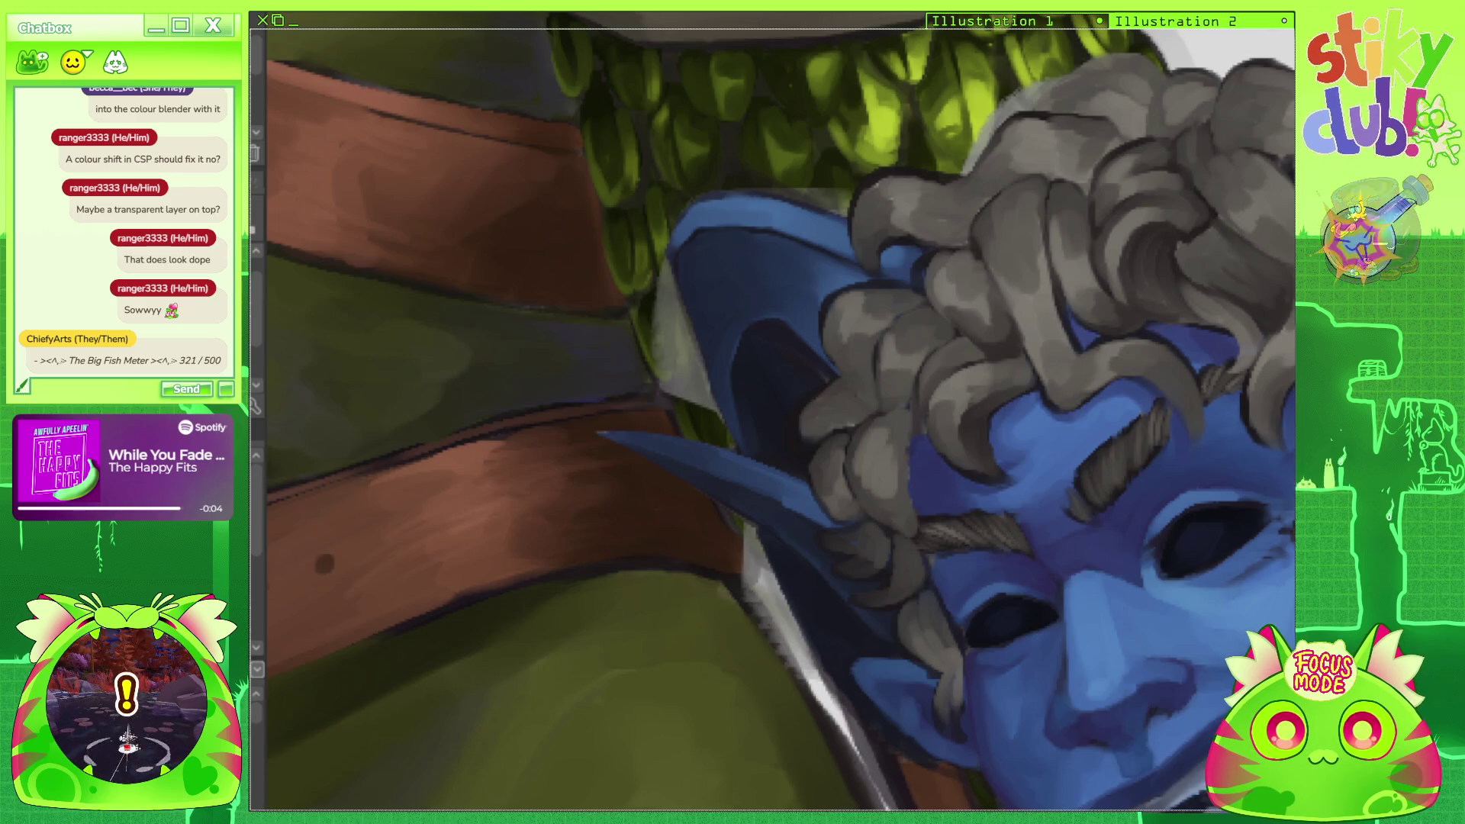
key(ctrl+z)
key(ctrl+y)
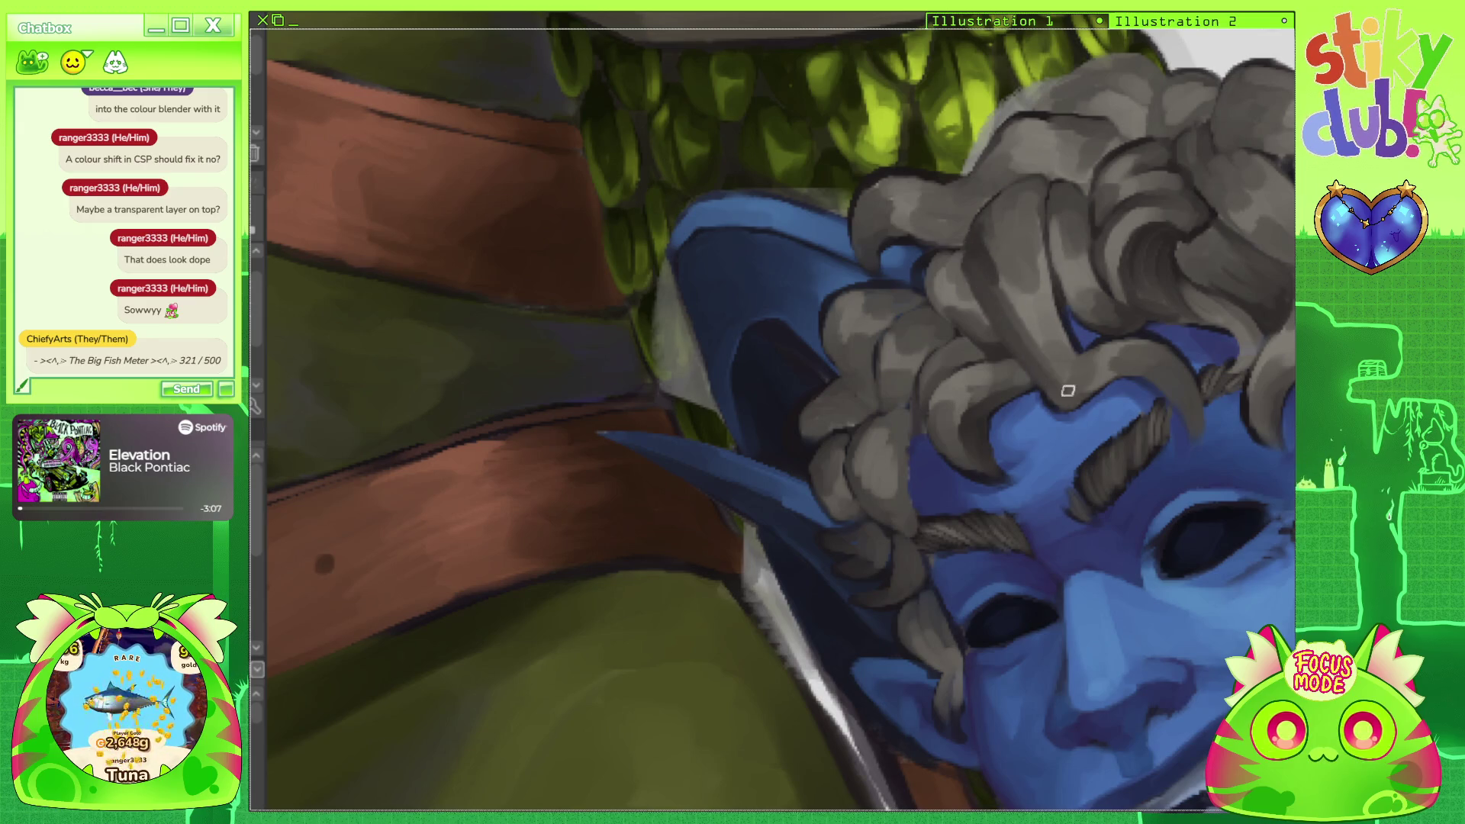
alt+click(1005, 259)
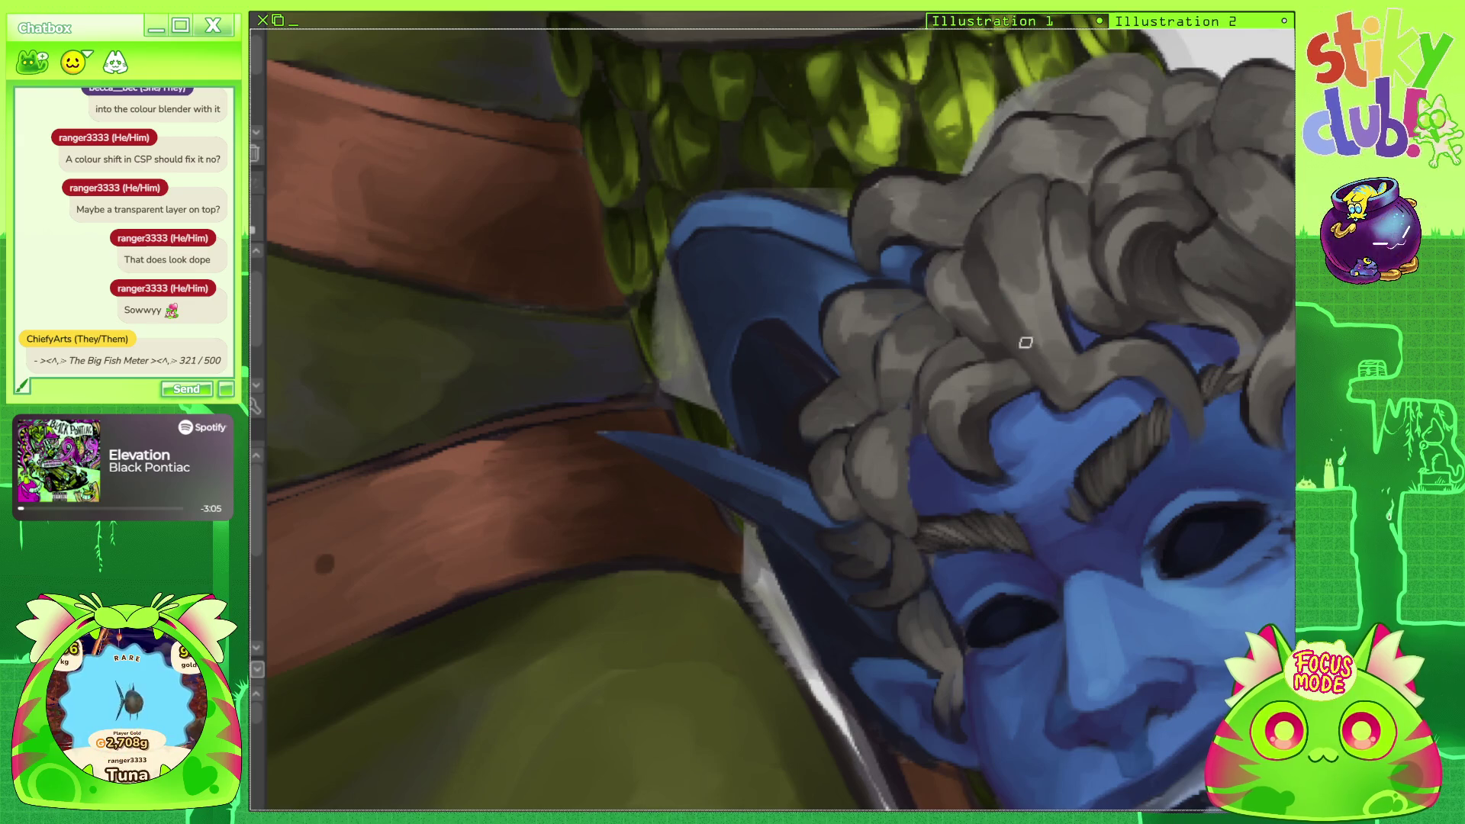
alt+click(1013, 293)
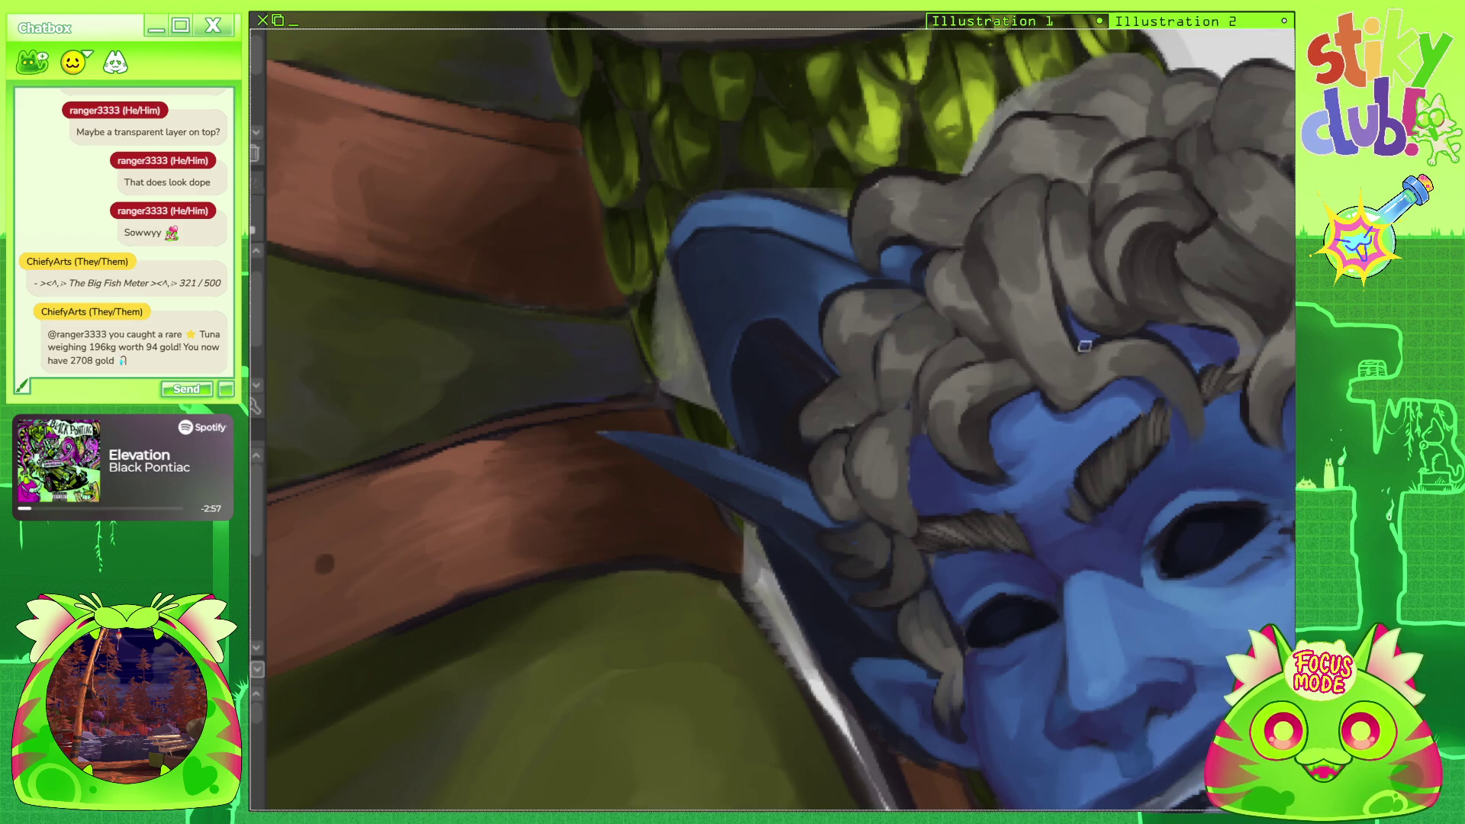
drag(1102, 372, 1169, 515)
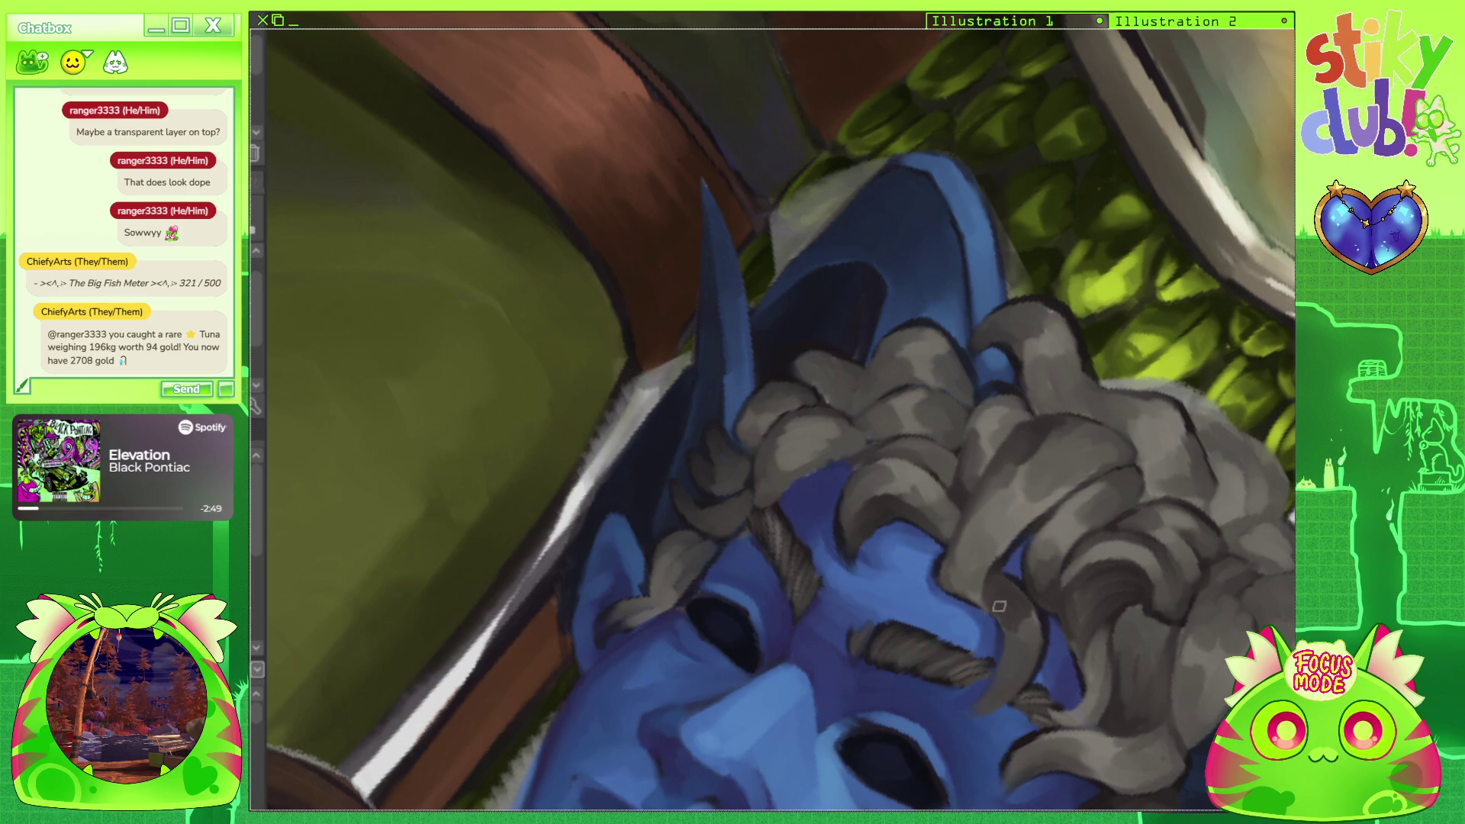
mouse_move(1289, 519)
mouse_down()
mouse_move(1290, 534)
mouse_move(325, 563)
mouse_up()
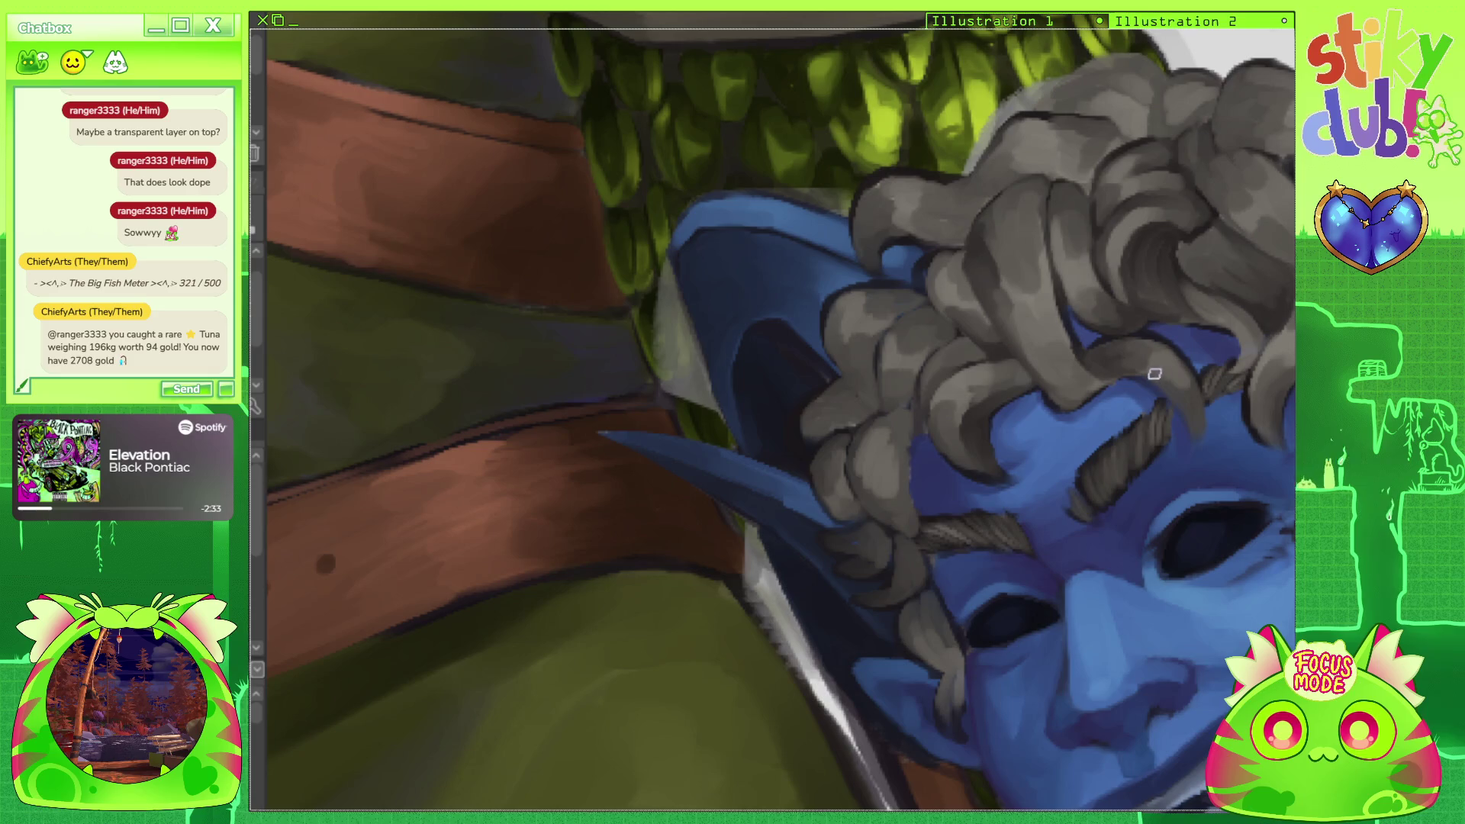
scroll(892, 244, down, 5)
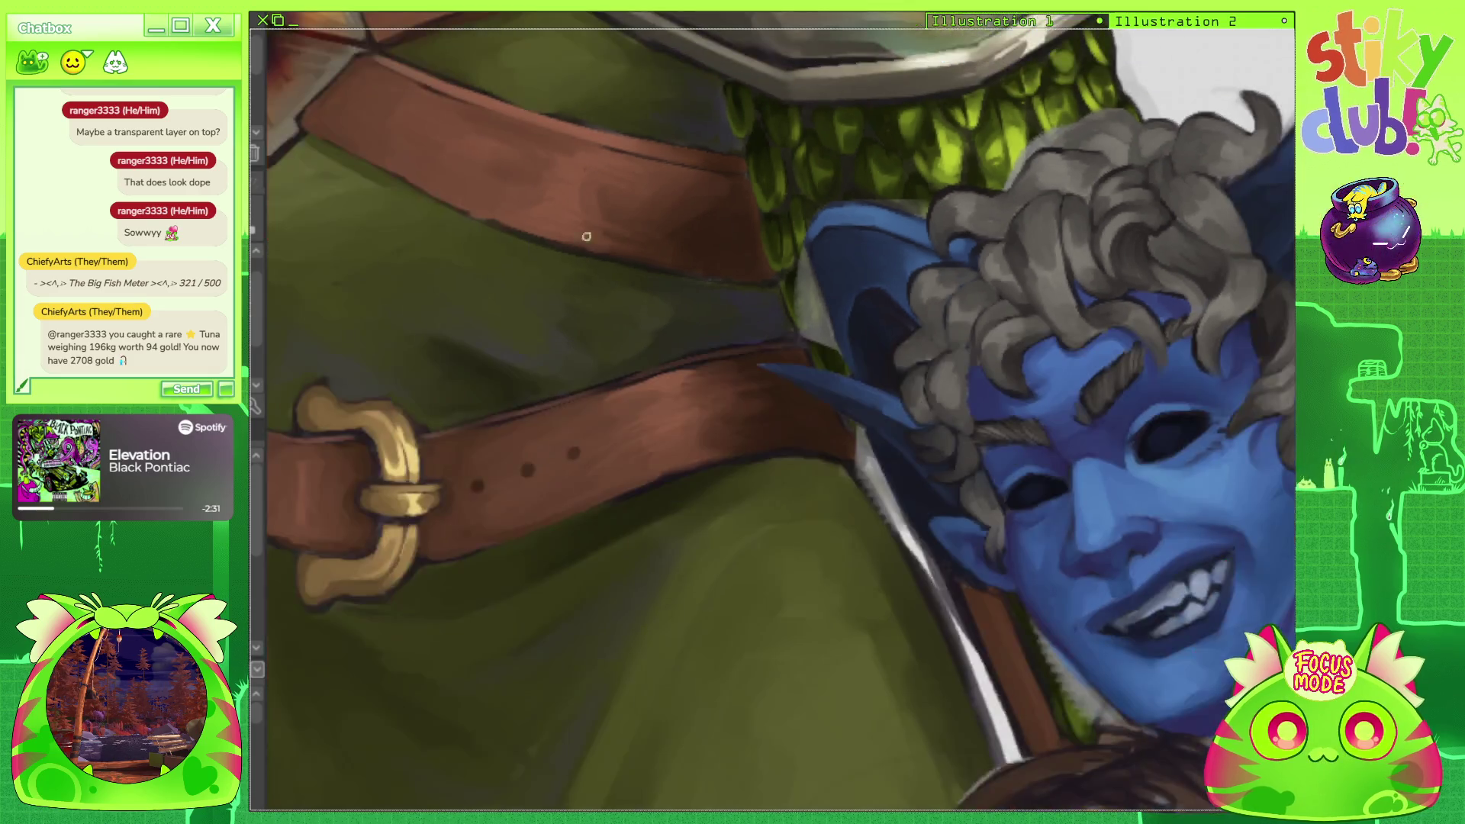
scroll(893, 244, up, 5)
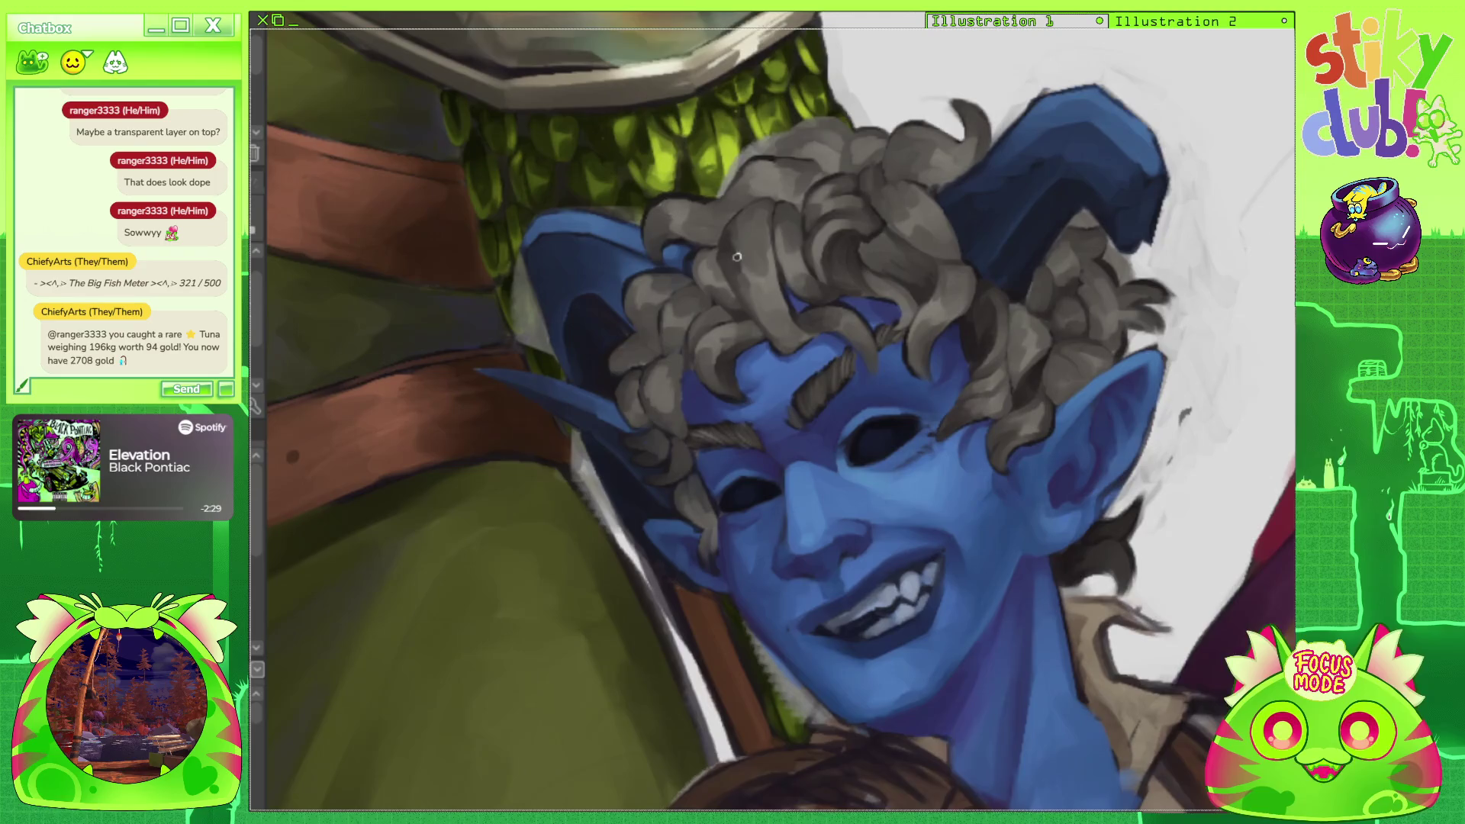
scroll(945, 303, down, 3)
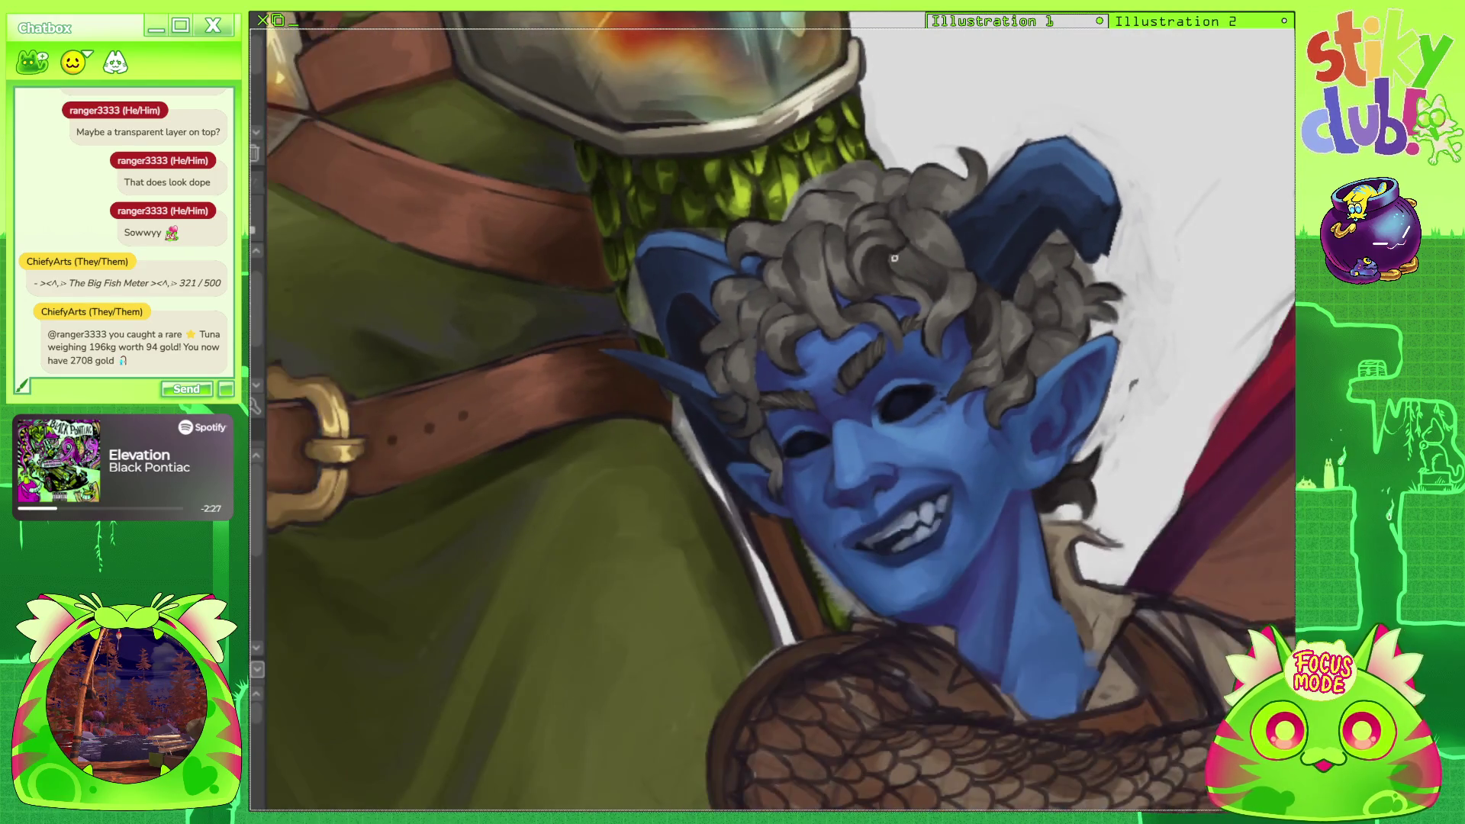
scroll(788, 263, up, 1)
scroll(788, 263, up, 2)
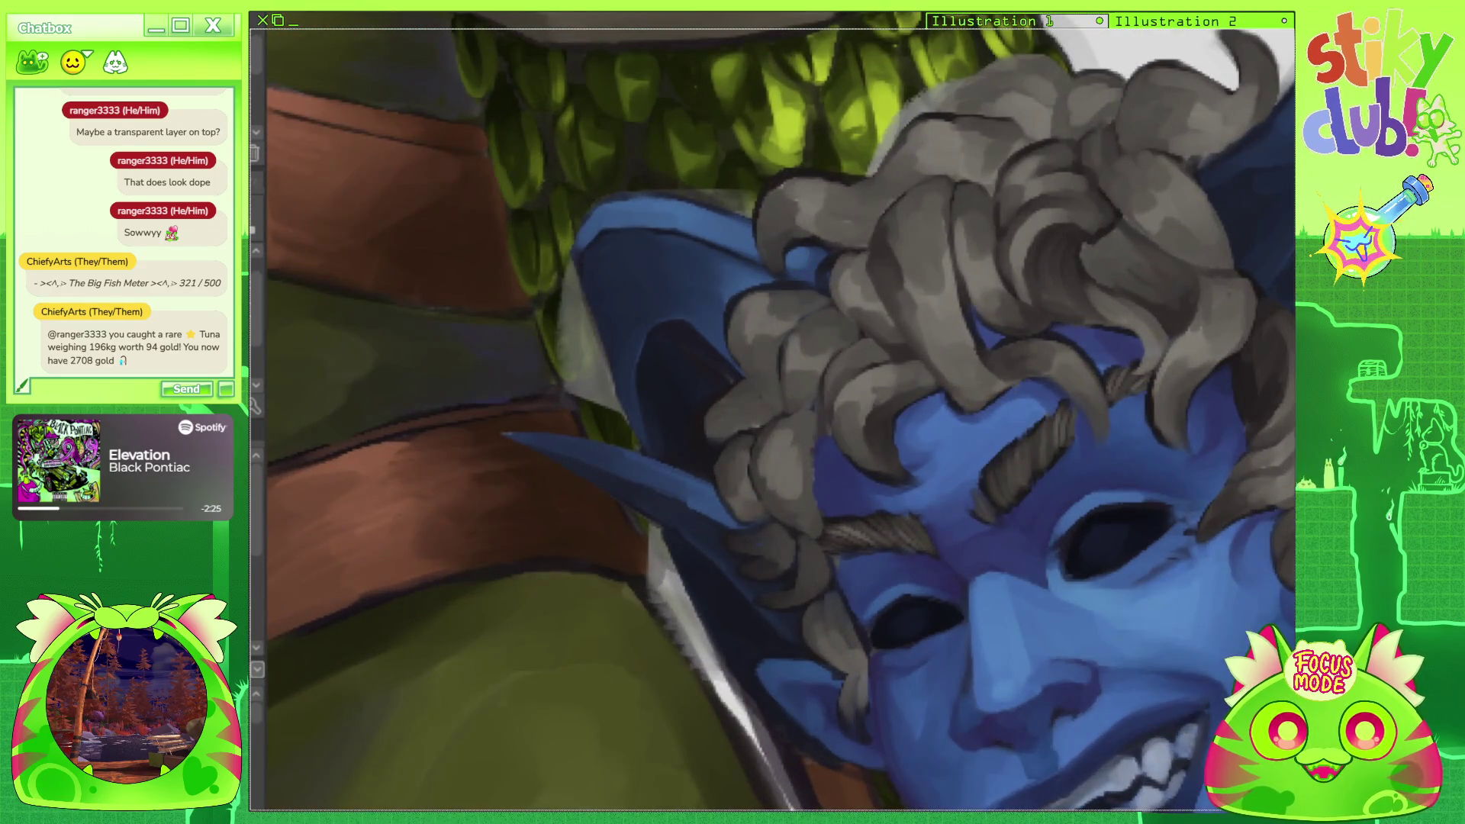
scroll(793, 263, up, 1)
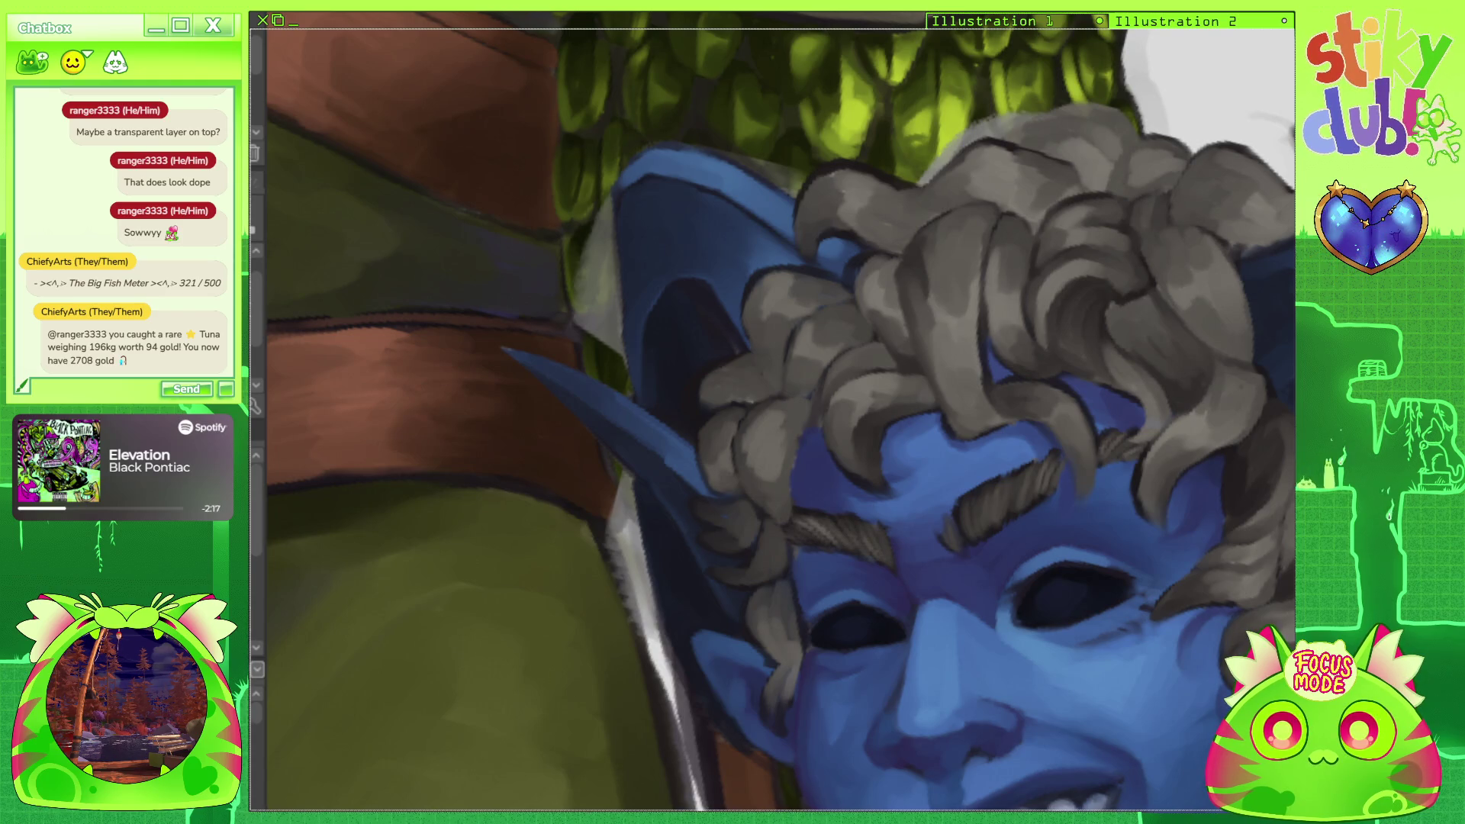
mouse_move(763, 381)
mouse_down()
mouse_move(724, 192)
mouse_move(753, 225)
mouse_up()
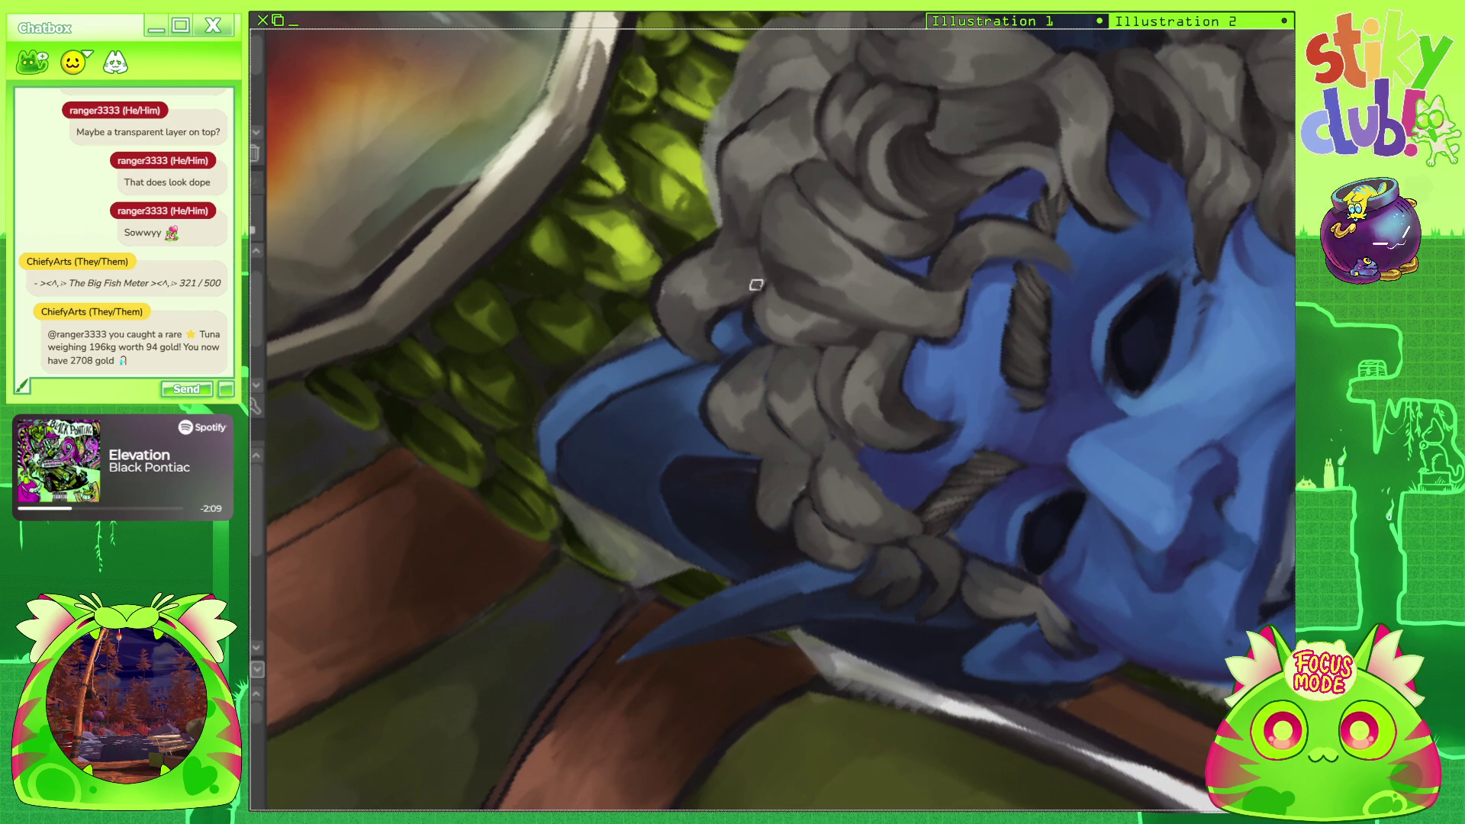
key(minus)
key(minus)
key(minus)
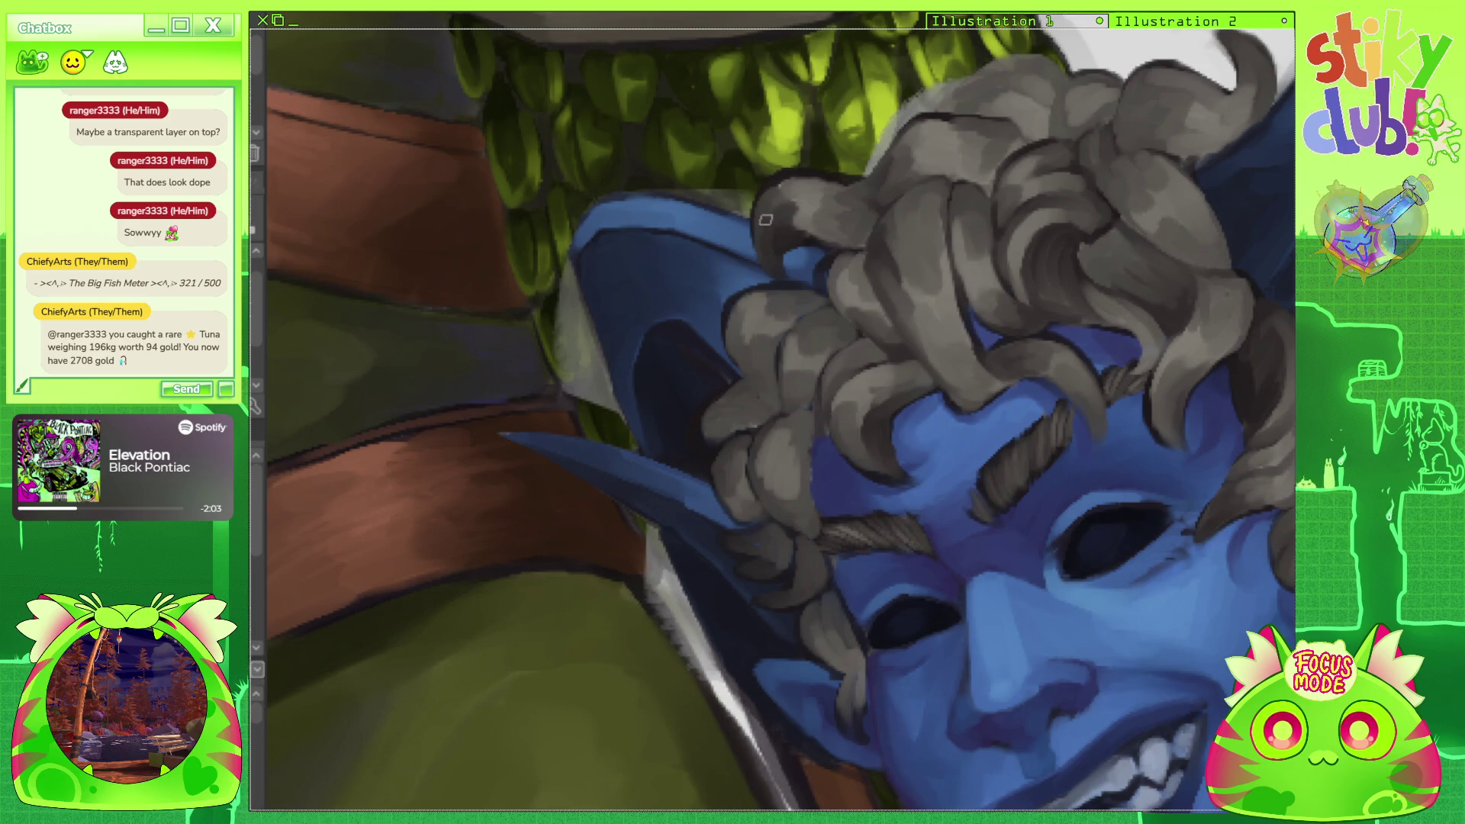
drag(954, 305, 847, 412)
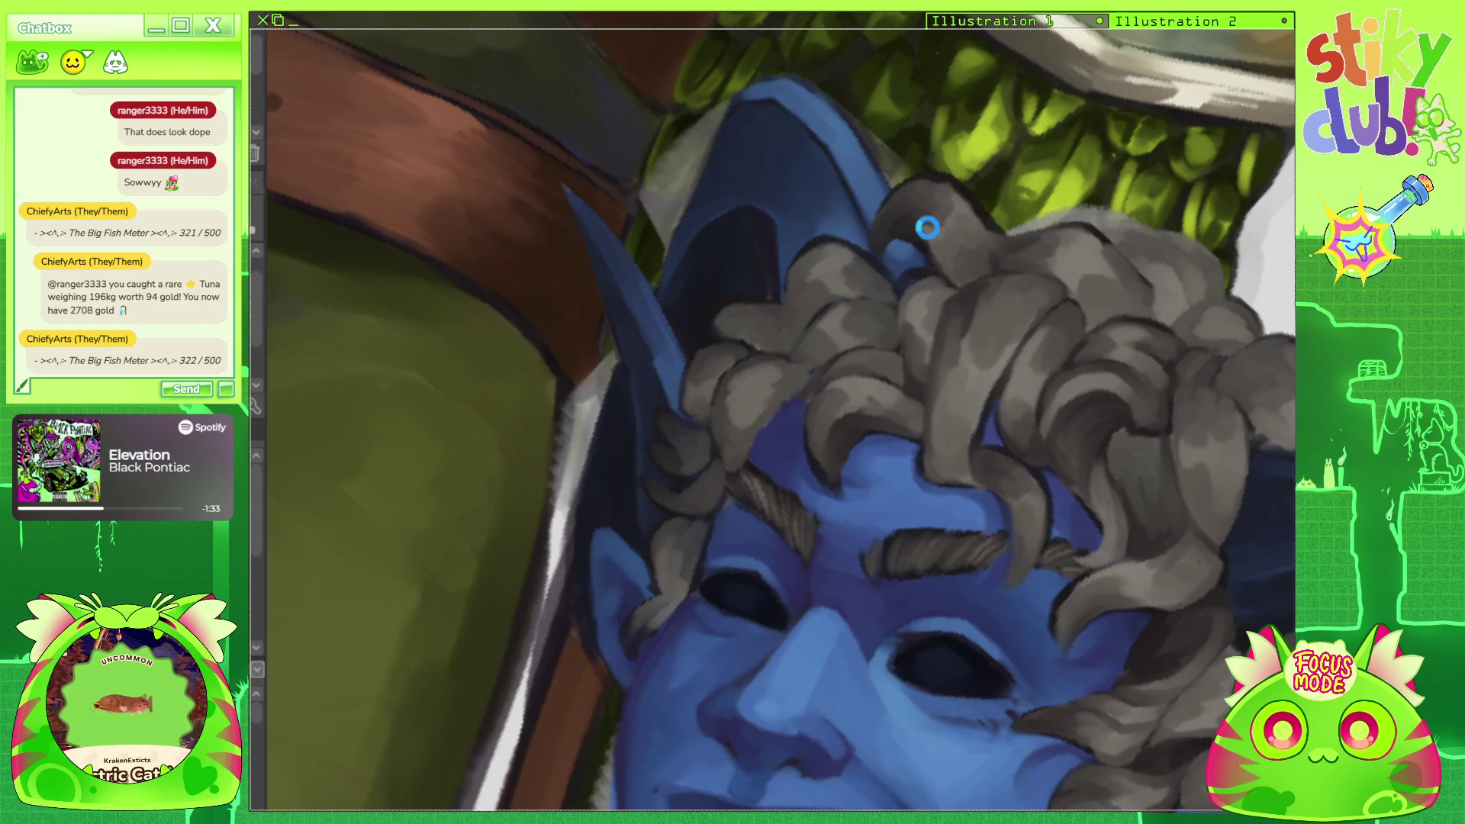
scroll(928, 228, down, 5)
scroll(925, 263, up, 5)
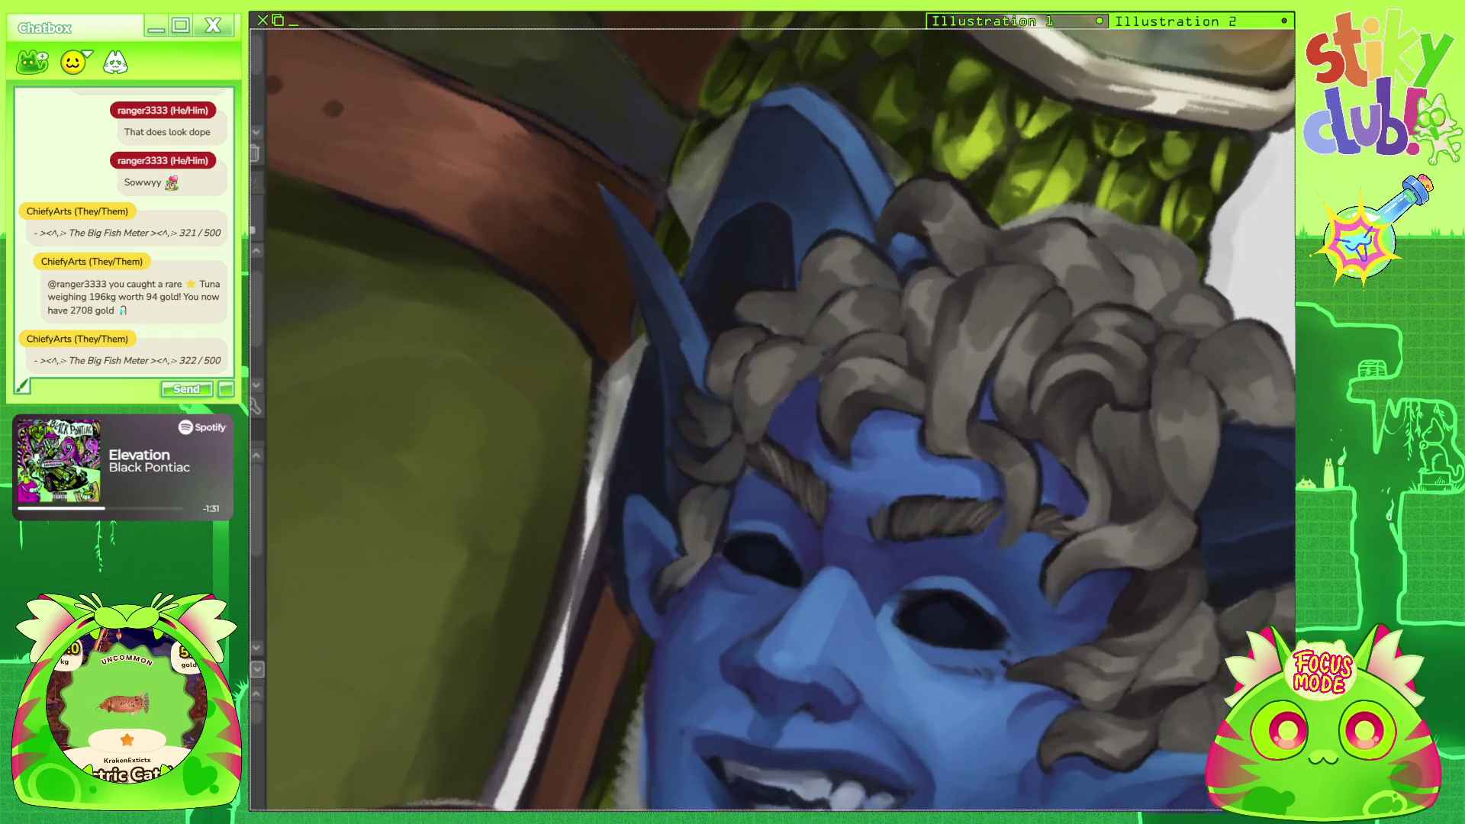
scroll(926, 267, down, 6)
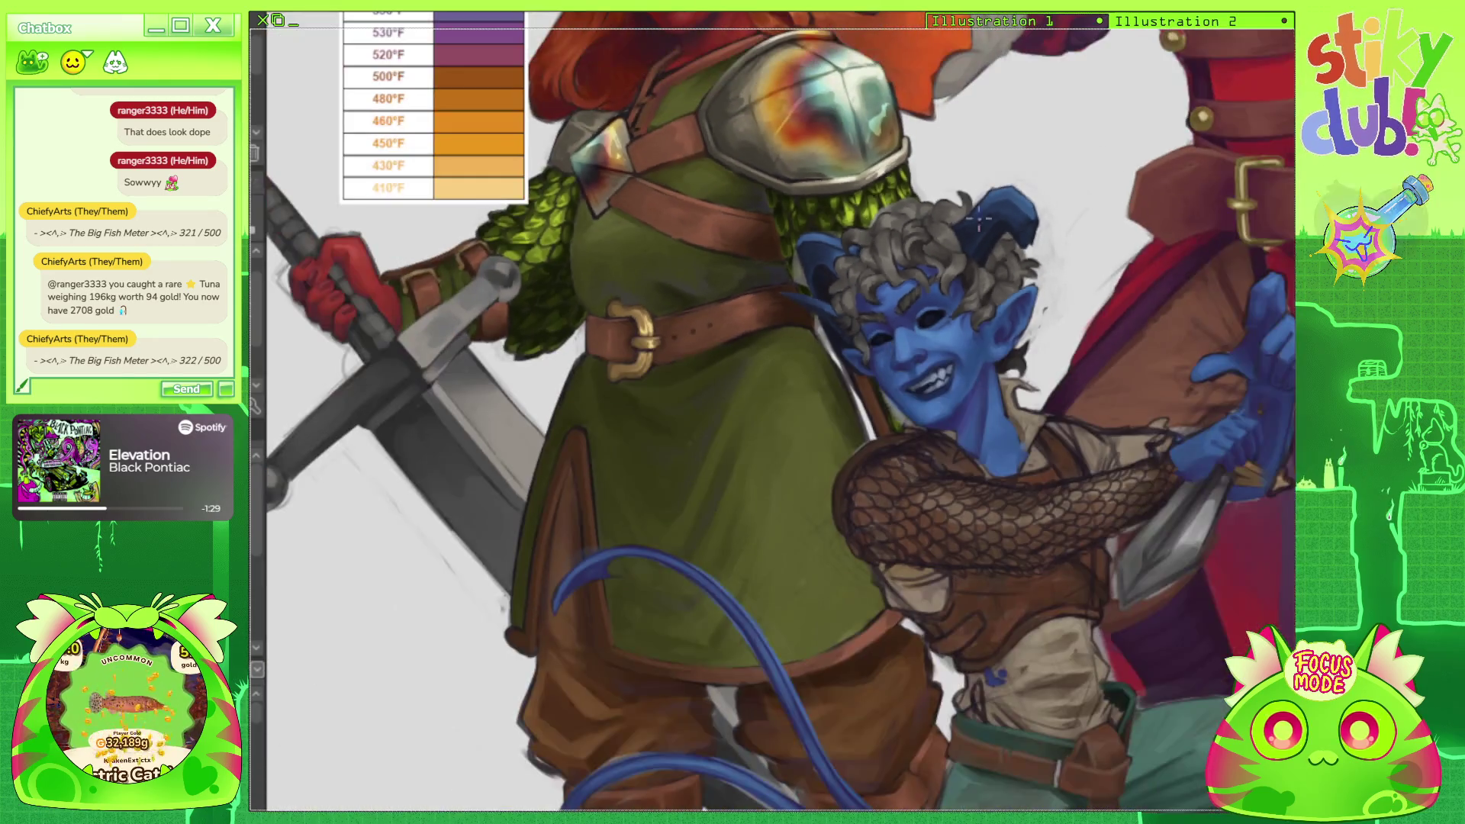
scroll(786, 308, up, 6)
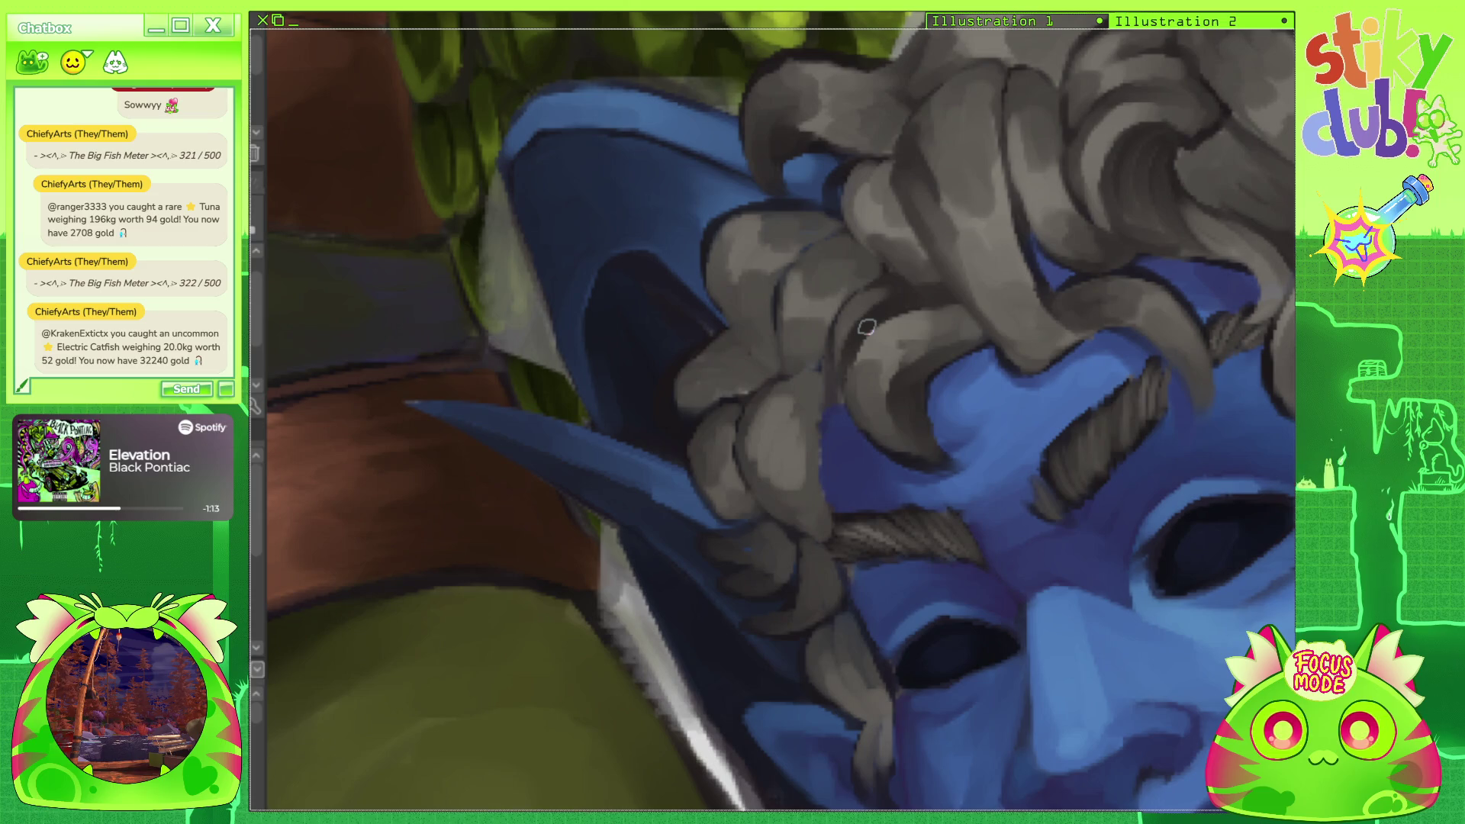
scroll(867, 326, down, 3)
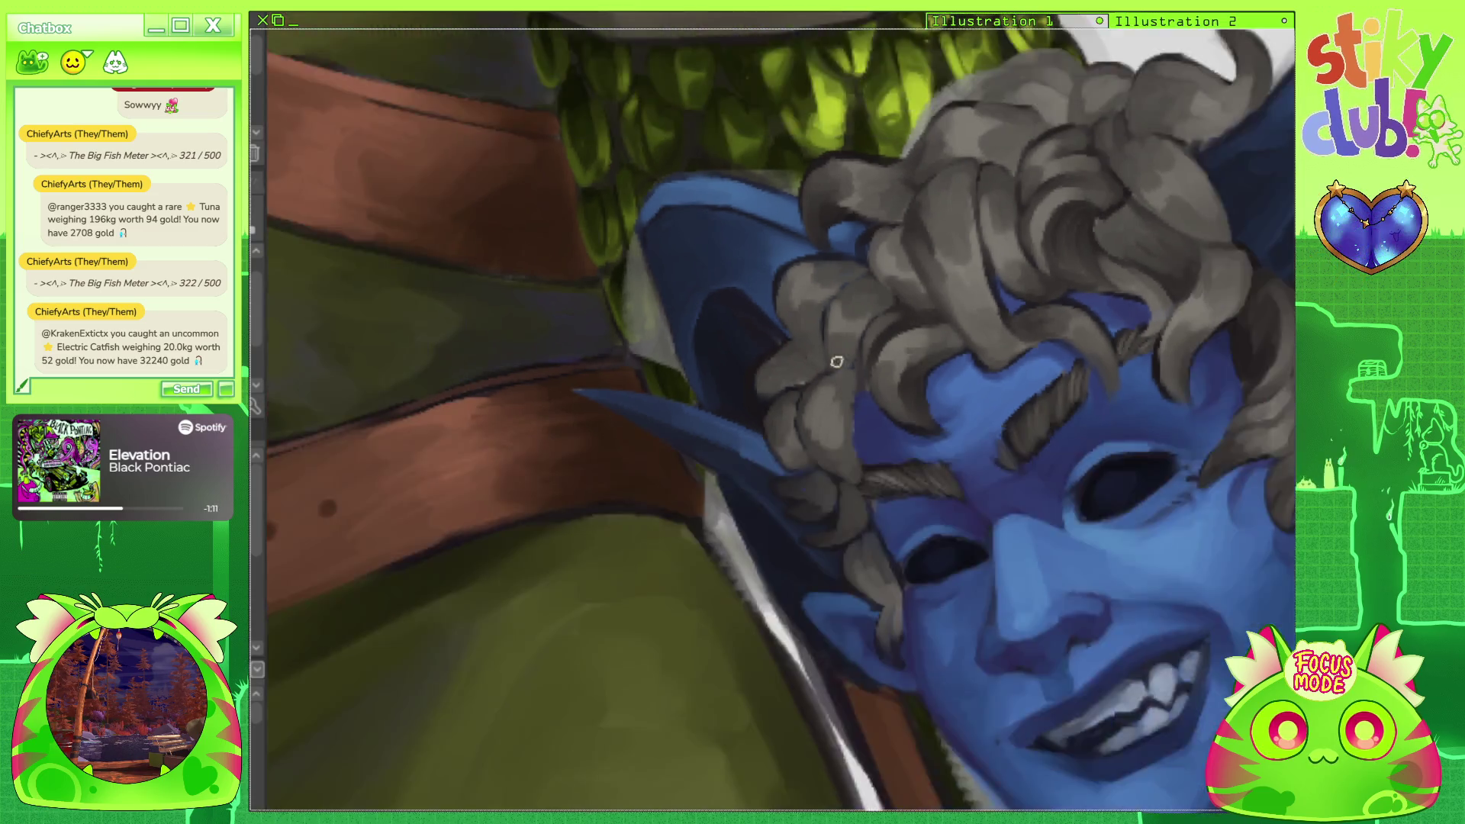
scroll(589, 206, up, 3)
scroll(784, 386, right, 3)
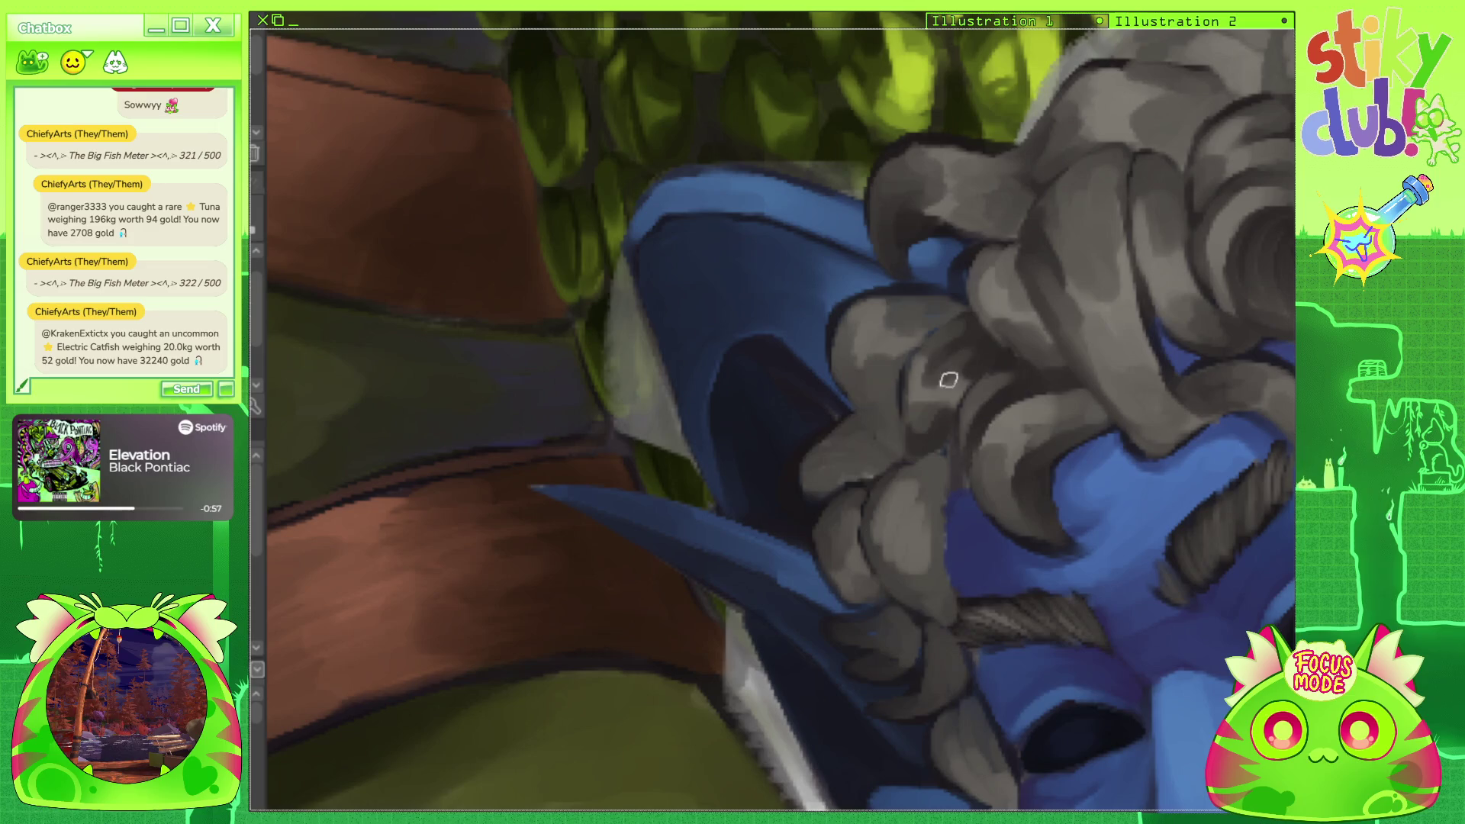
scroll(1152, 118, down, 10)
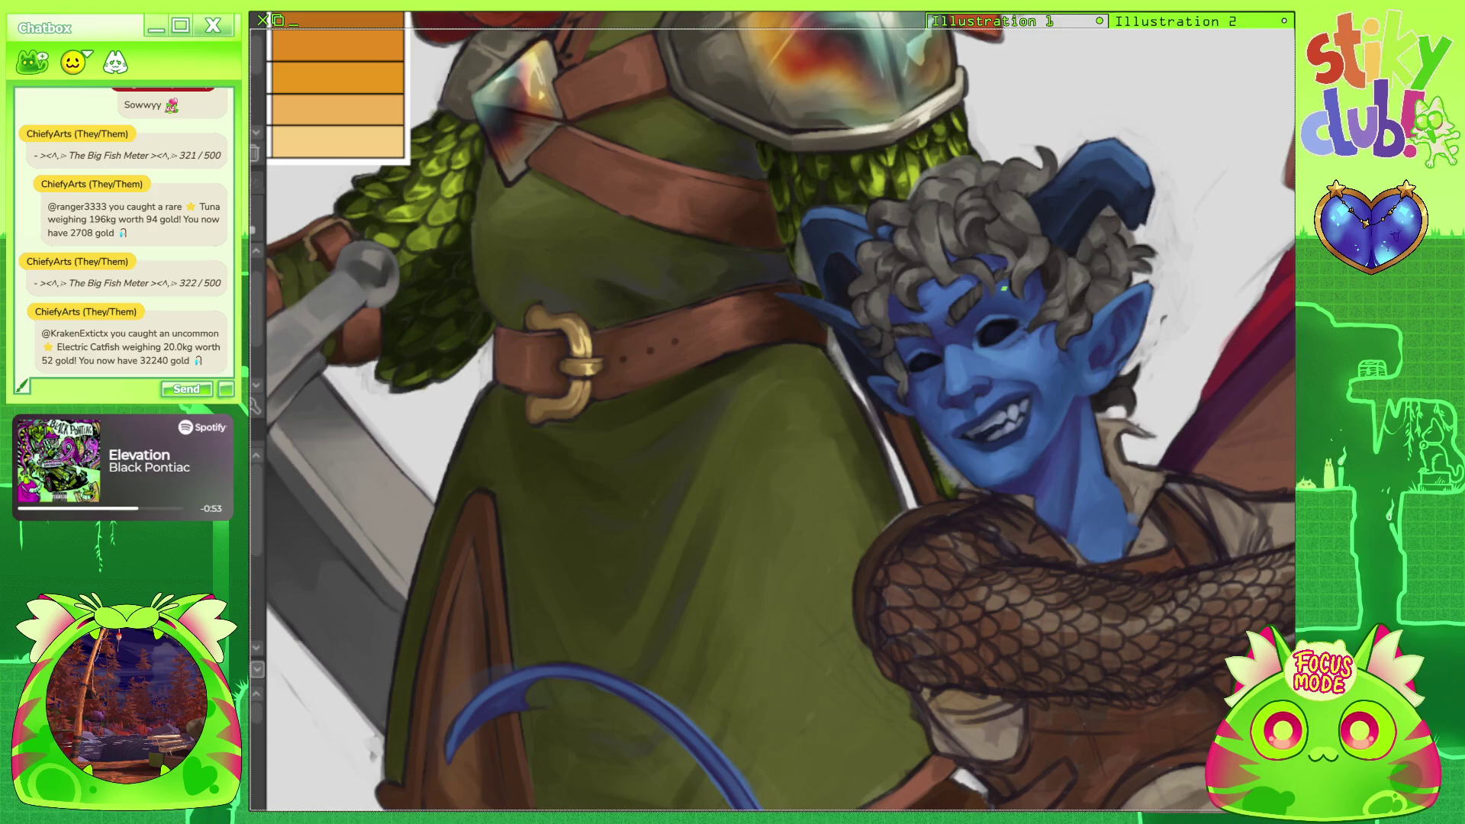
scroll(805, 294, up, 10)
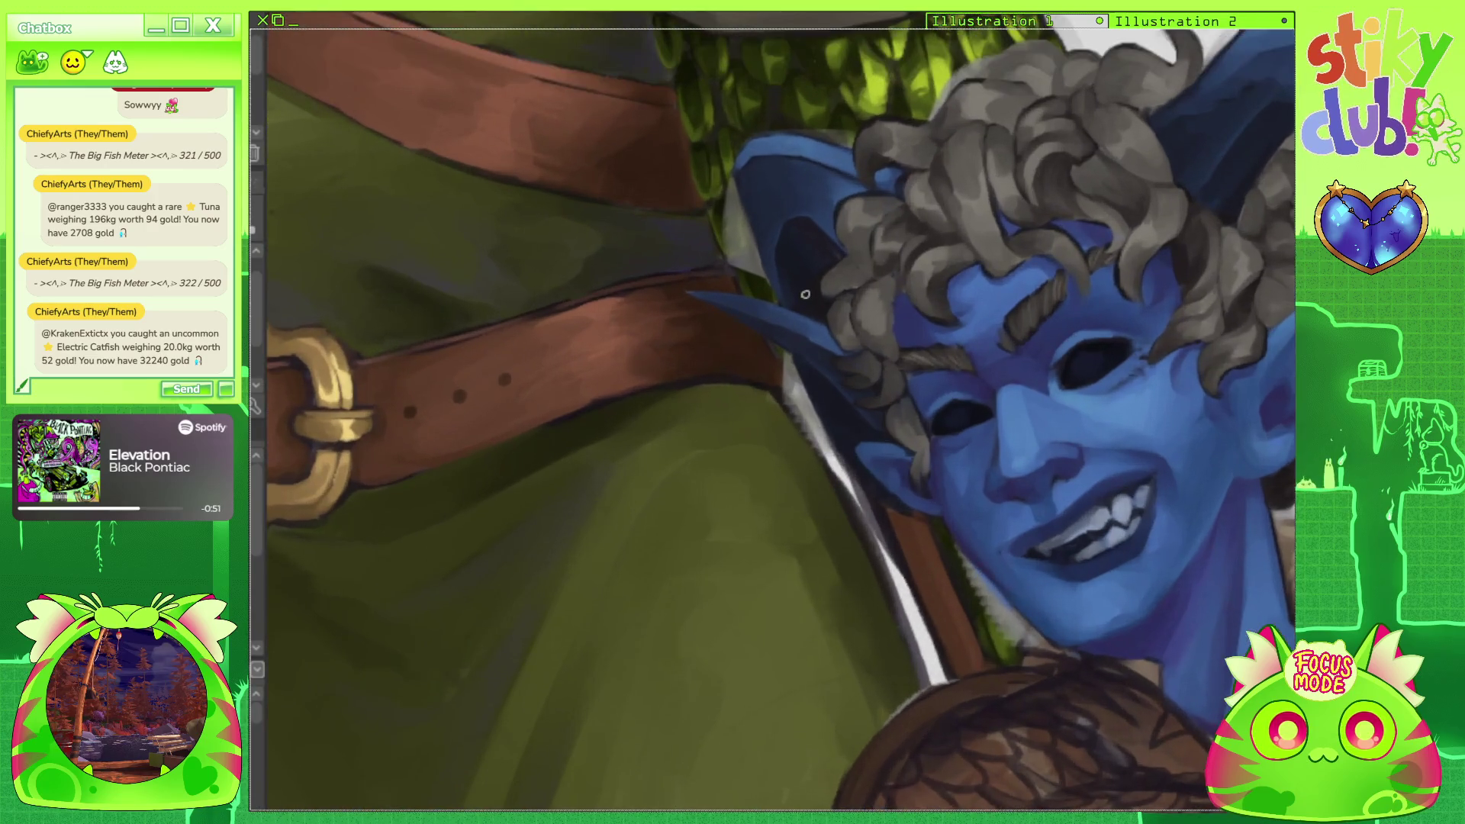
Darken one hair strand with a short grey brush stroke.
scroll(804, 294, up, 4)
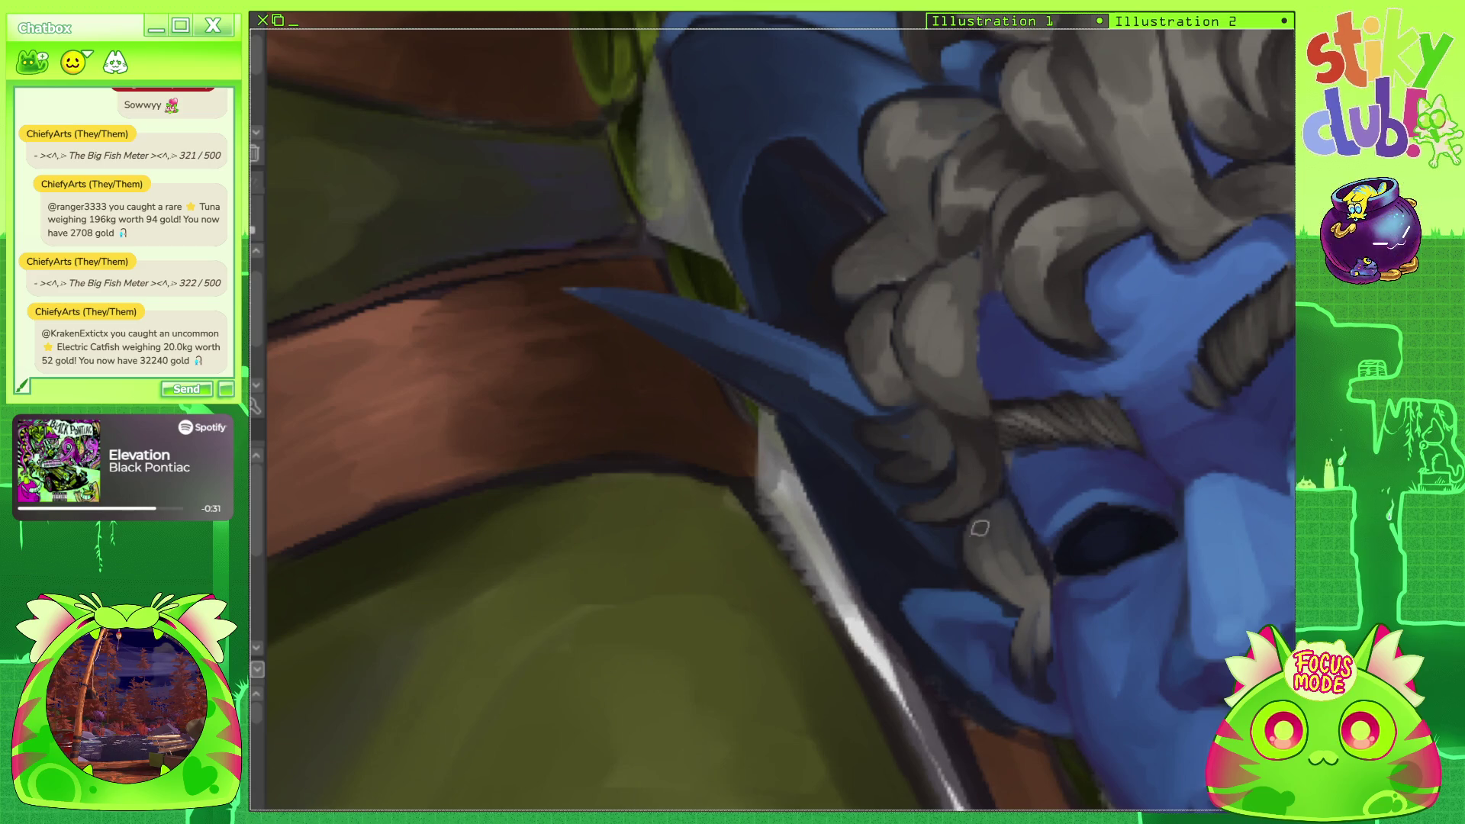
mouse_move(988, 528)
mouse_down()
mouse_move(1009, 568)
mouse_move(1006, 510)
mouse_up()
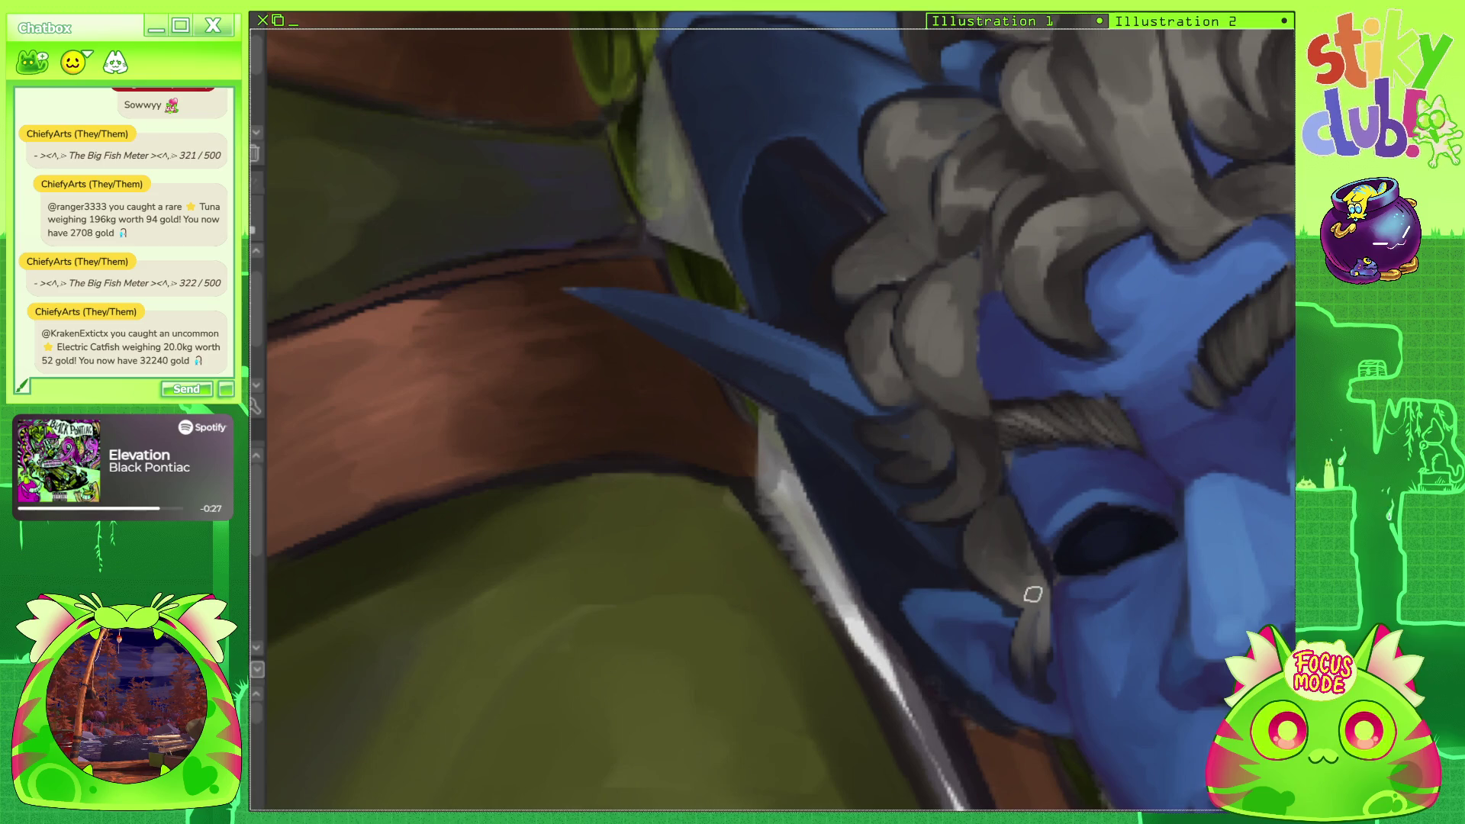
scroll(1037, 324, down, 5)
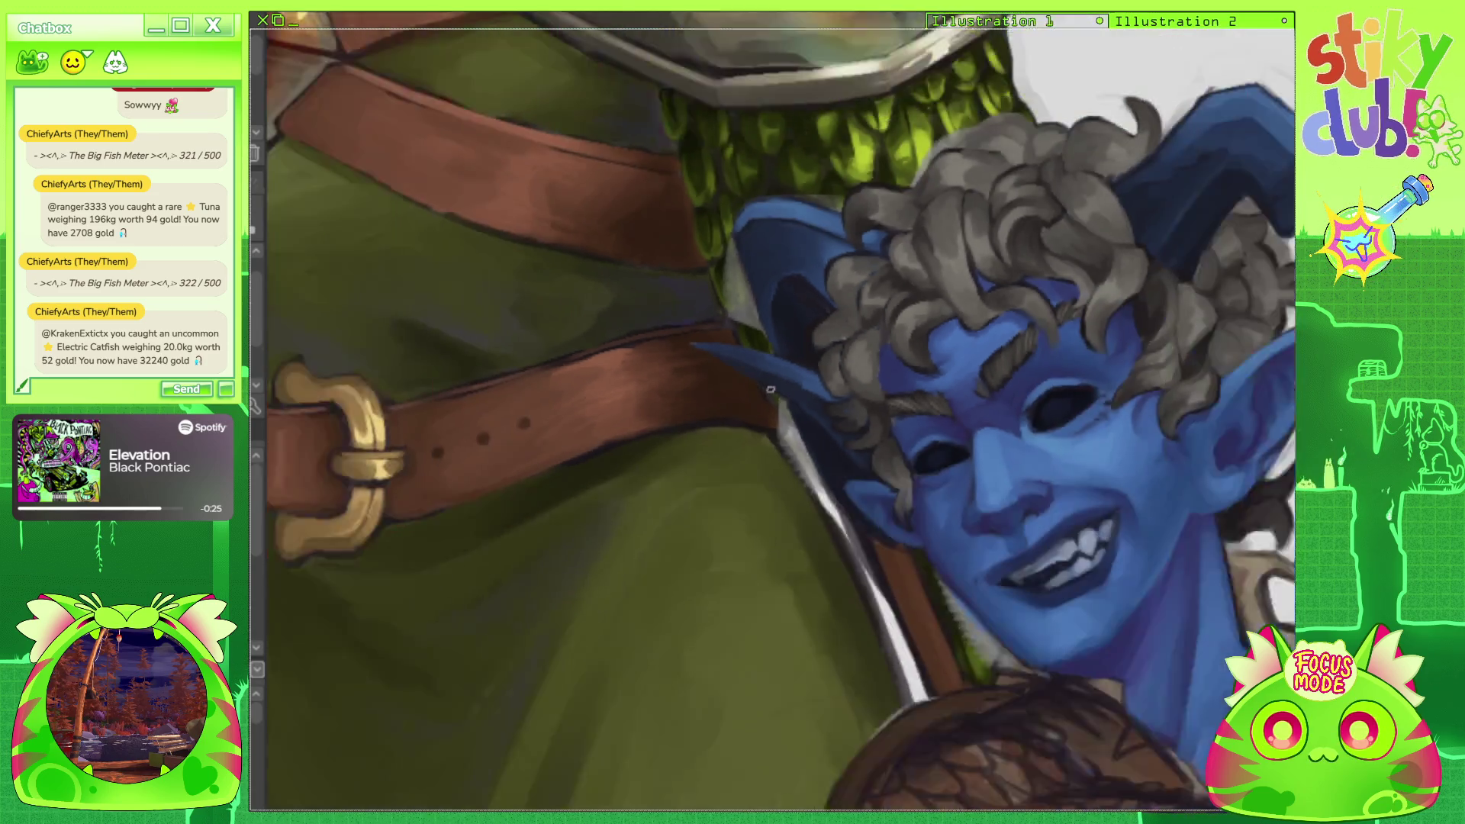
scroll(752, 297, up, 4)
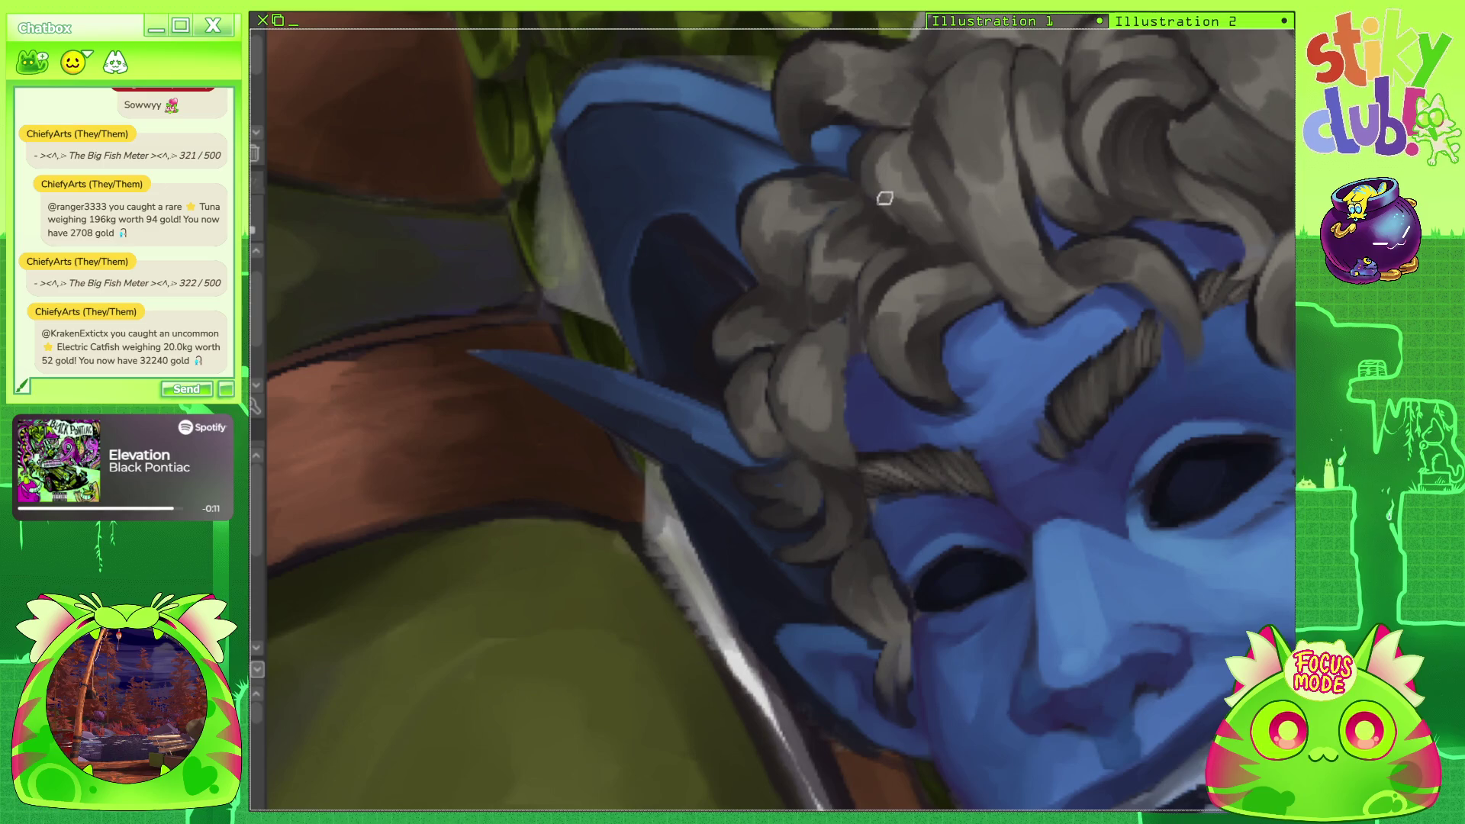
scroll(912, 145, down, 6)
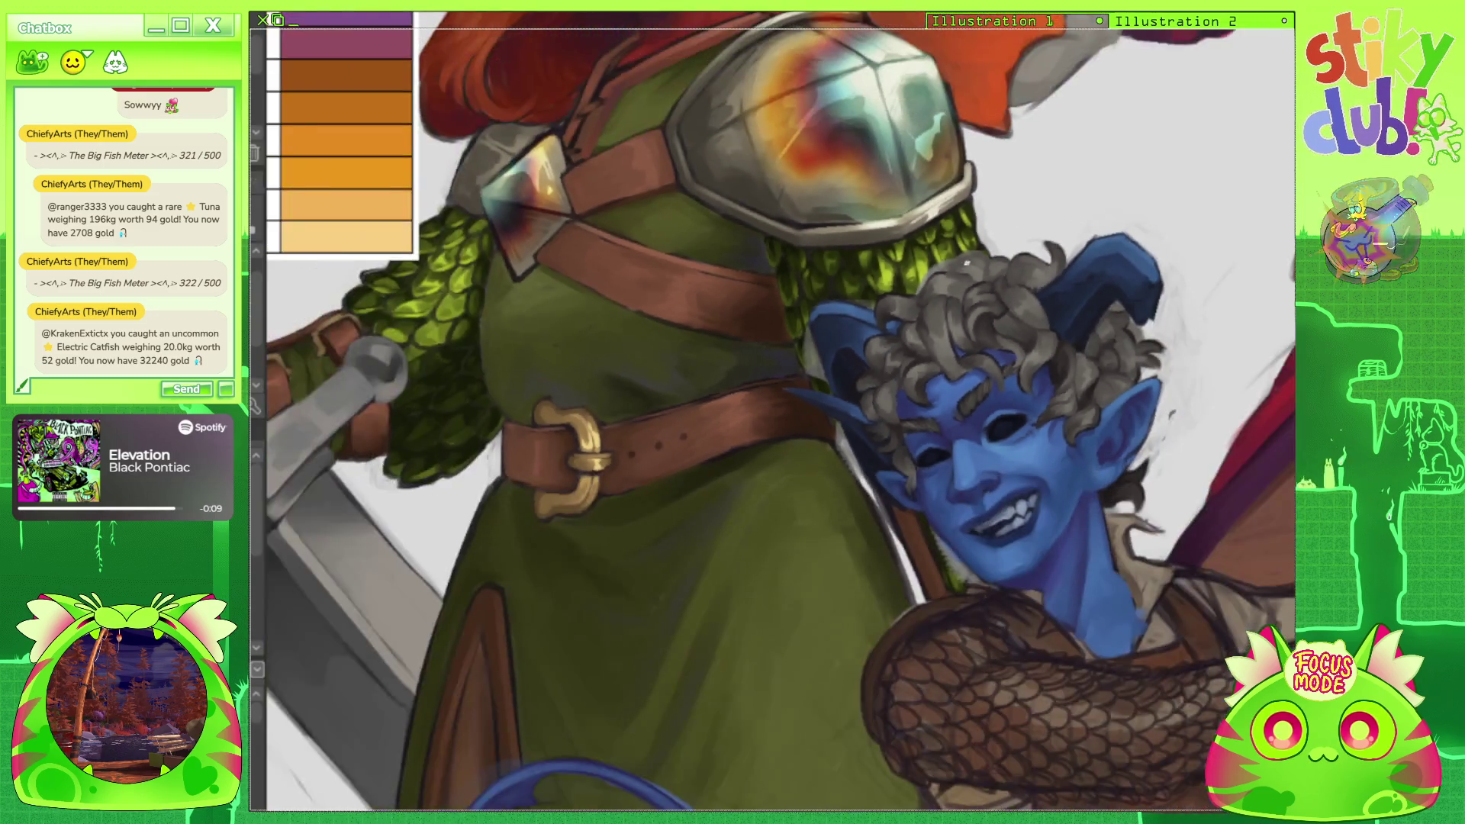
scroll(1099, 307, up, 2)
scroll(991, 320, up, 3)
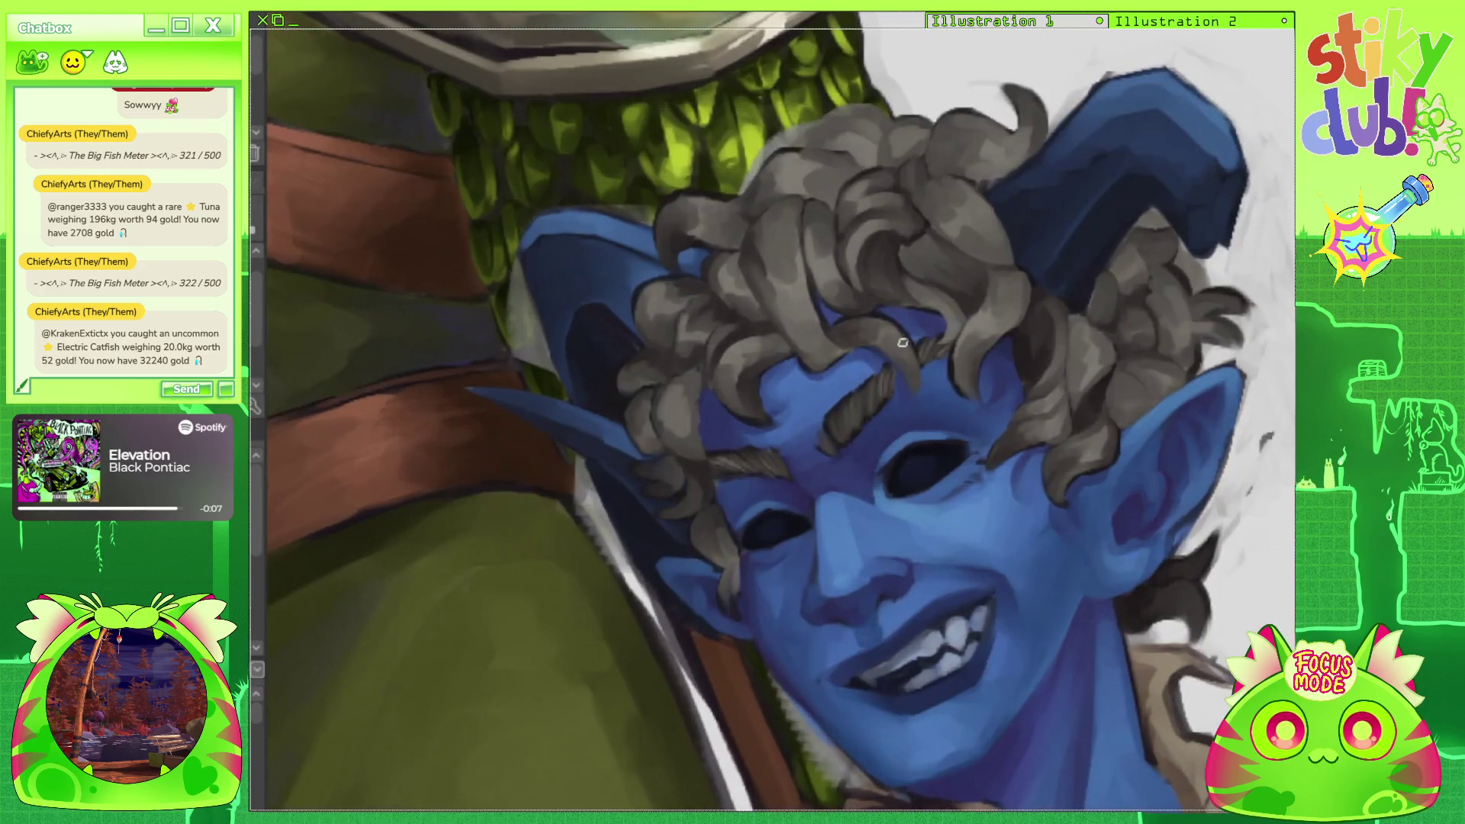
scroll(909, 305, down, 4)
scroll(909, 305, down, 3)
scroll(922, 334, up, 4)
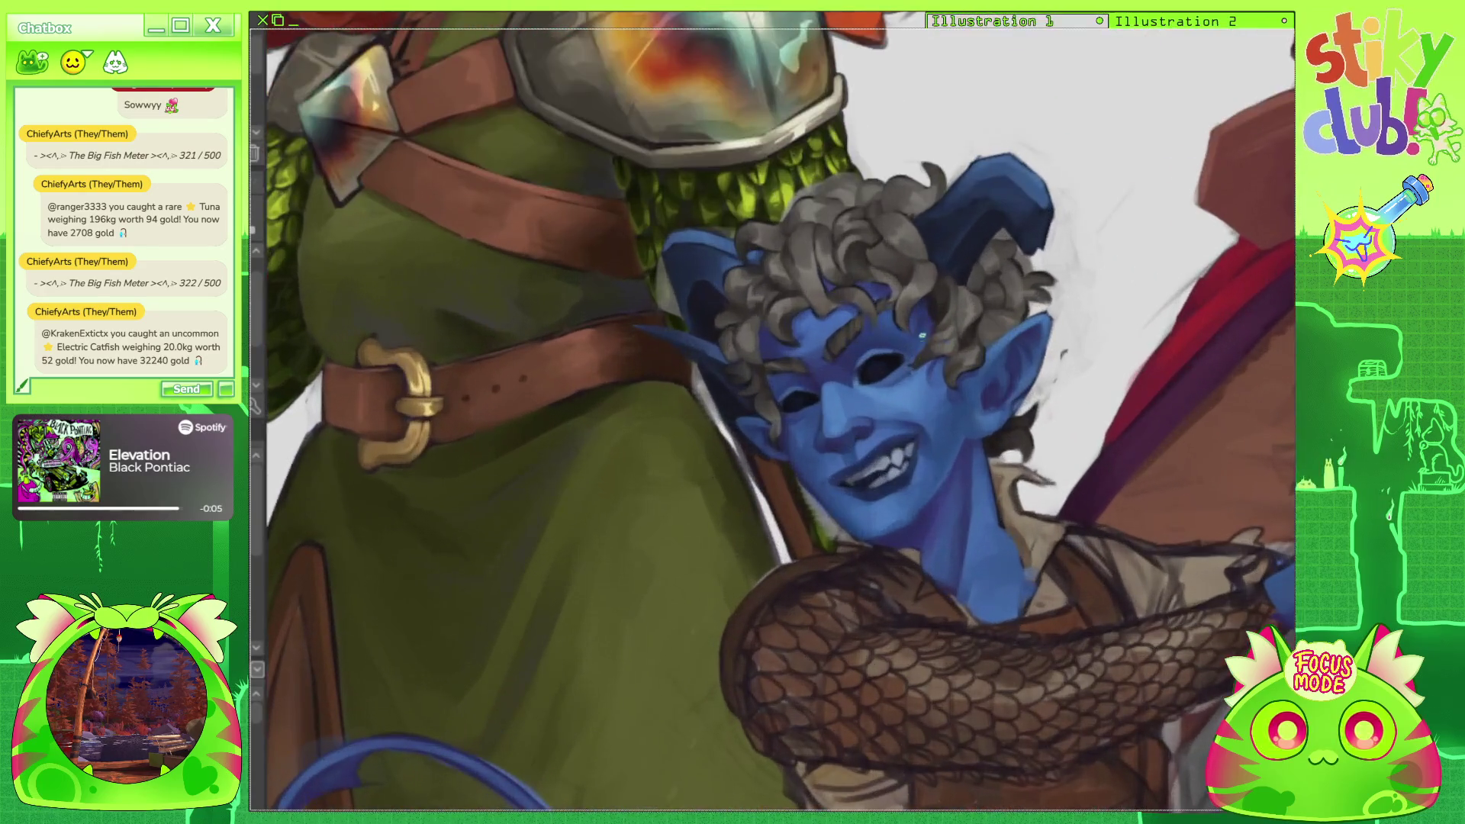
scroll(909, 148, up, 1)
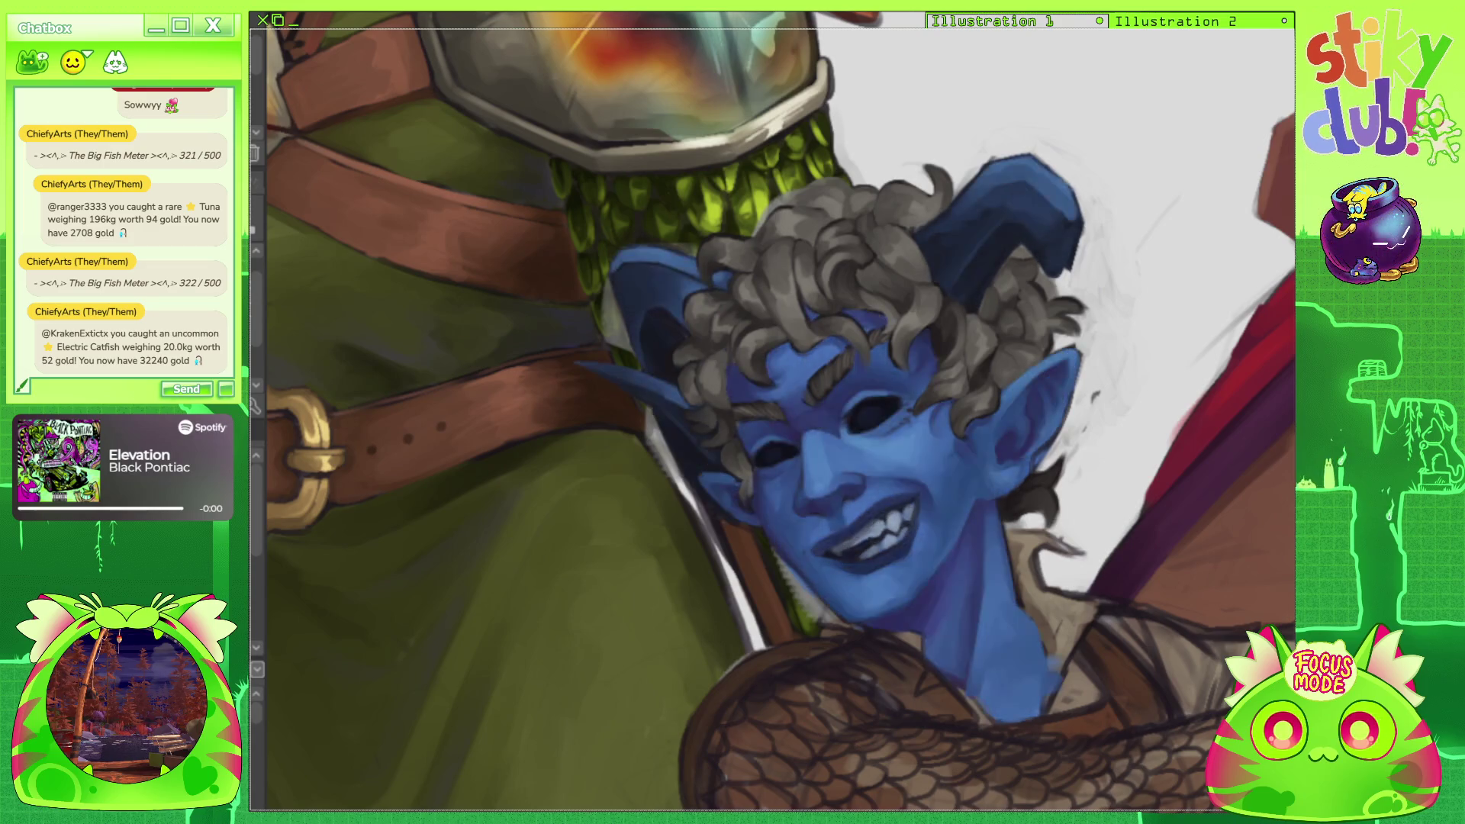
scroll(949, 417, down, 3)
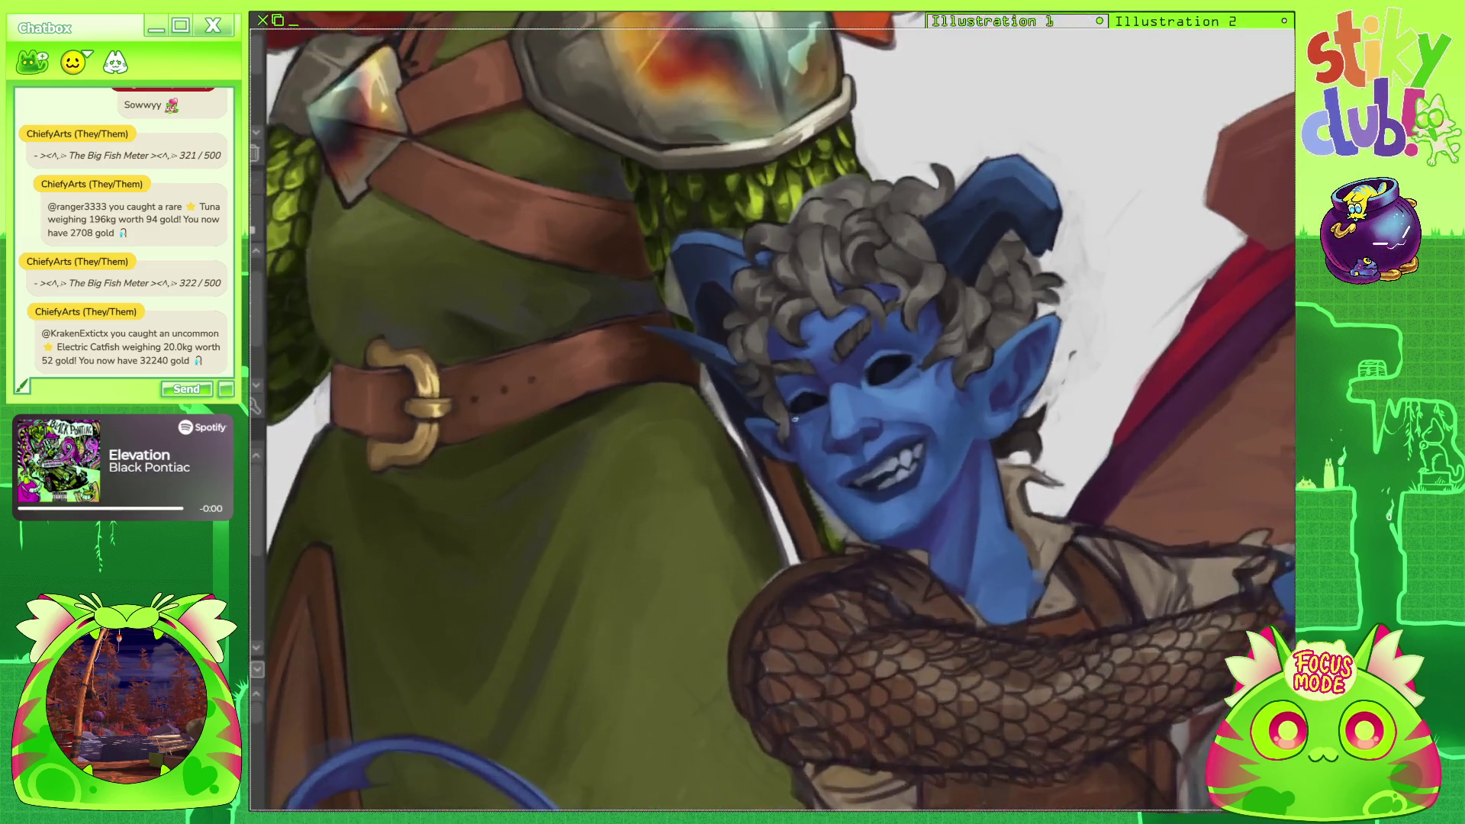
scroll(860, 340, up, 6)
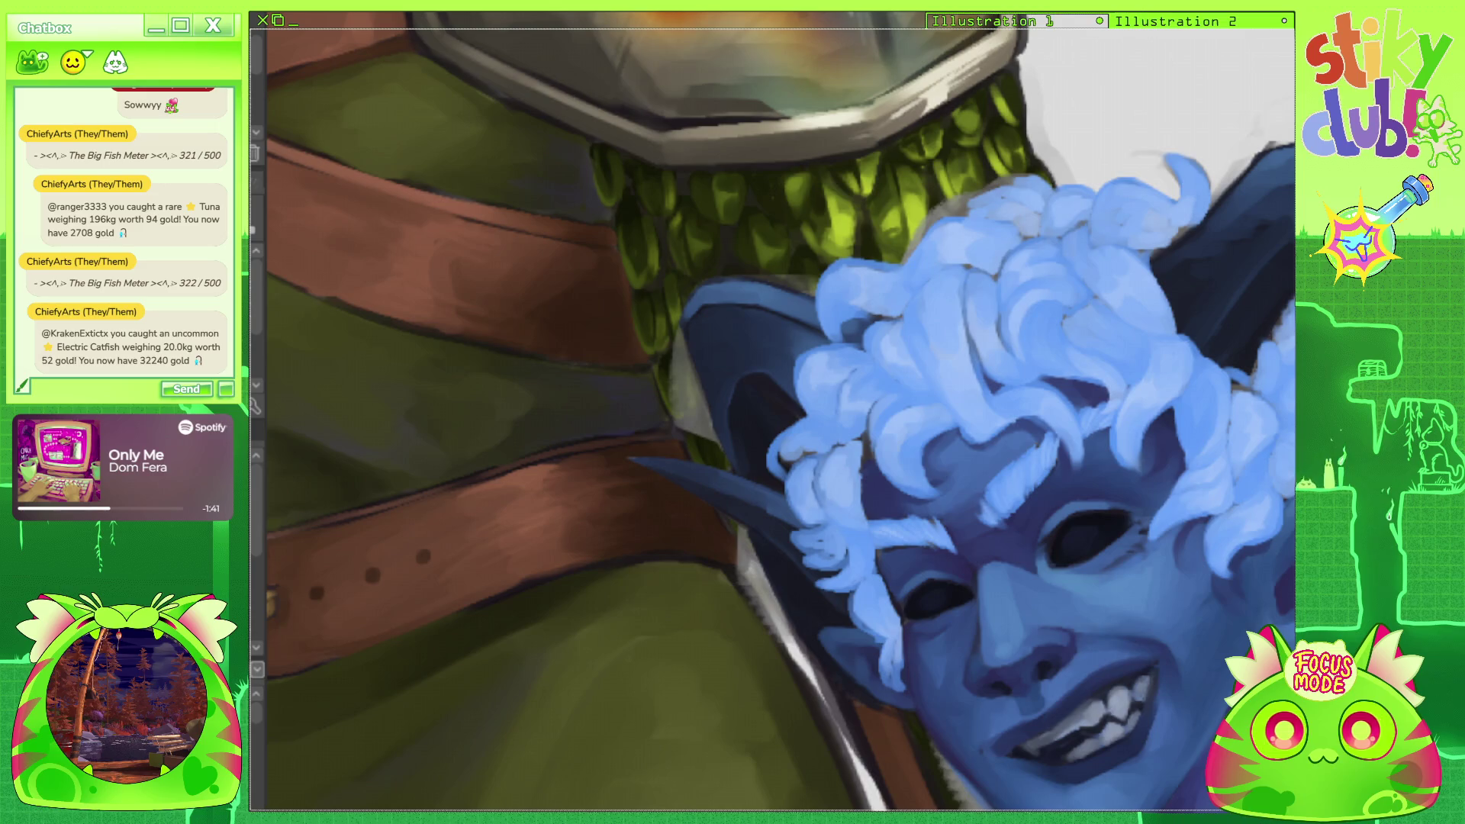
key(ctrl+z)
key(ctrl+y)
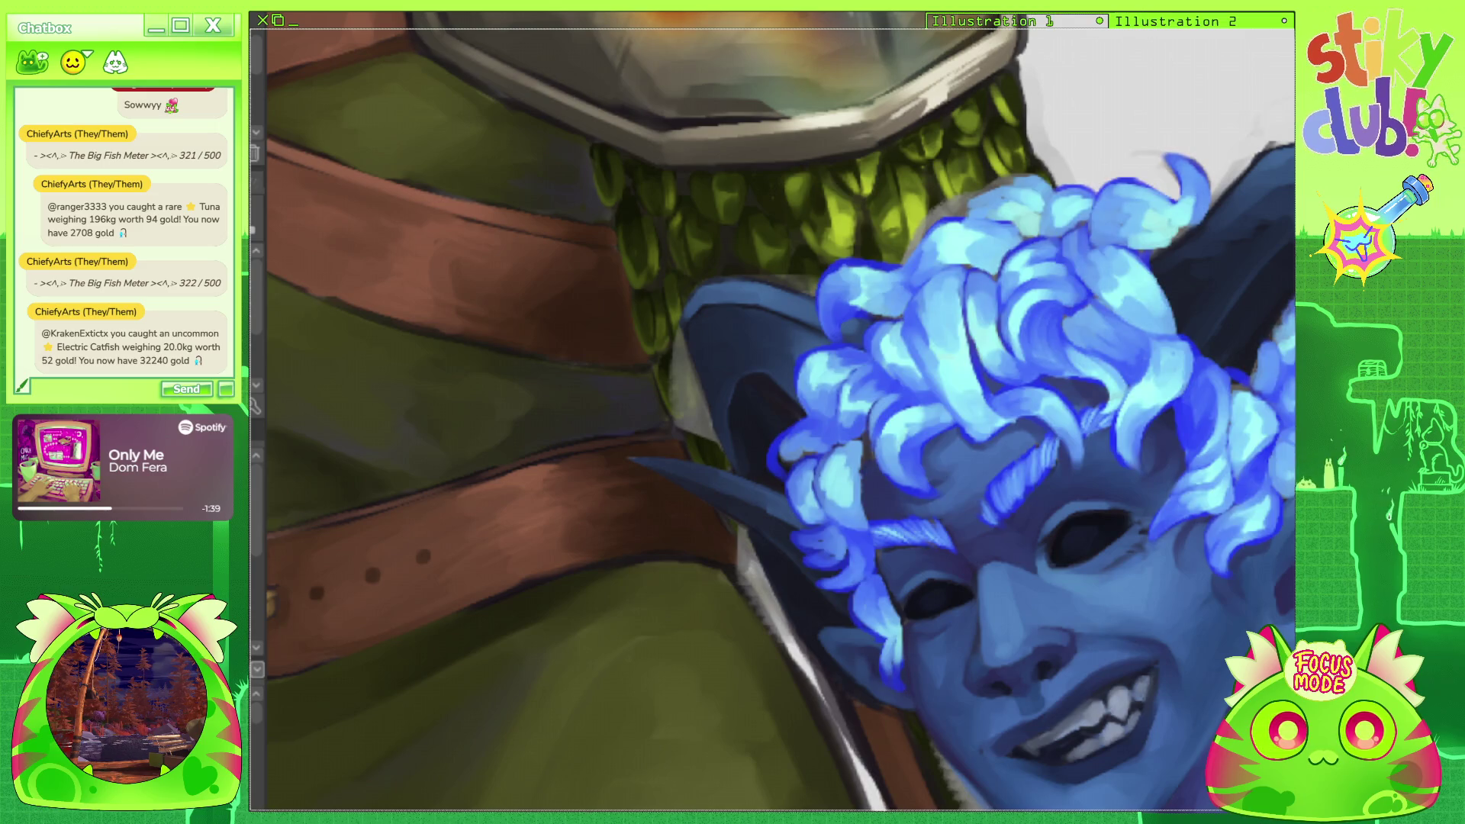
key(ctrl+z)
key(ctrl+z)
key(ctrl+z)
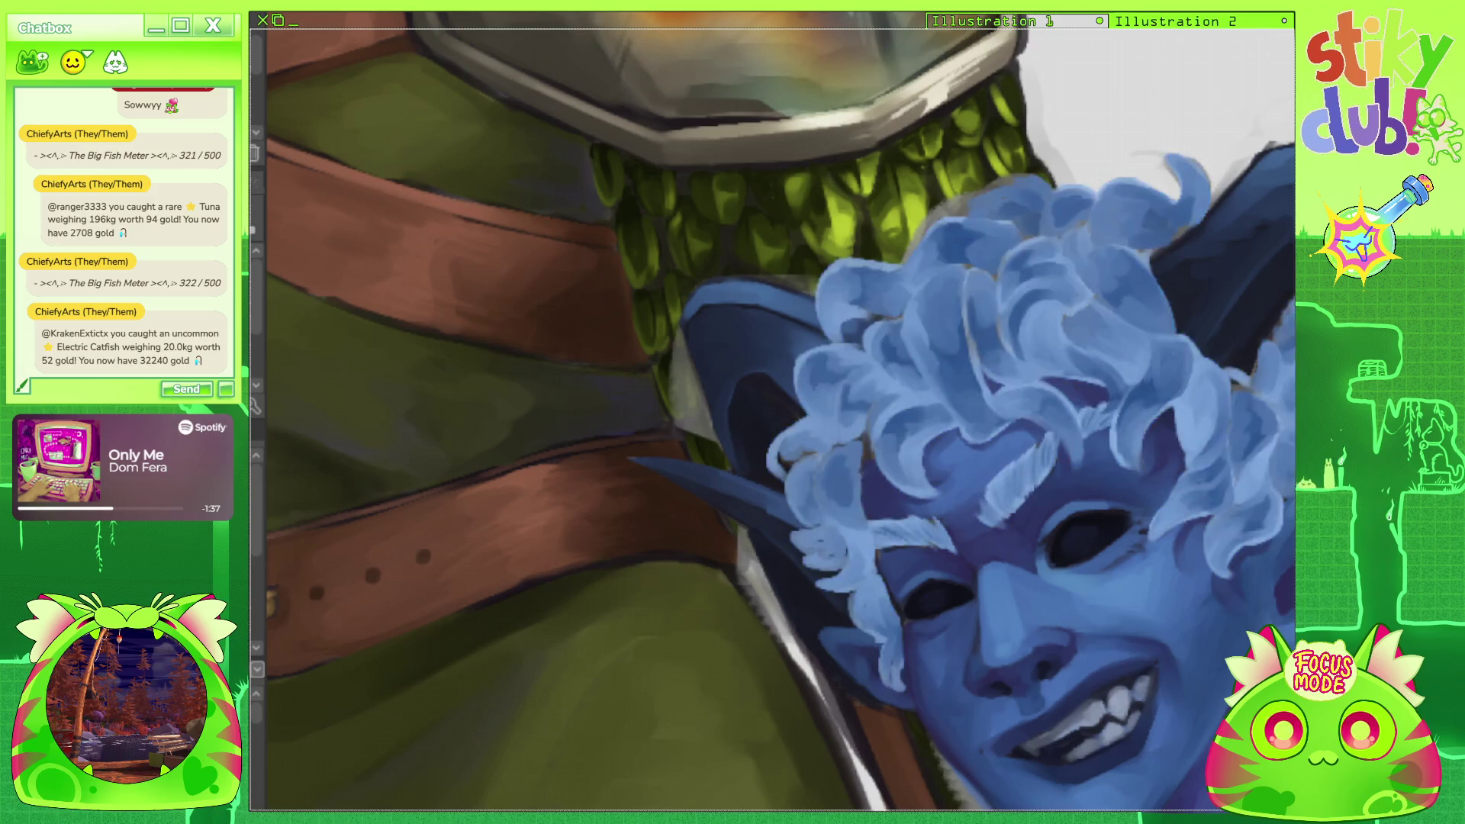
key(ctrl+y)
key(ctrl+z)
key(ctrl+y)
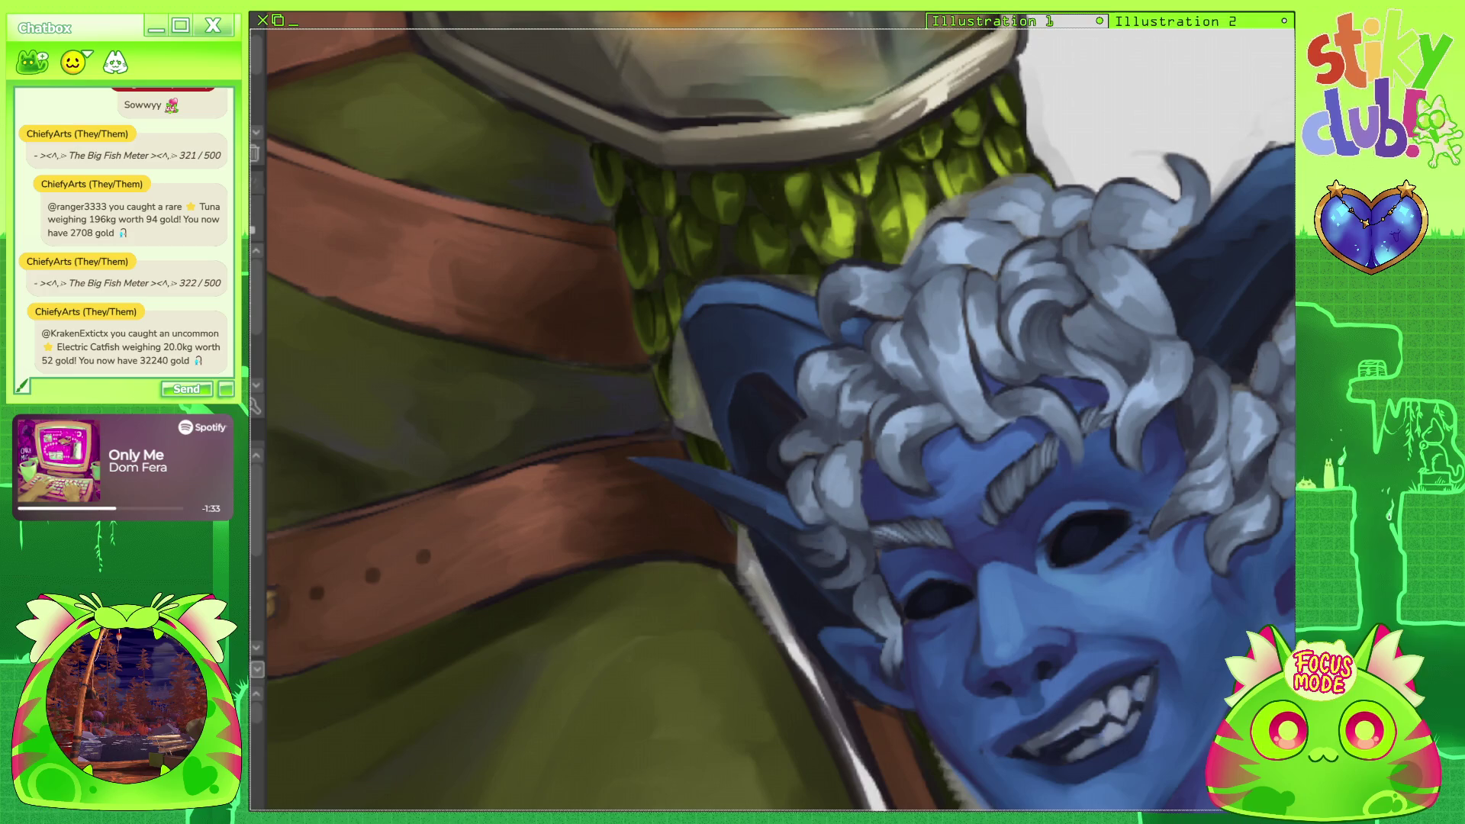
key(ctrl+z)
key(ctrl+y)
key(ctrl+y)
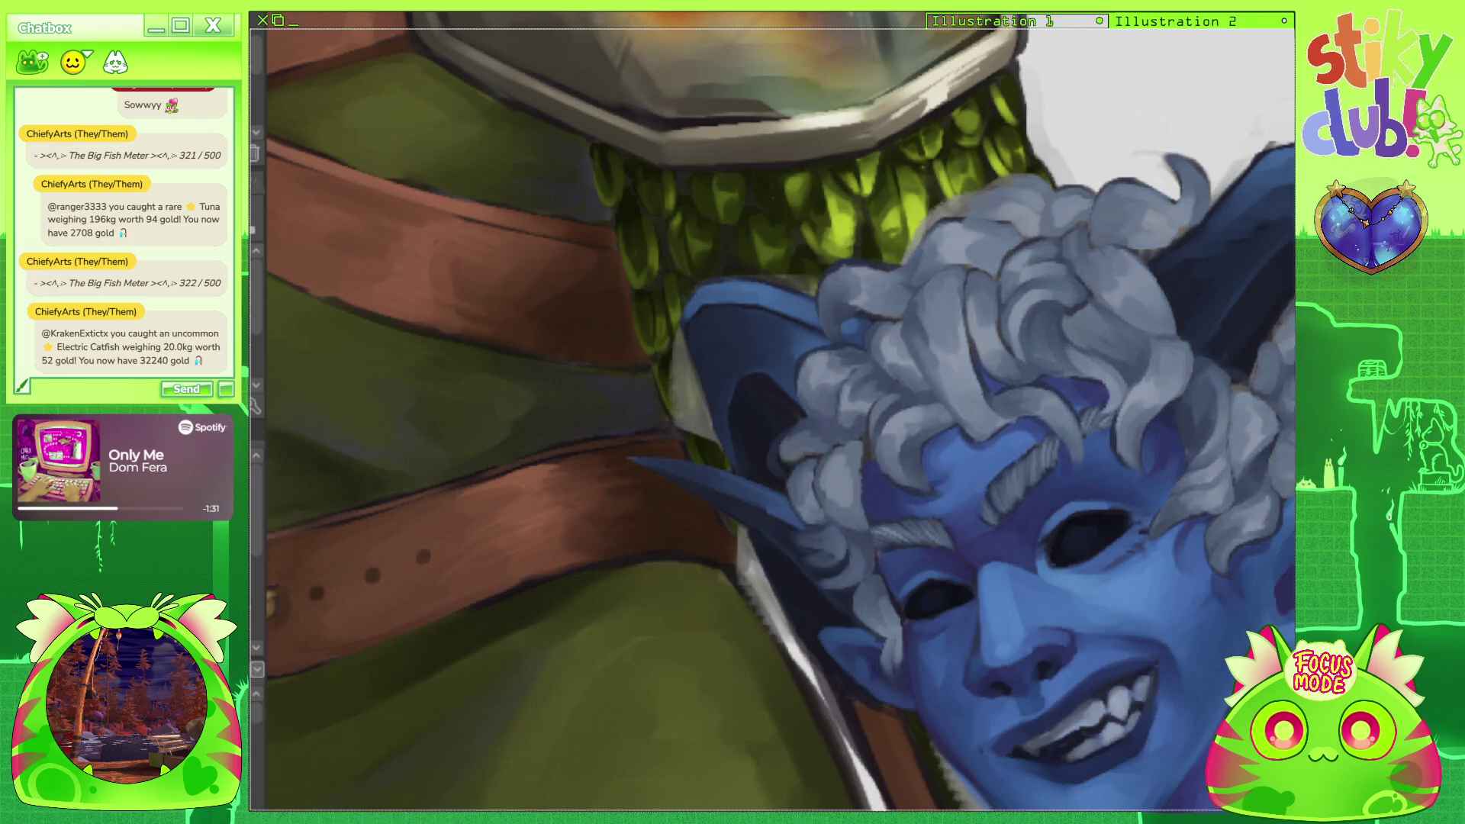
key(ctrl+z)
scroll(780, 412, down, 3)
scroll(780, 412, up, 2)
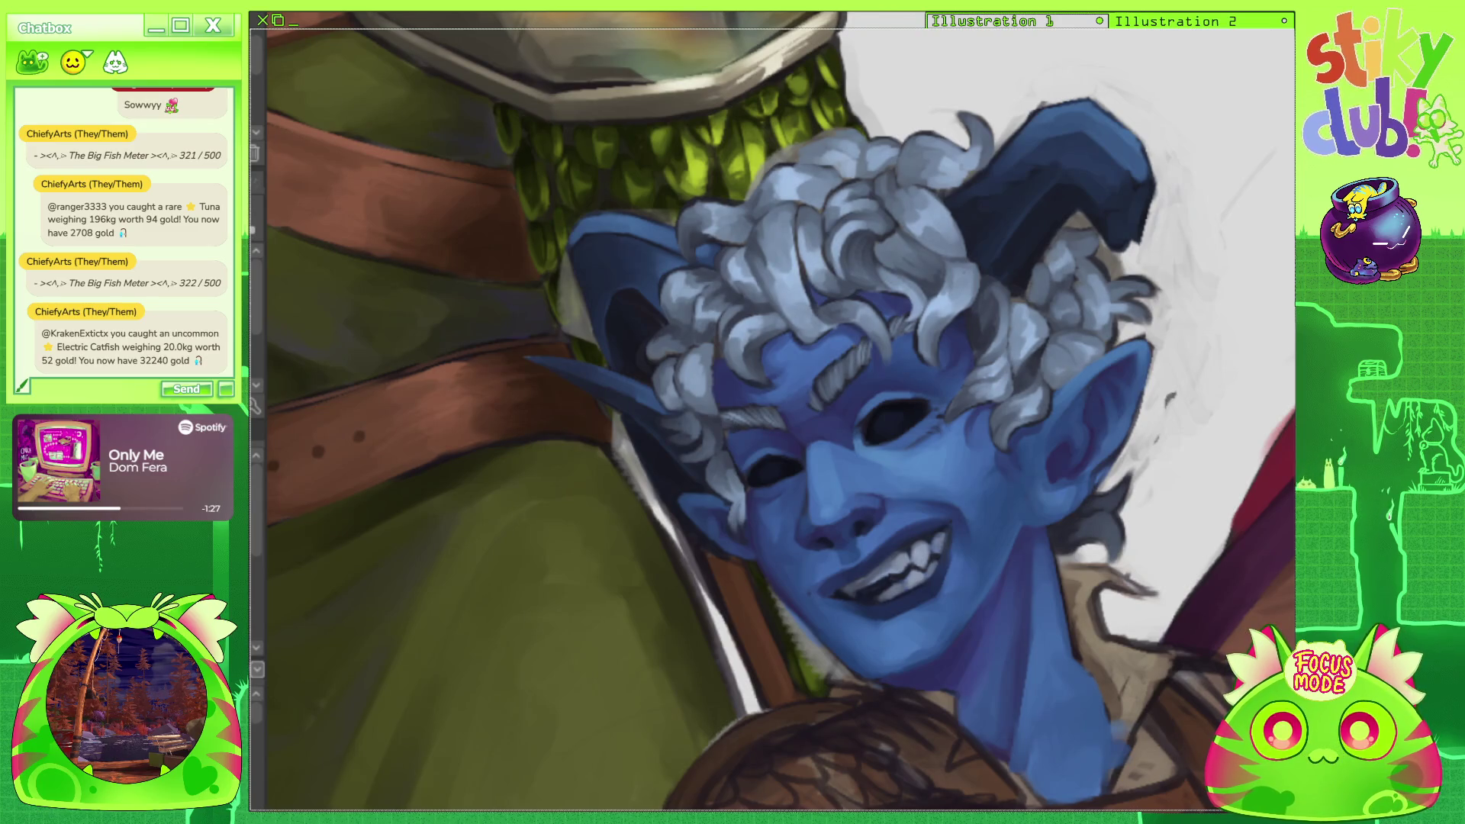
key(ctrl+y)
key(ctrl+z)
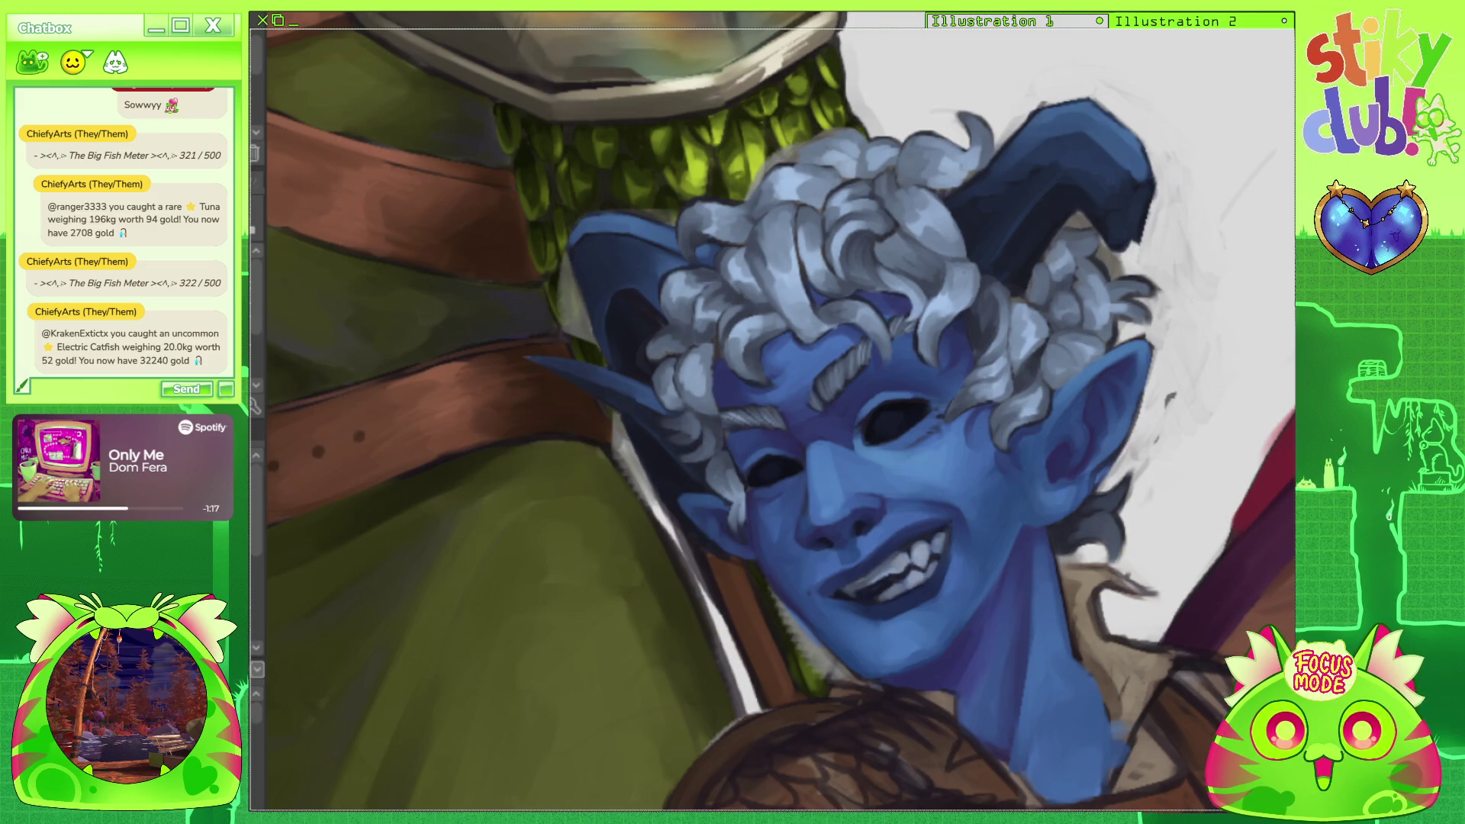
scroll(725, 260, up, 5)
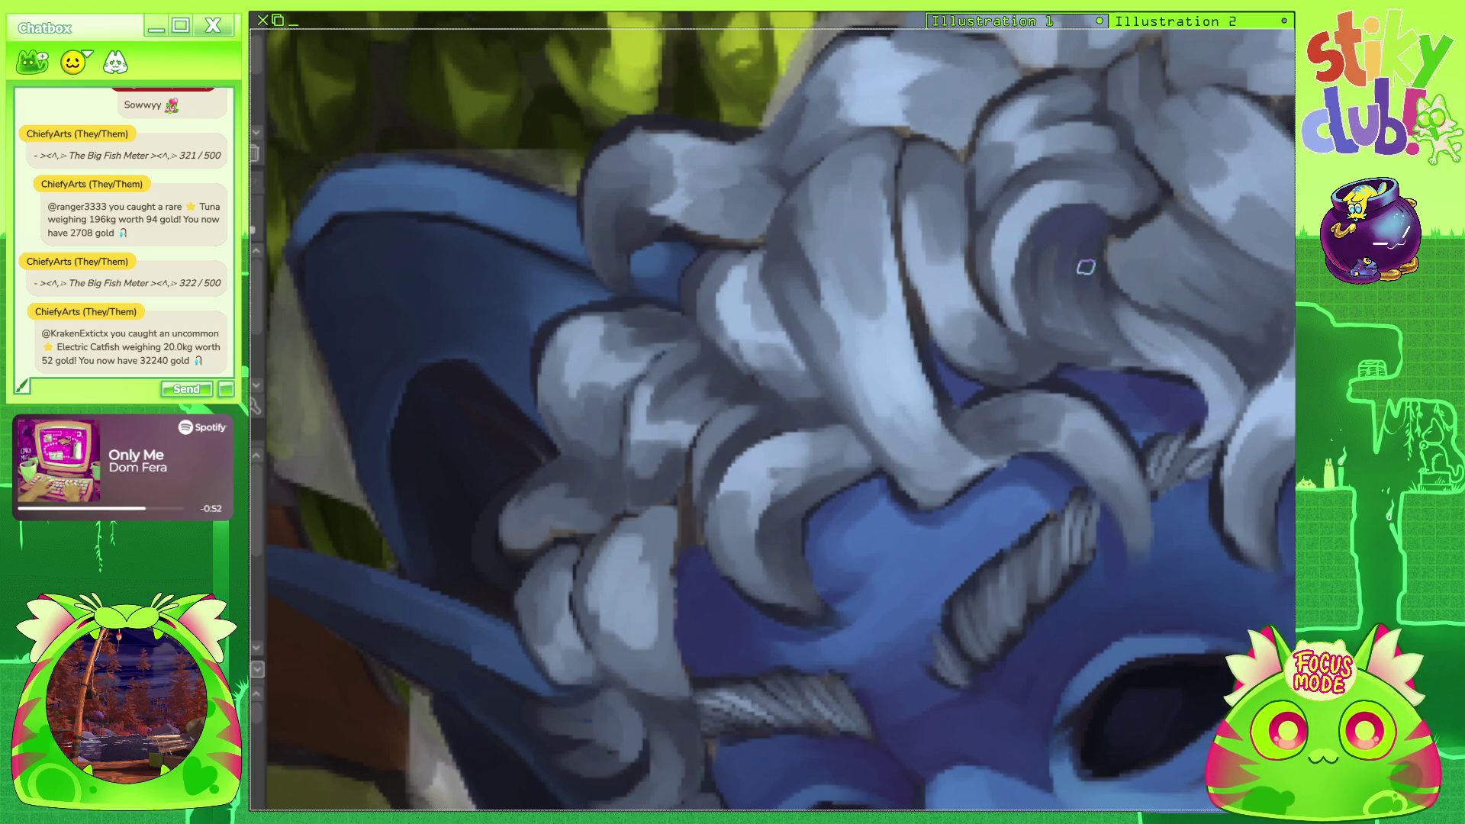
Sample the dark hair colour and paint it into the shadowed curl.
scroll(691, 381, down, 5)
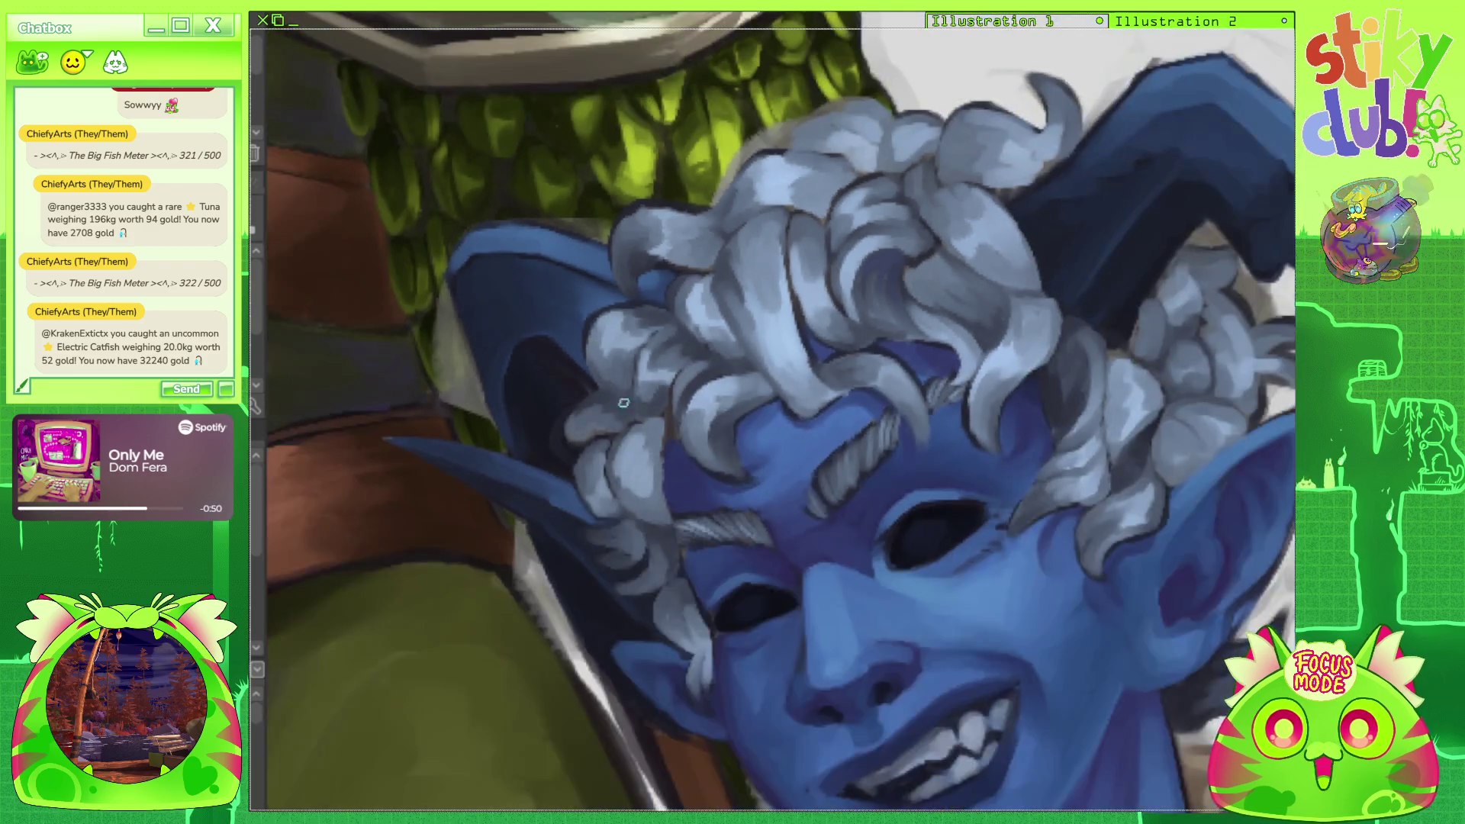
scroll(690, 381, up, 5)
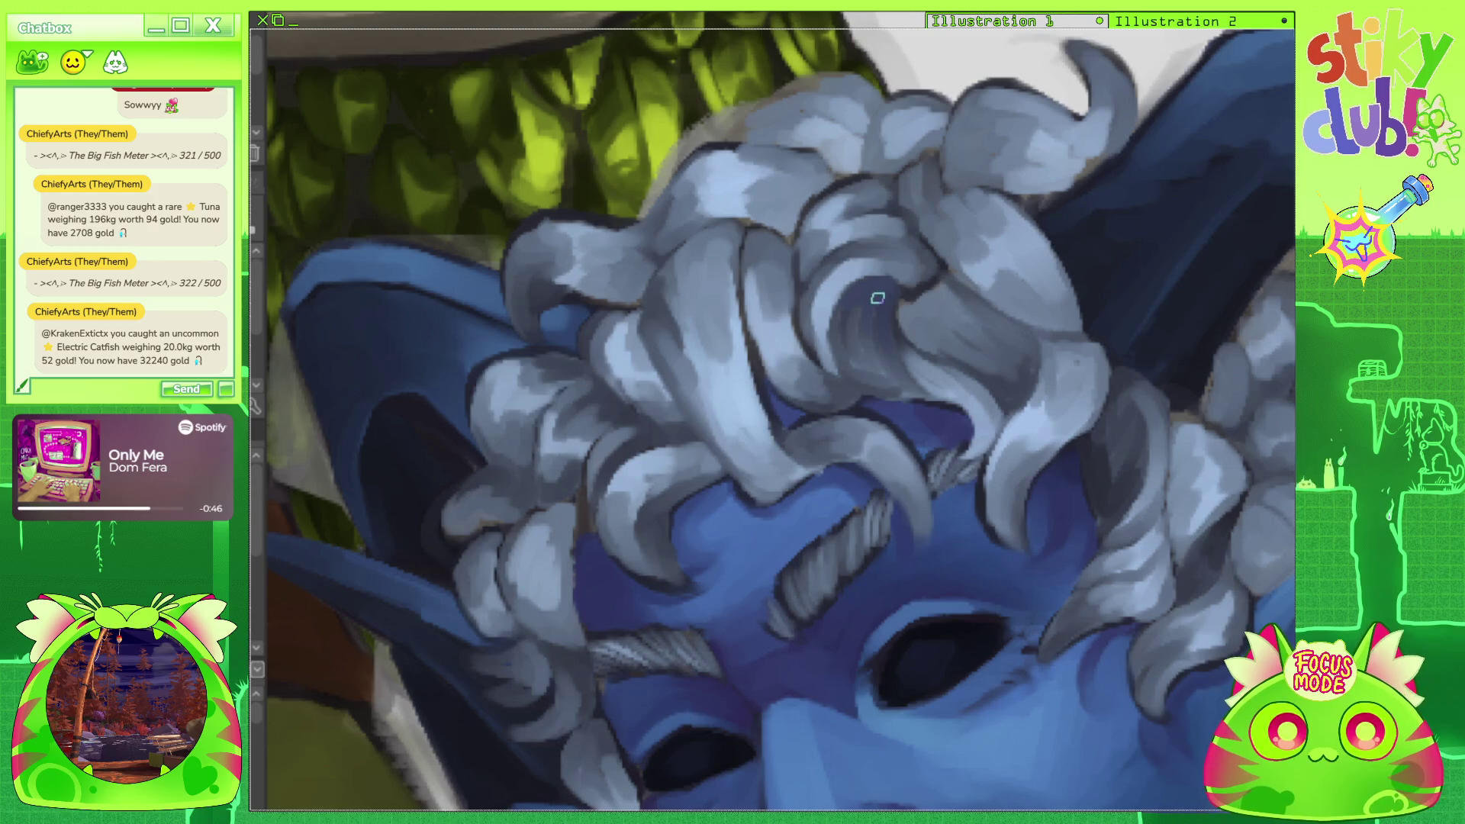
alt+click(879, 311)
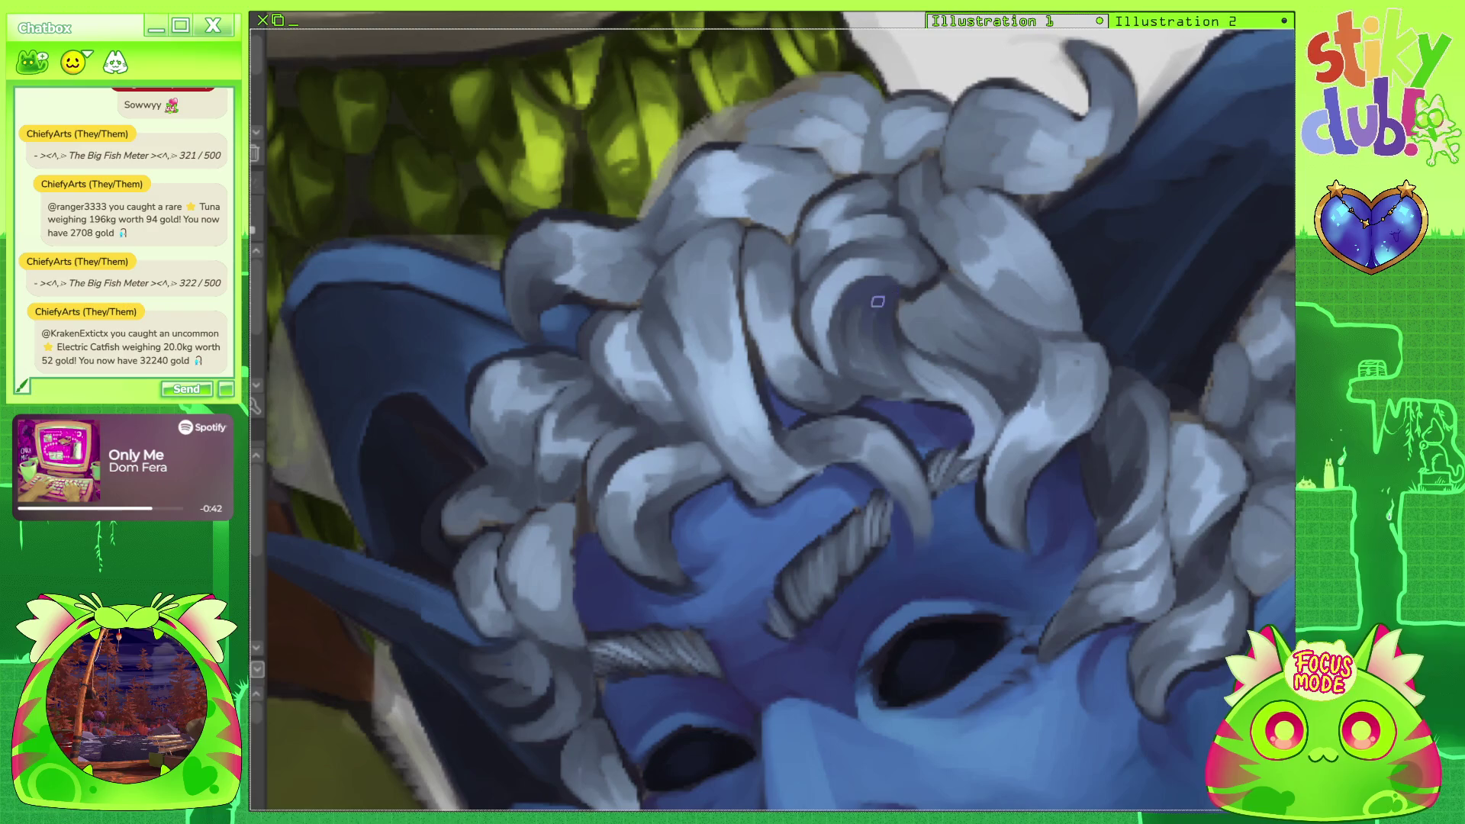
mouse_move(865, 316)
mouse_down()
mouse_move(860, 344)
mouse_move(850, 320)
mouse_up()
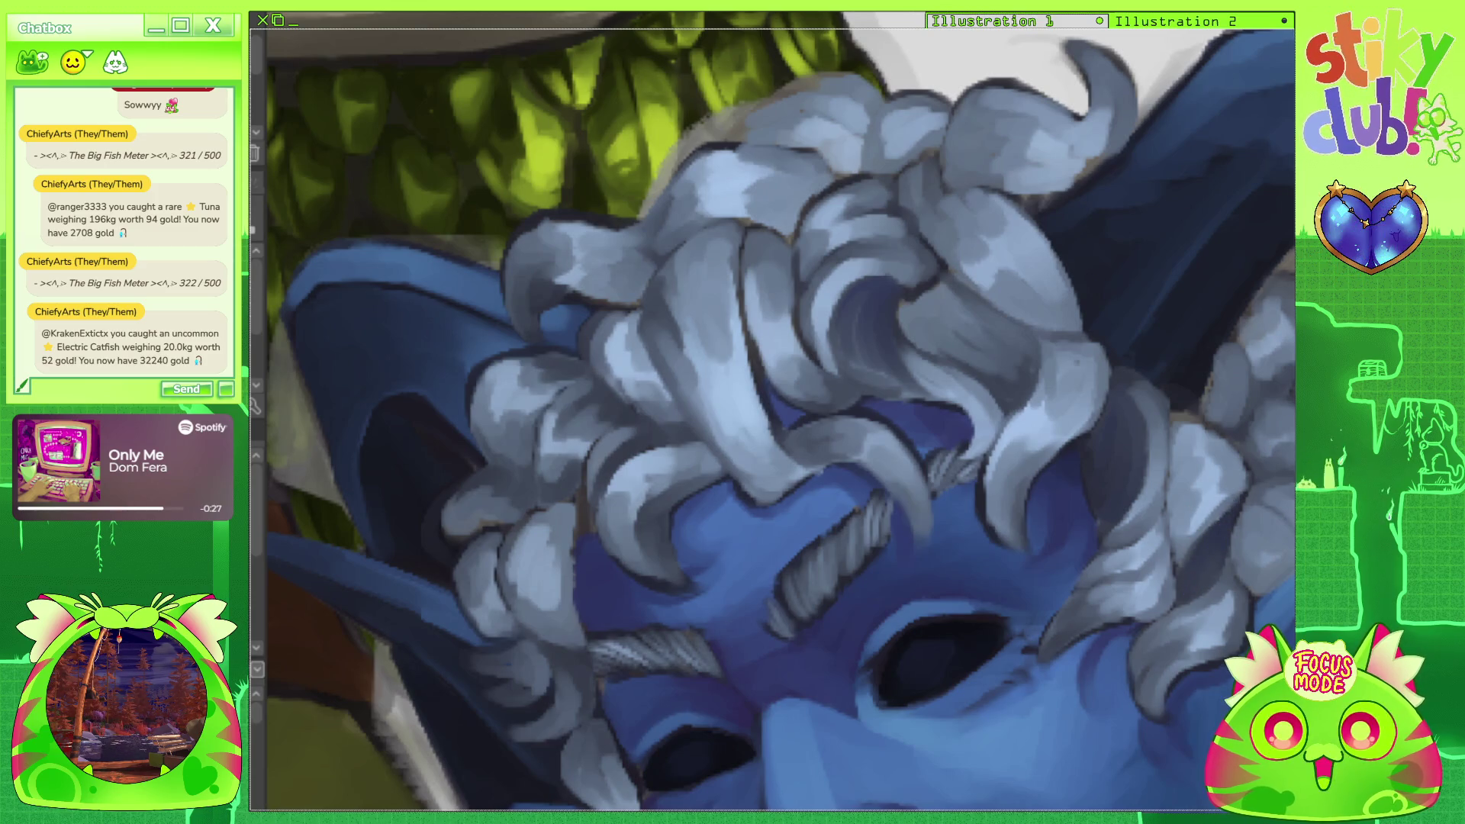
scroll(1148, 185, down, 6)
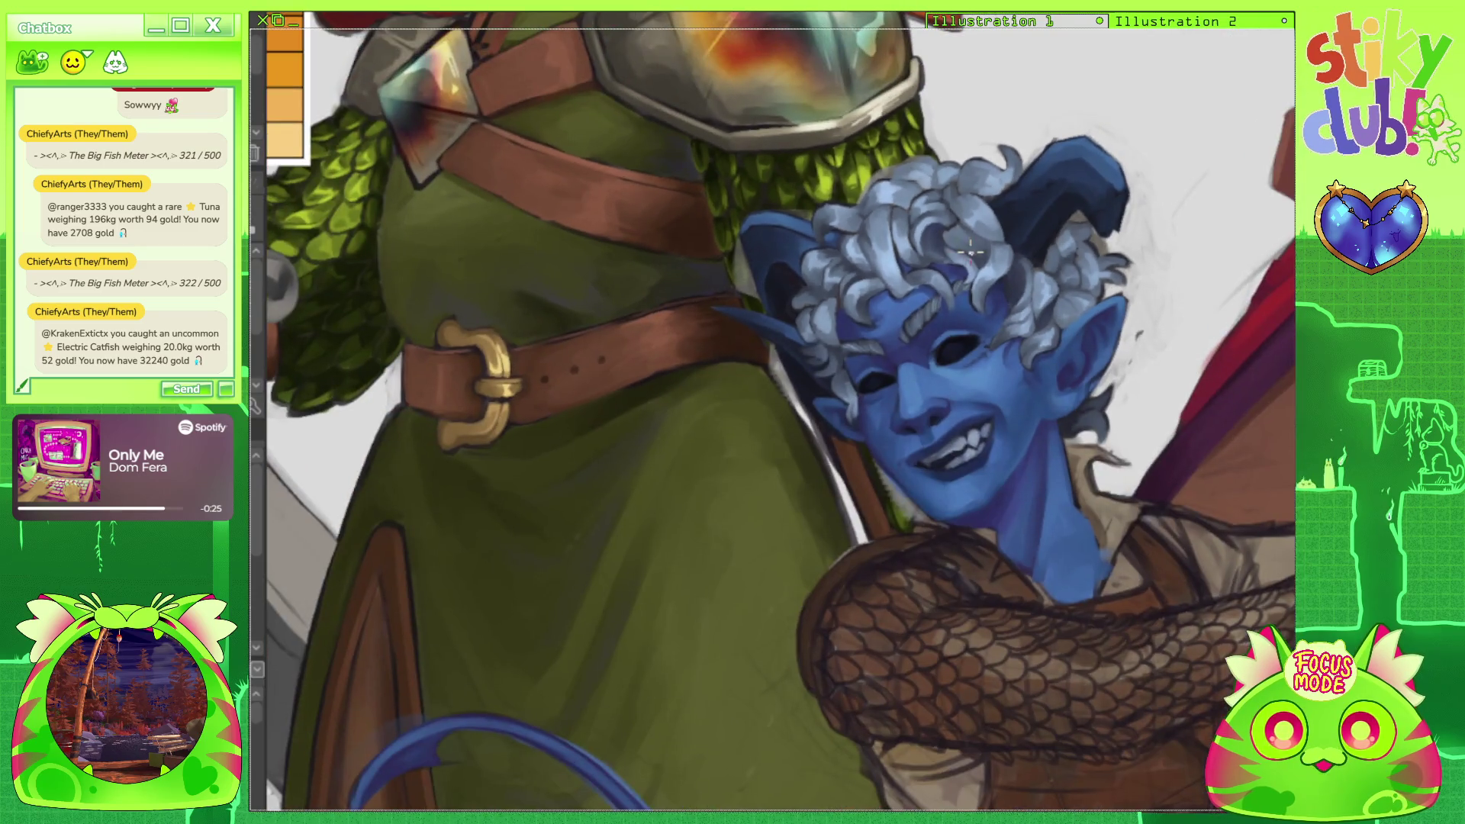
scroll(963, 239, down, 3)
scroll(959, 259, up, 8)
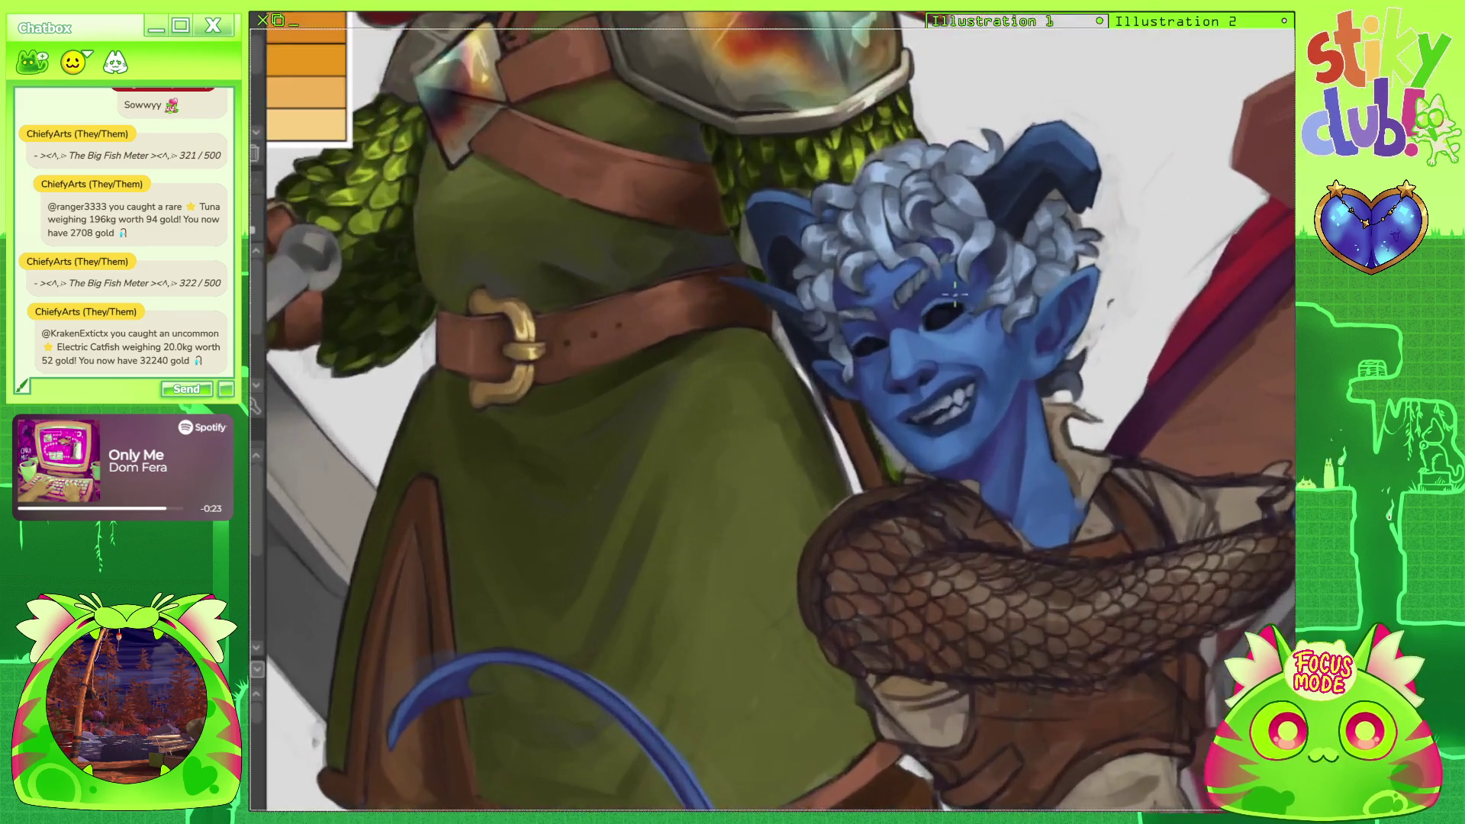
scroll(958, 279, up, 4)
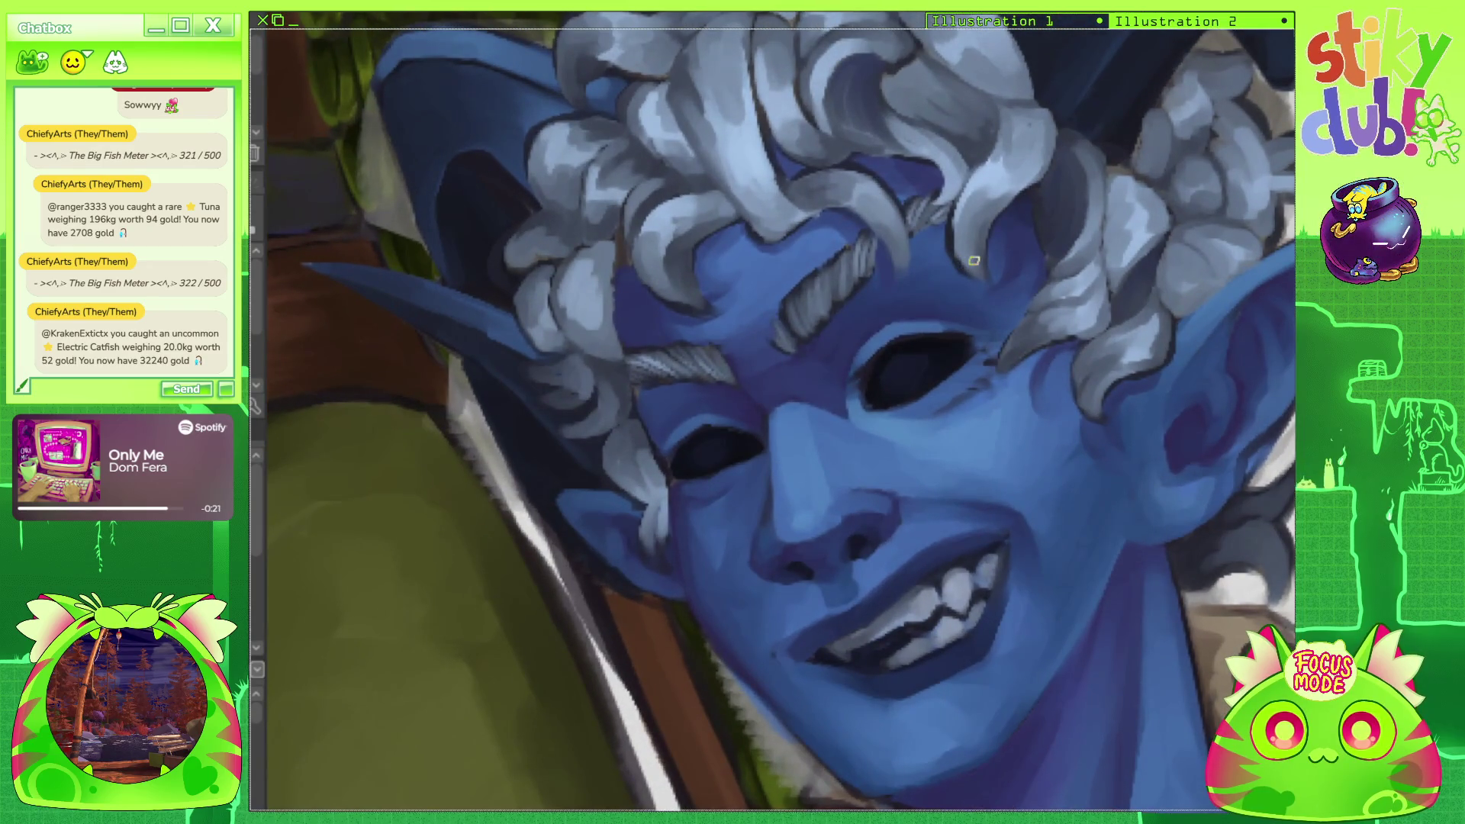
scroll(974, 260, down, 3)
scroll(989, 195, up, 5)
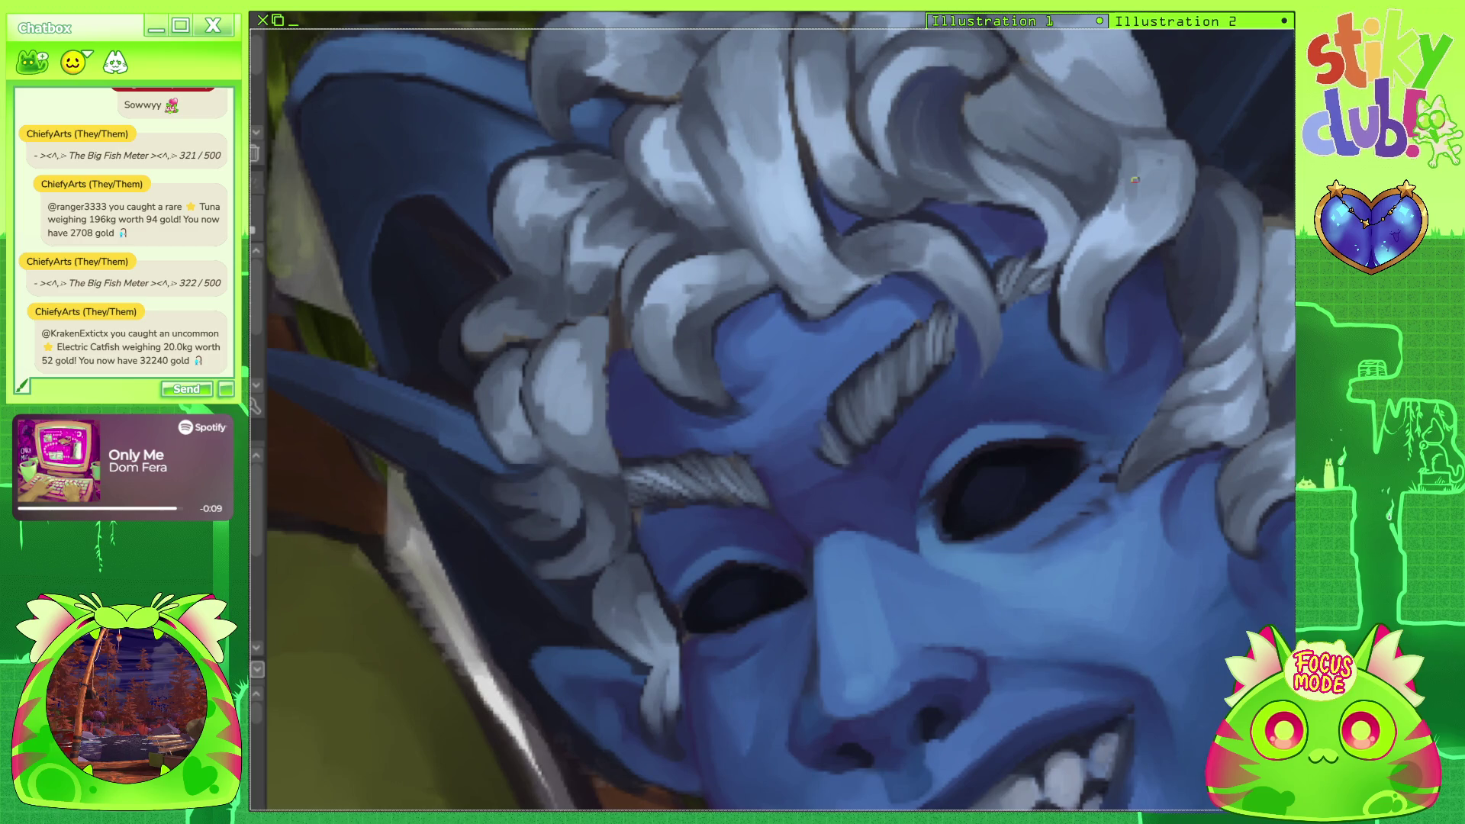
scroll(1135, 180, down, 5)
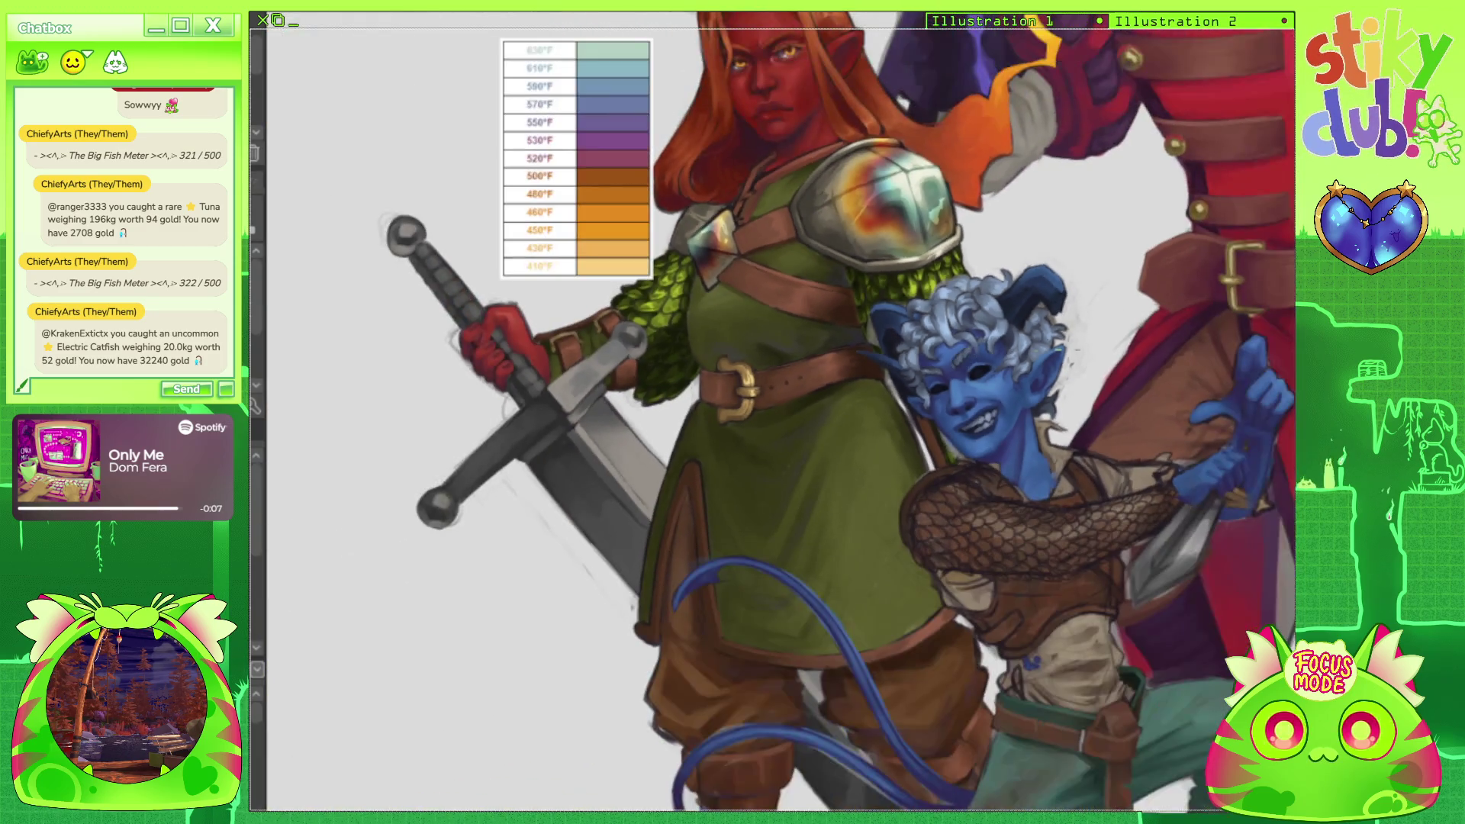
scroll(1107, 313, down, 3)
scroll(1084, 367, up, 6)
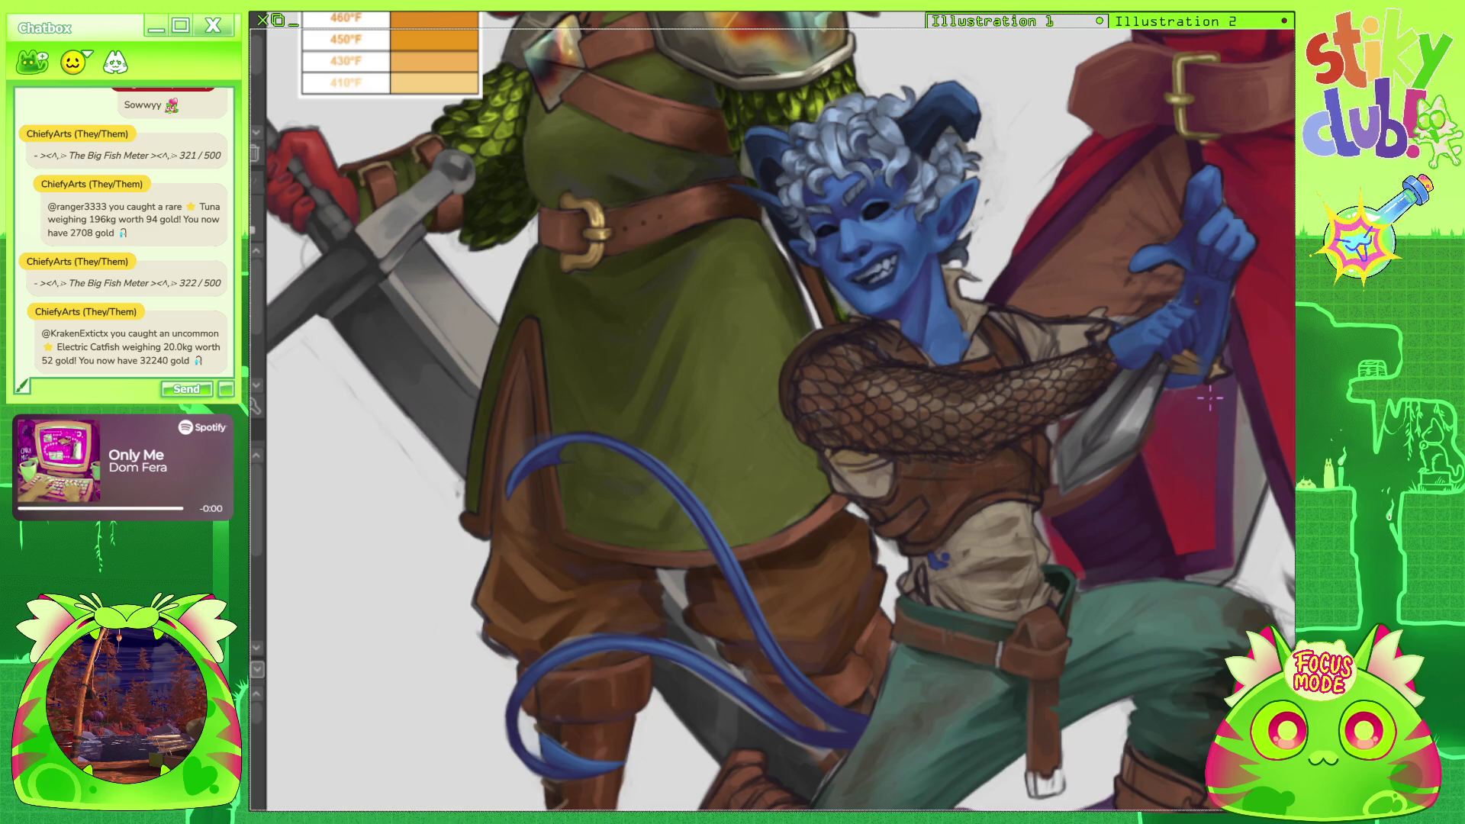
scroll(1209, 398, down, 5)
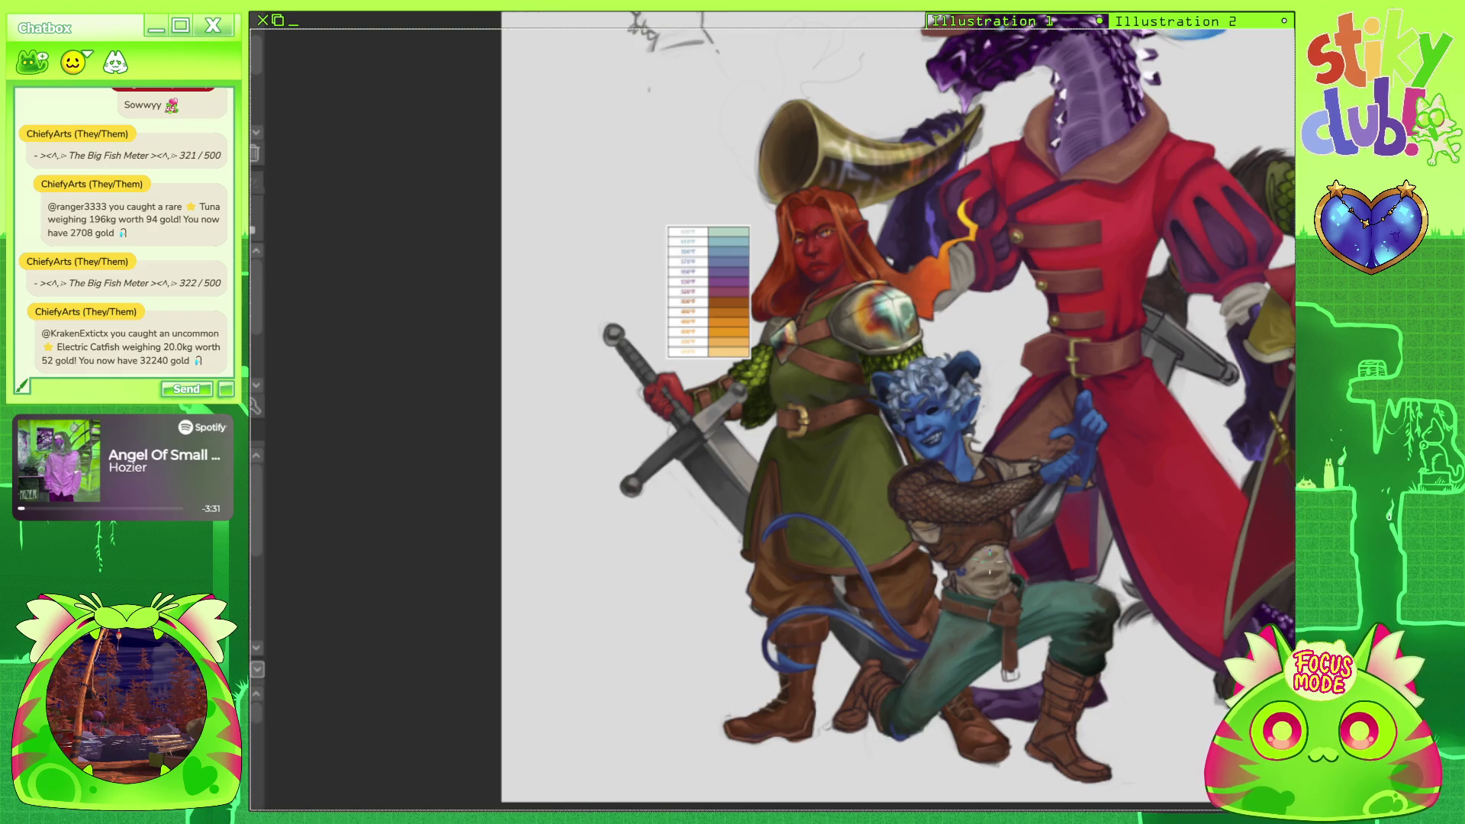
Erase the small cat doodle in the canvas's top-left corner.
scroll(991, 563, down, 5)
scroll(693, 164, up, 5)
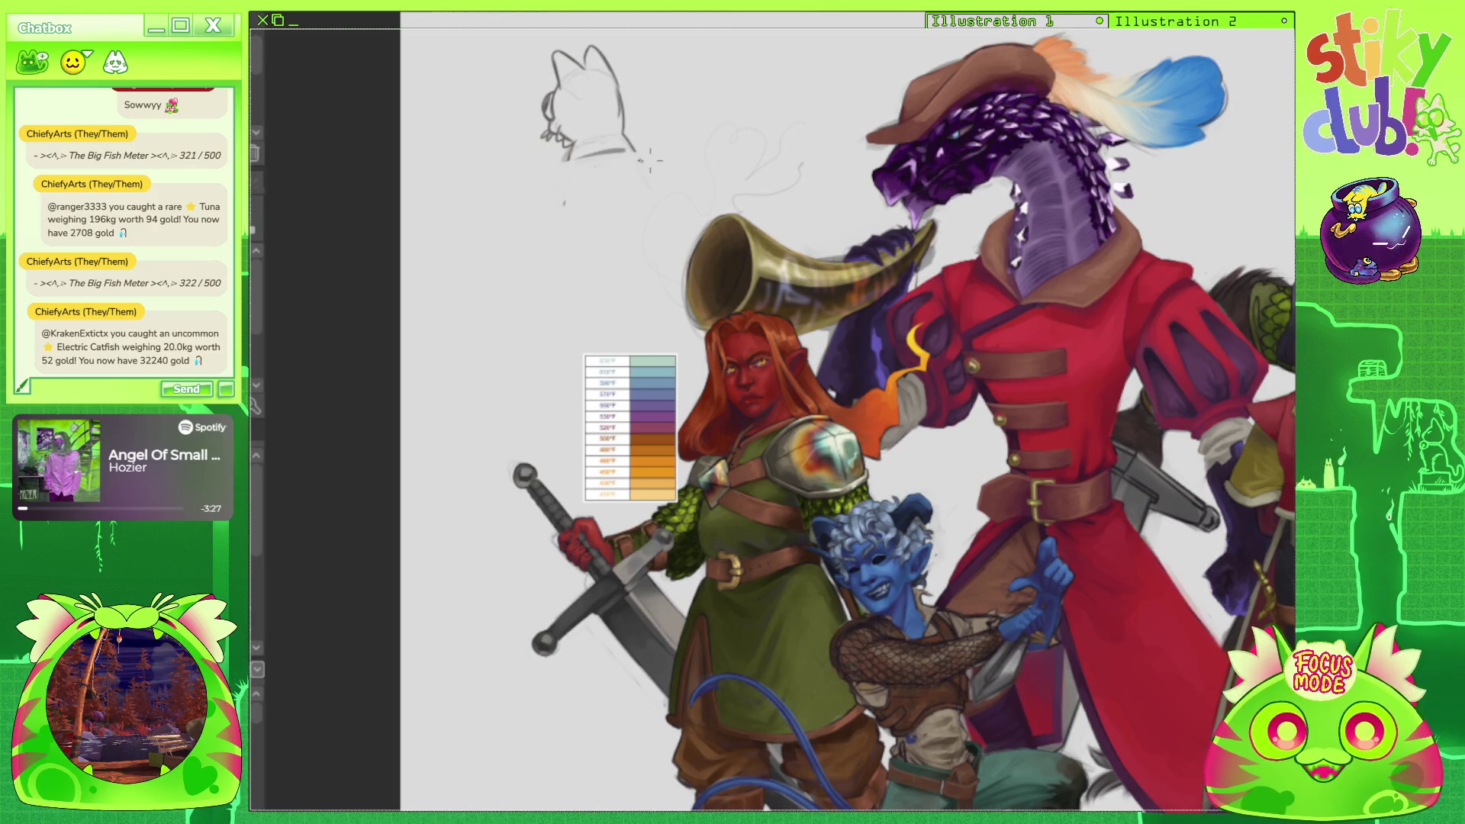
mouse_move(678, 162)
mouse_down()
mouse_move(572, 145)
mouse_move(627, 155)
mouse_up()
scroll(767, 23, down, 5)
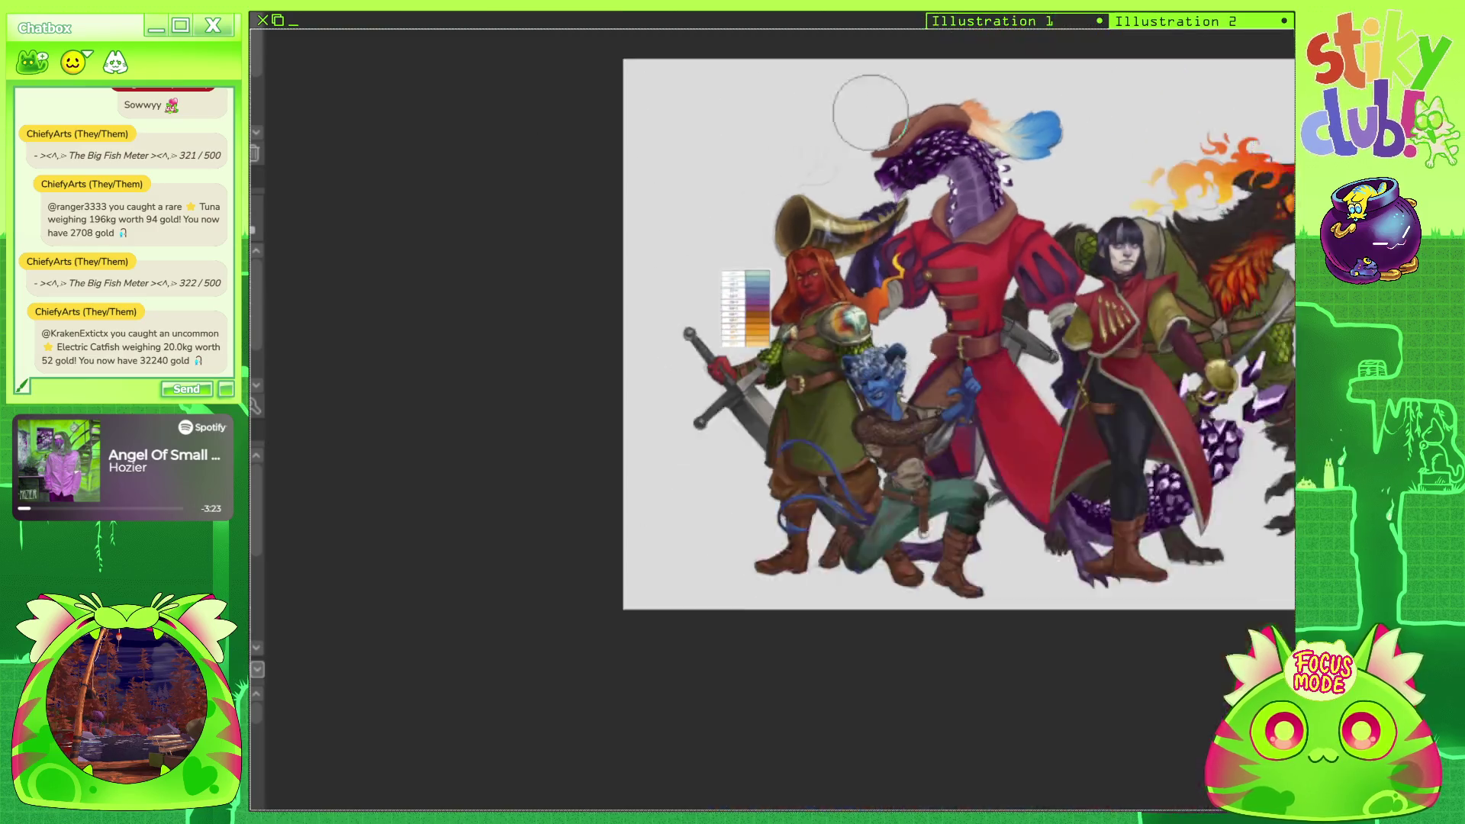
scroll(767, 23, up, 5)
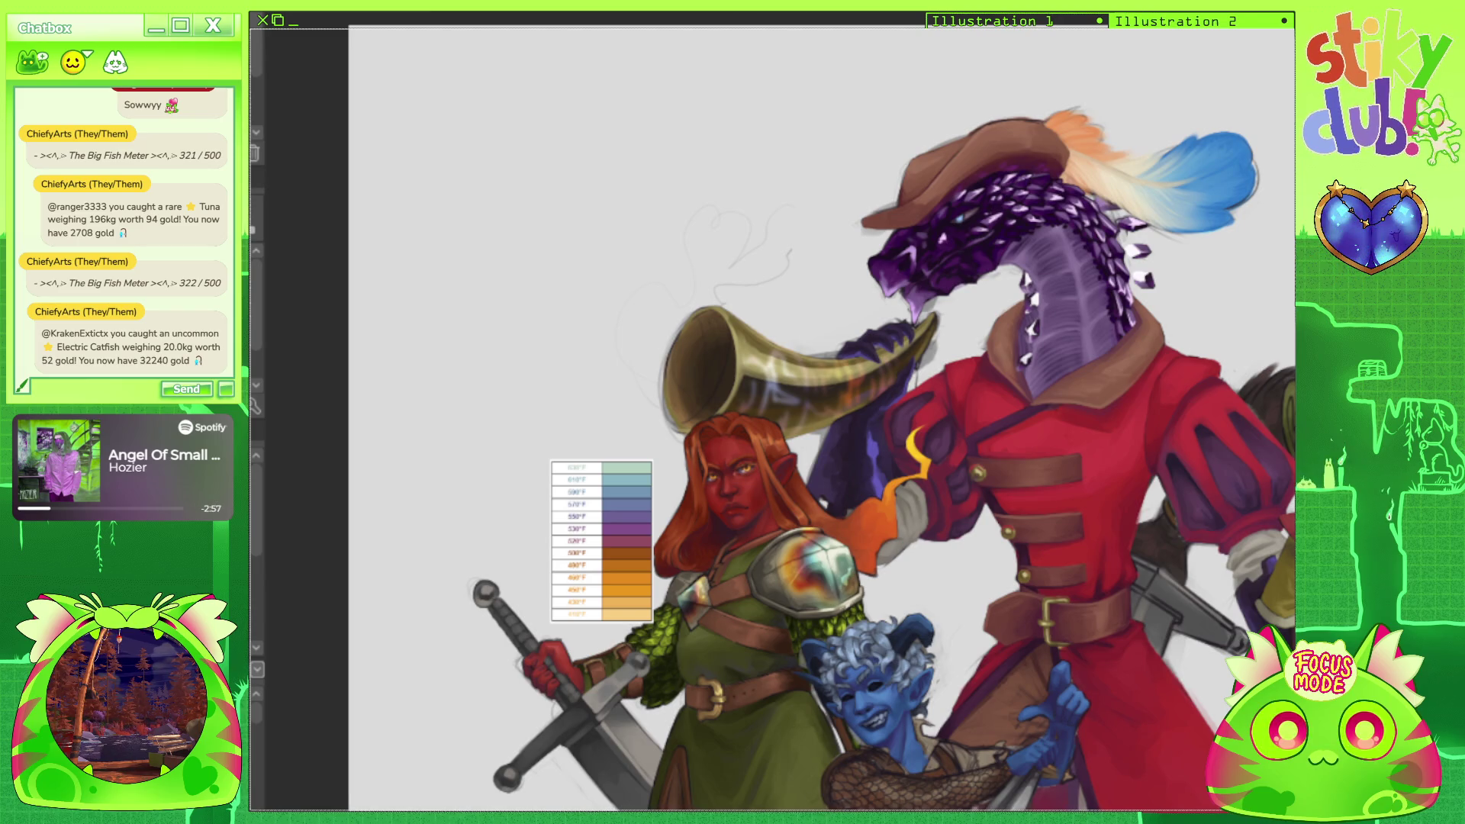
scroll(743, 308, down, 4)
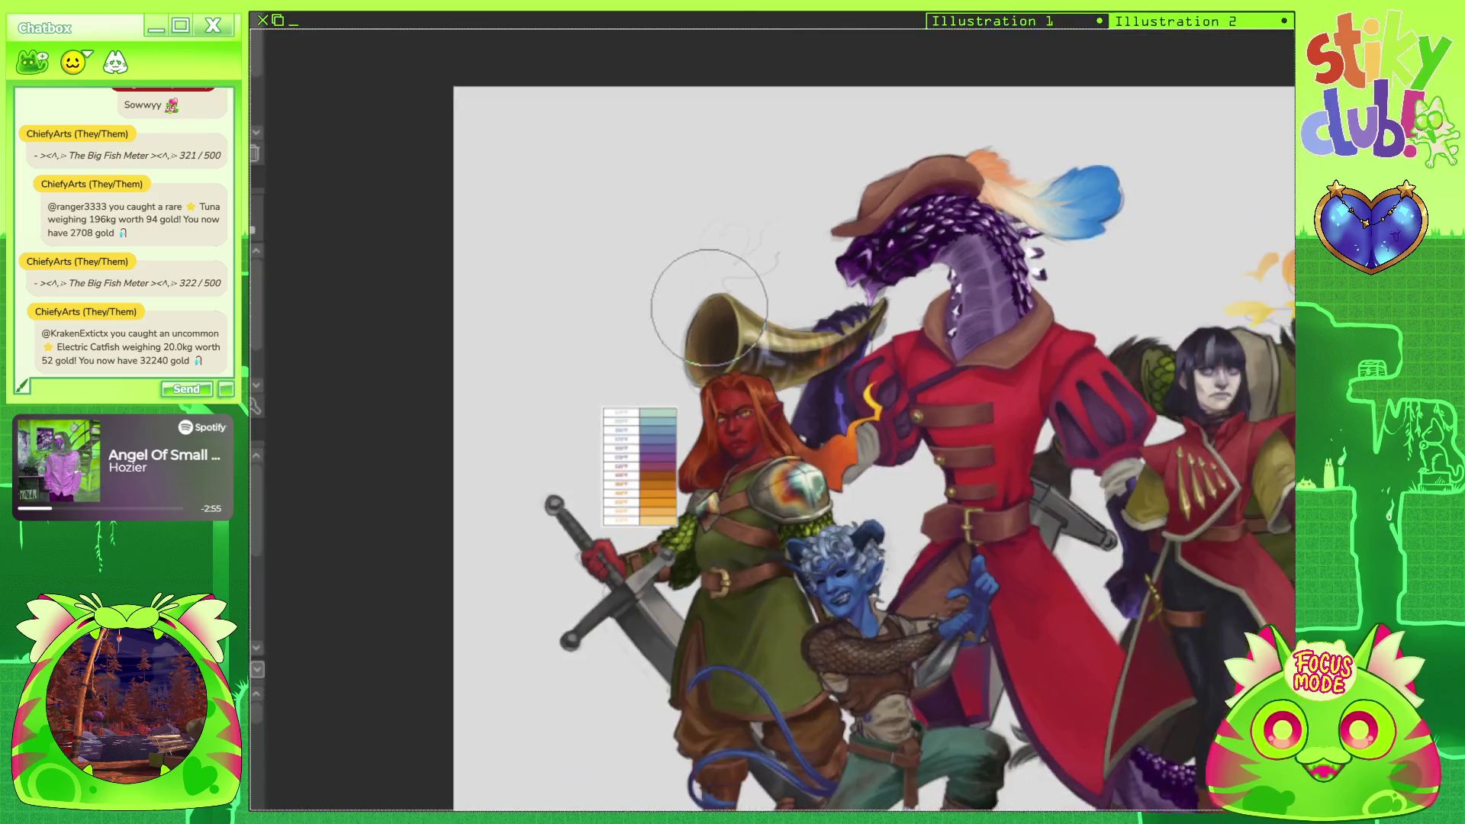
scroll(743, 308, down, 4)
scroll(957, 437, up, 5)
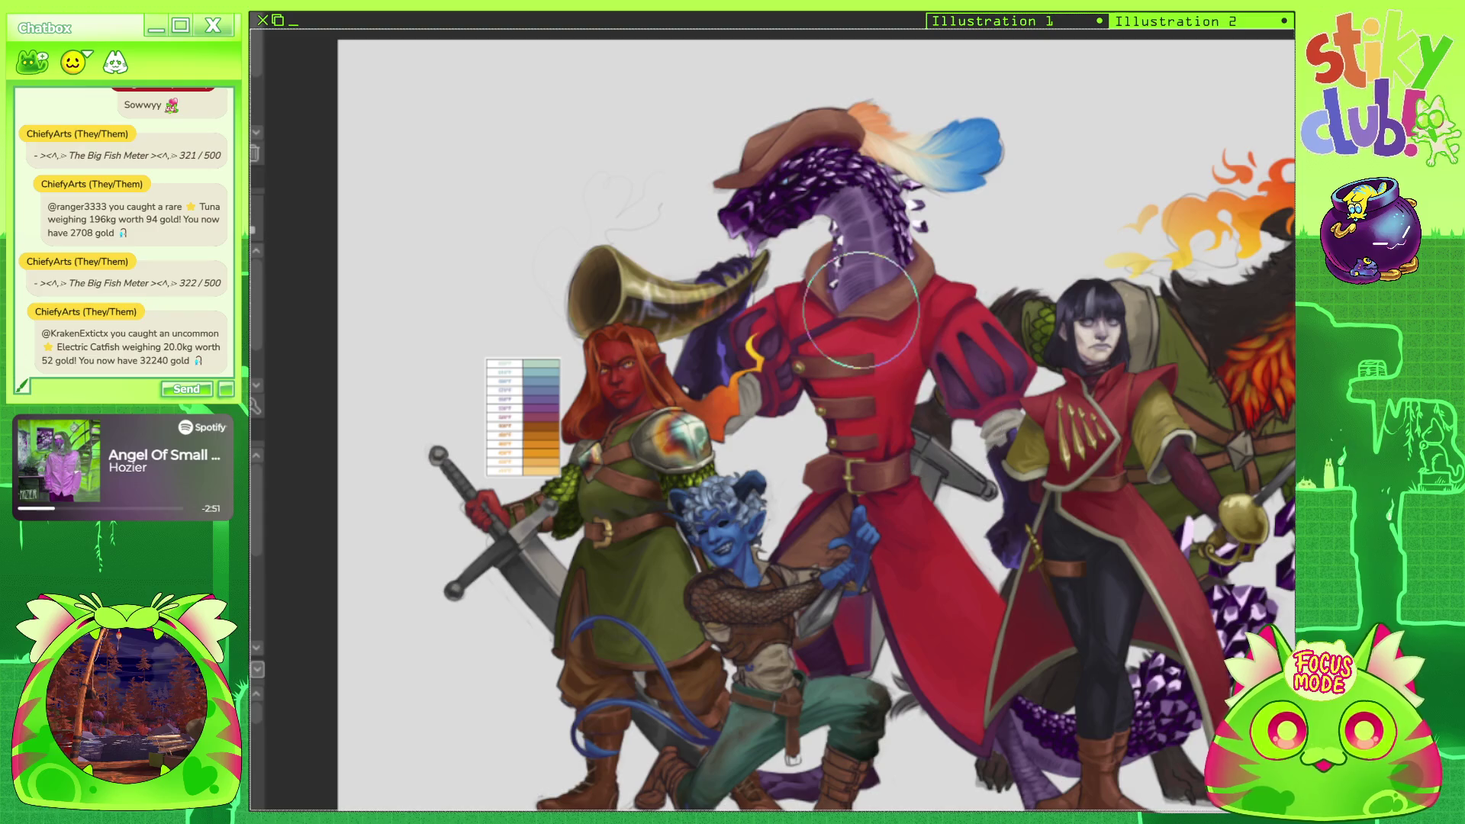
scroll(572, 229, up, 5)
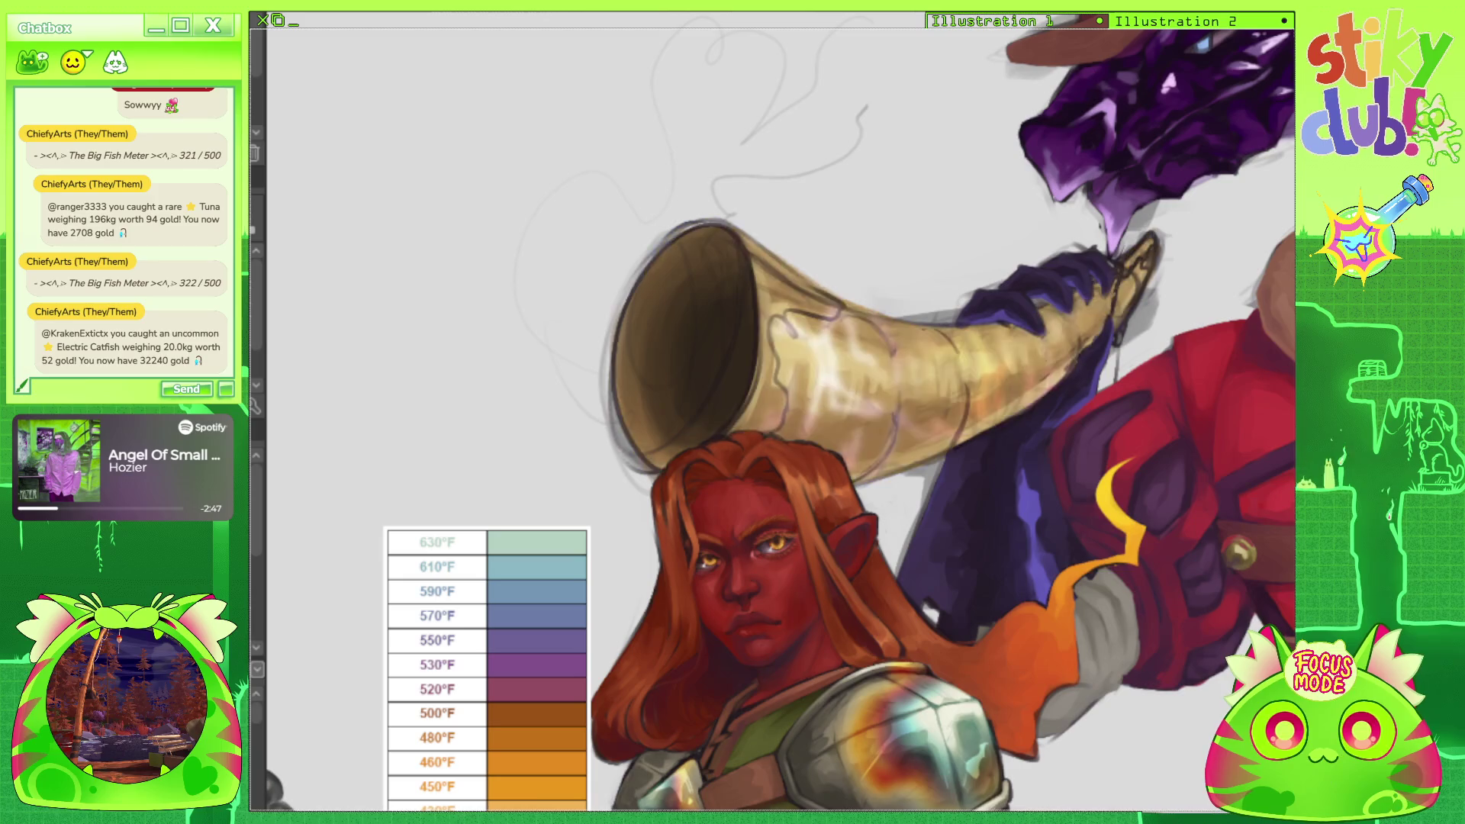
Paint a darker stroke along the horn's inner rim and fill its mouth dark brown.
scroll(932, 334, down, 2)
scroll(932, 334, up, 3)
key(alt)
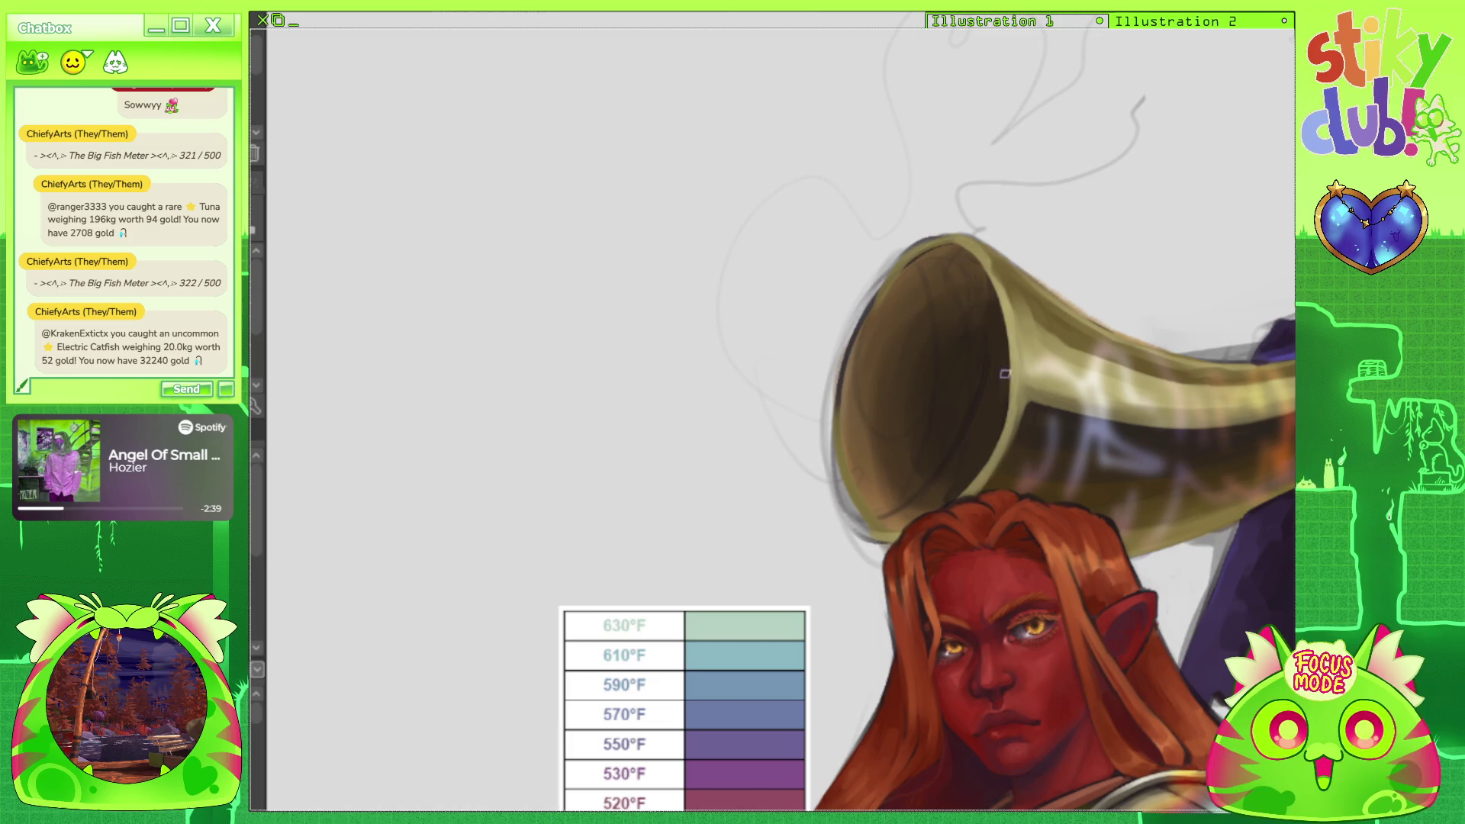
drag(1001, 357, 1006, 418)
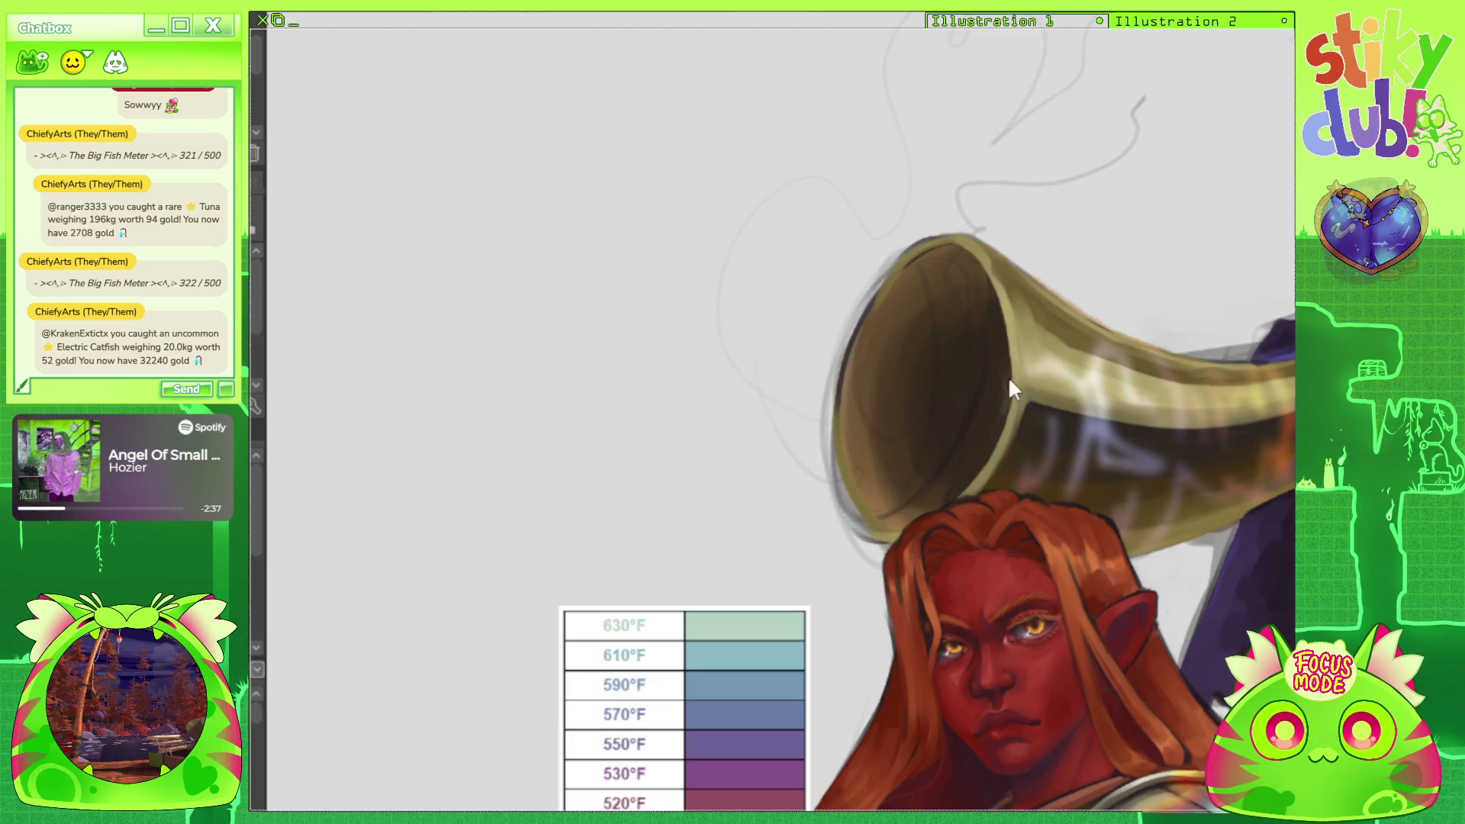
key(ctrl+z)
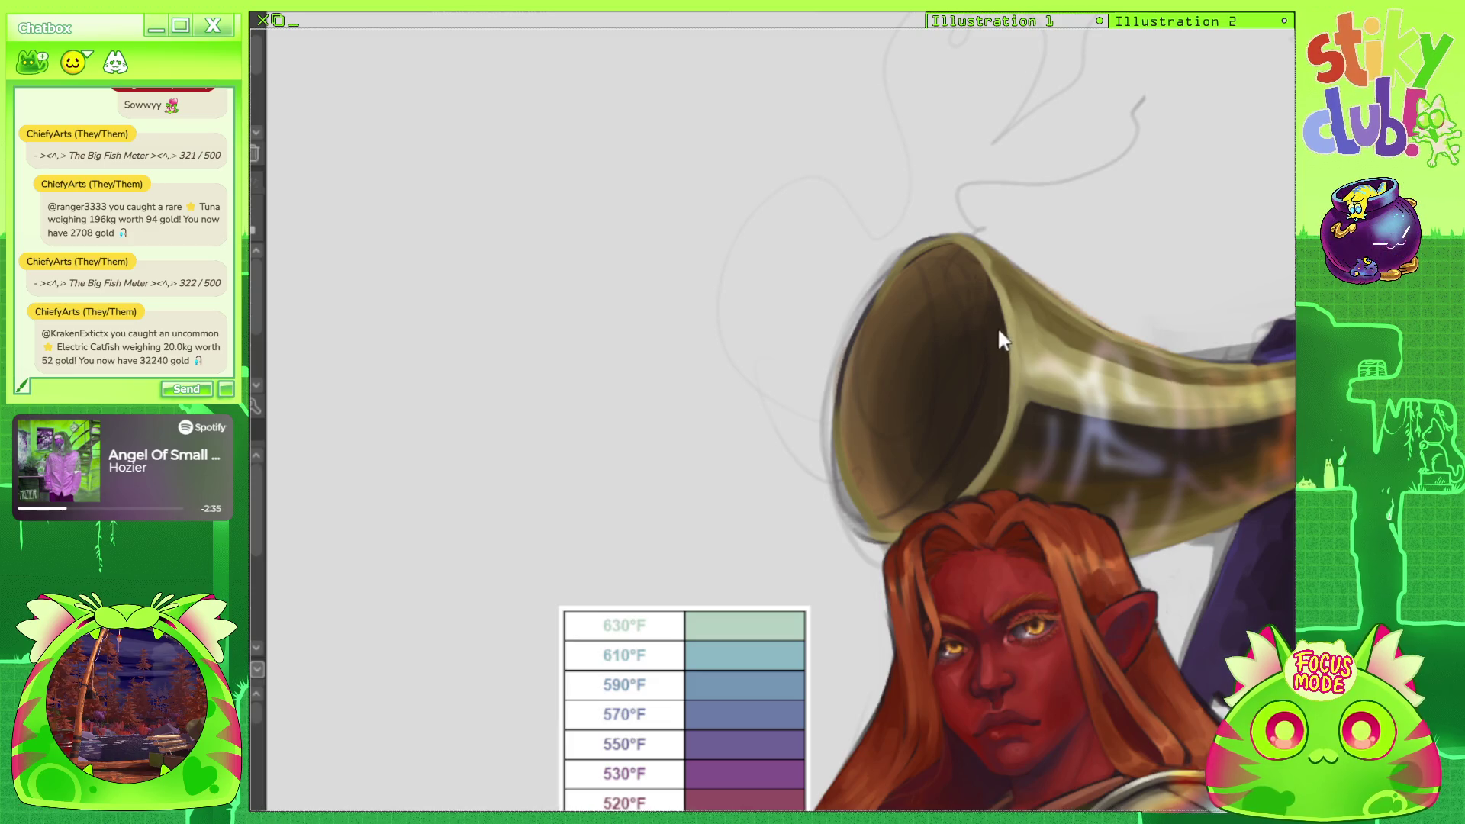
drag(1001, 407, 1002, 316)
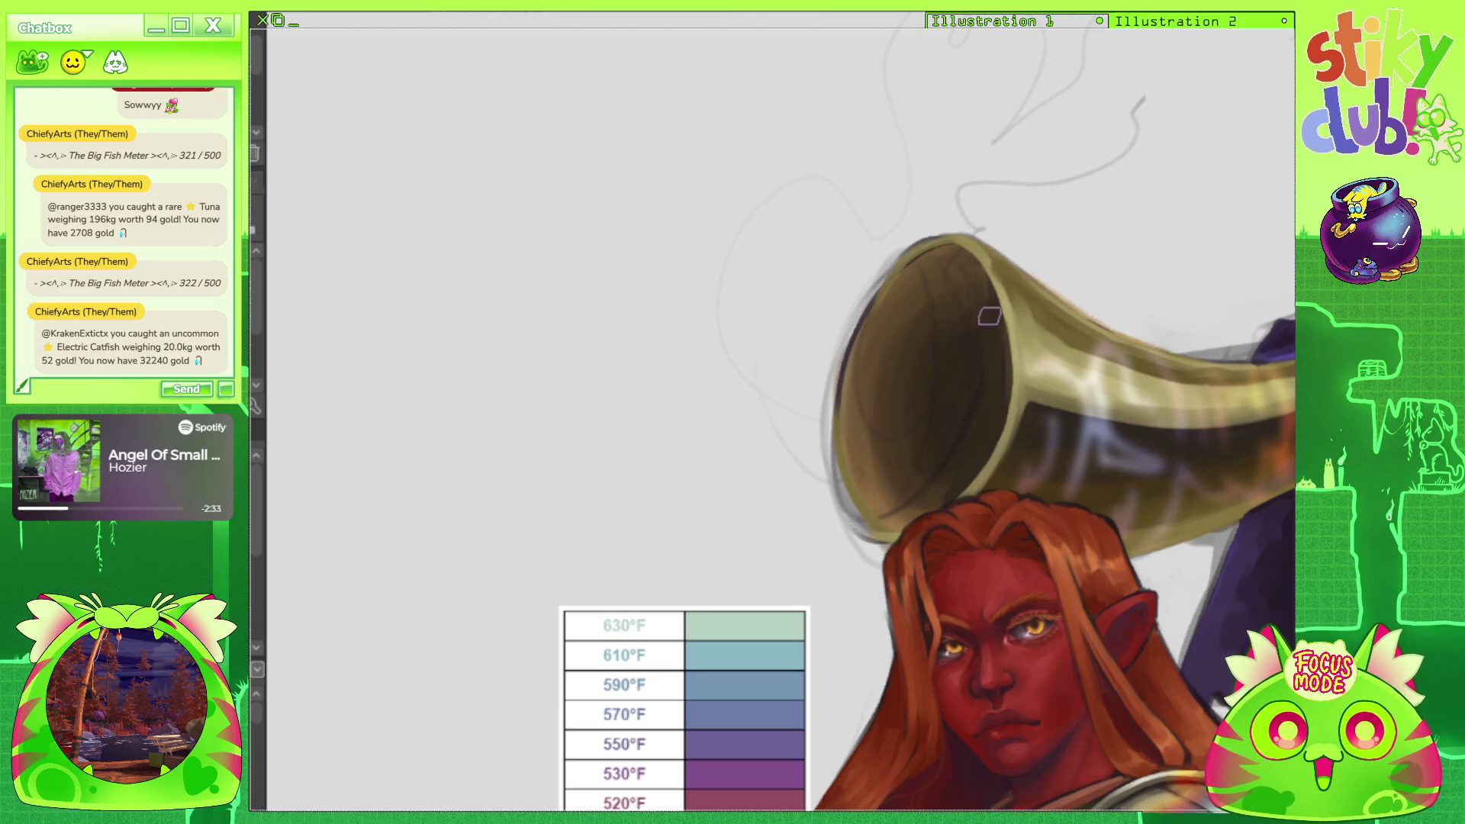
mouse_move(911, 431)
mouse_down()
mouse_move(904, 457)
mouse_move(876, 378)
mouse_up()
Sample the olive rim colour, repaint the horn's inner rims, and darken its upper shading.
alt+click(876, 334)
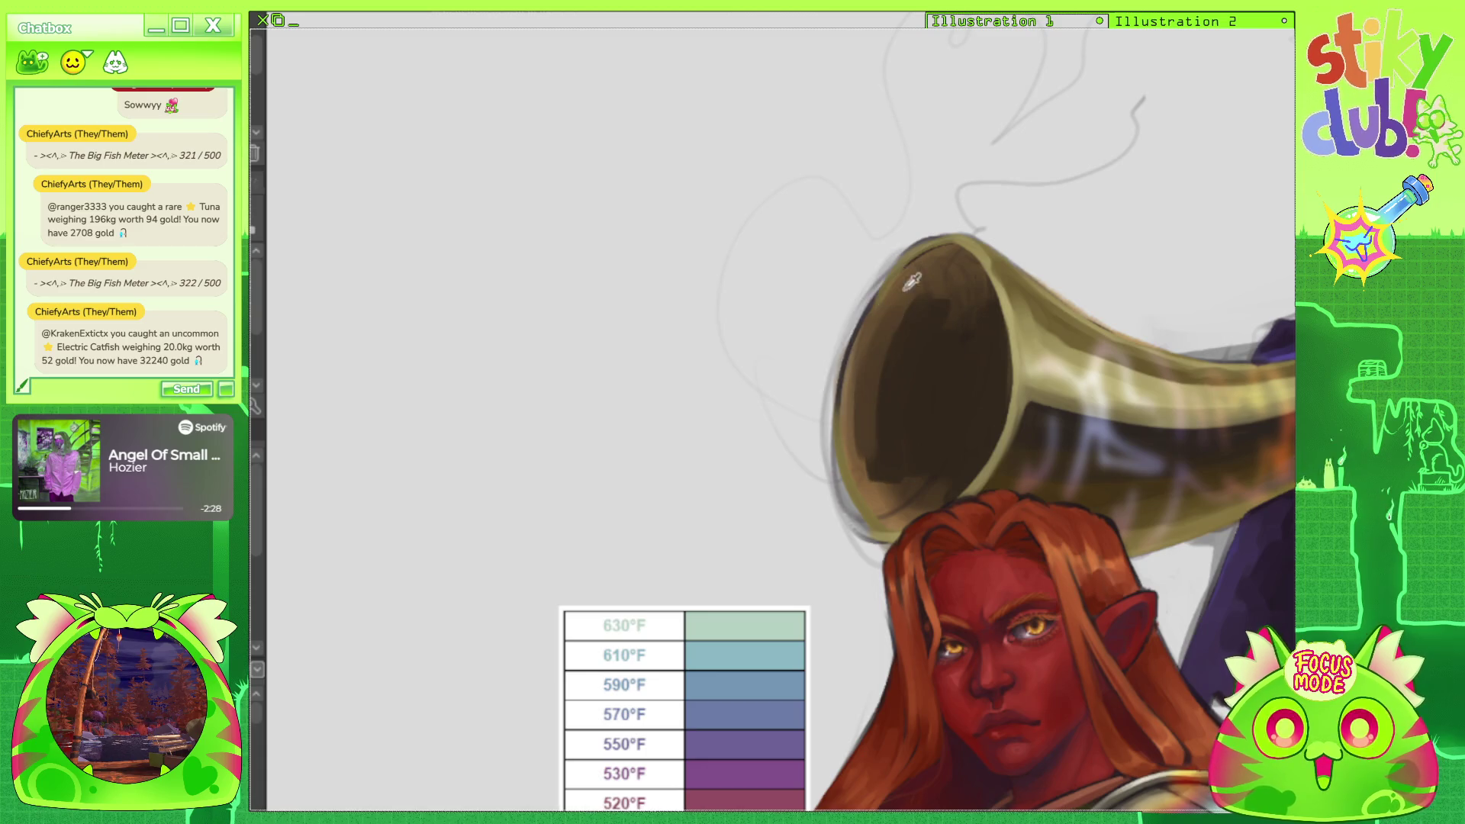
alt+click(906, 260)
mouse_move(876, 327)
mouse_down()
mouse_move(854, 451)
mouse_move(857, 390)
mouse_move(881, 504)
mouse_move(897, 479)
mouse_up()
mouse_move(944, 287)
mouse_down()
mouse_move(898, 319)
mouse_move(946, 264)
mouse_move(951, 350)
mouse_move(958, 275)
mouse_move(987, 344)
mouse_move(952, 399)
mouse_move(948, 308)
mouse_move(896, 444)
mouse_move(876, 396)
mouse_move(909, 282)
mouse_move(877, 405)
mouse_move(943, 492)
mouse_move(946, 469)
mouse_move(951, 488)
mouse_move(932, 490)
mouse_move(908, 435)
mouse_move(945, 468)
mouse_move(894, 408)
mouse_move(941, 294)
mouse_move(935, 327)
mouse_move(981, 370)
mouse_up()
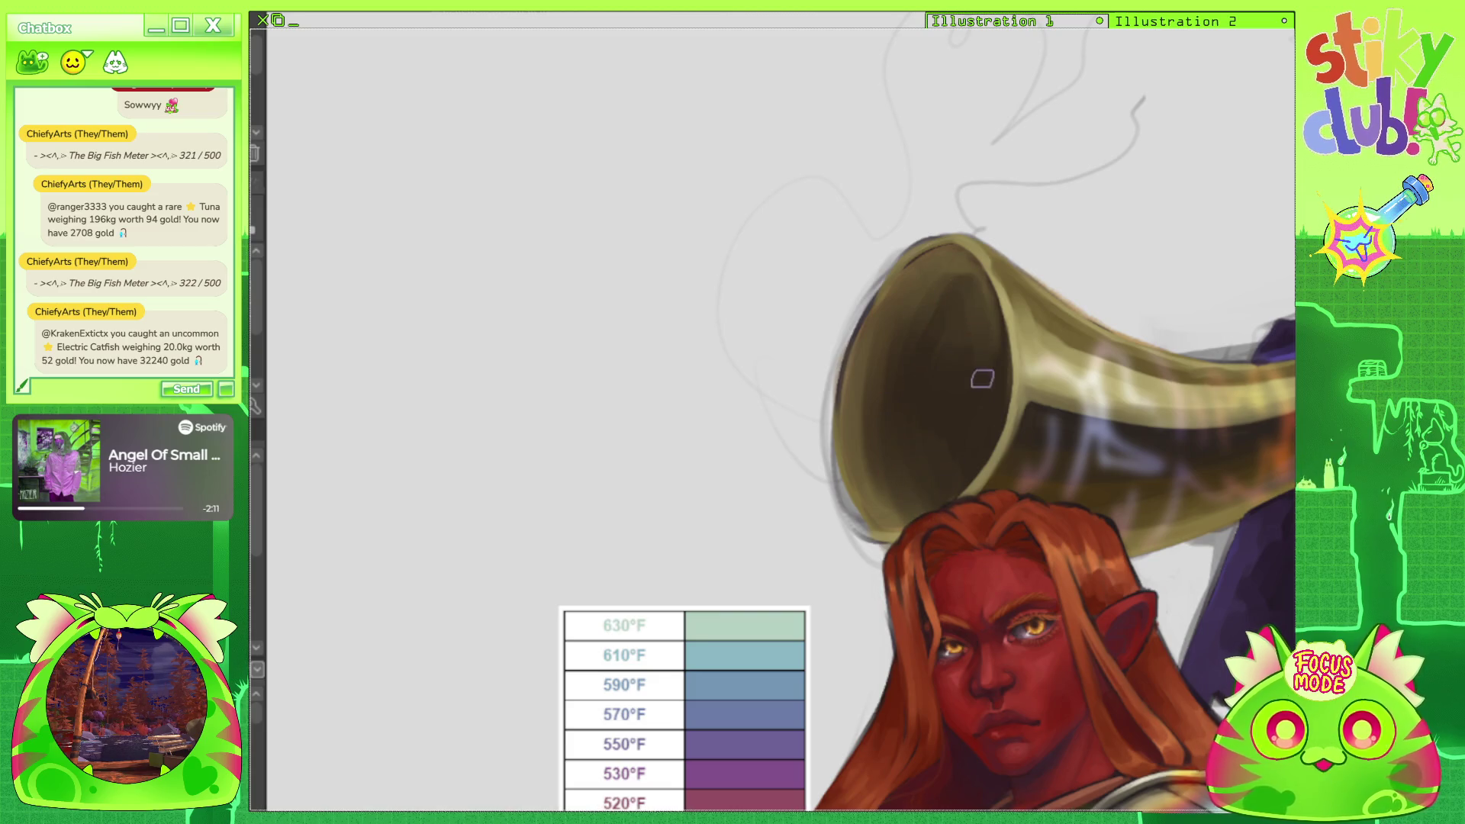
mouse_move(990, 284)
mouse_down()
mouse_move(990, 353)
mouse_move(987, 330)
mouse_move(956, 409)
mouse_move(957, 309)
mouse_move(919, 376)
mouse_move(939, 292)
mouse_move(947, 301)
mouse_up()
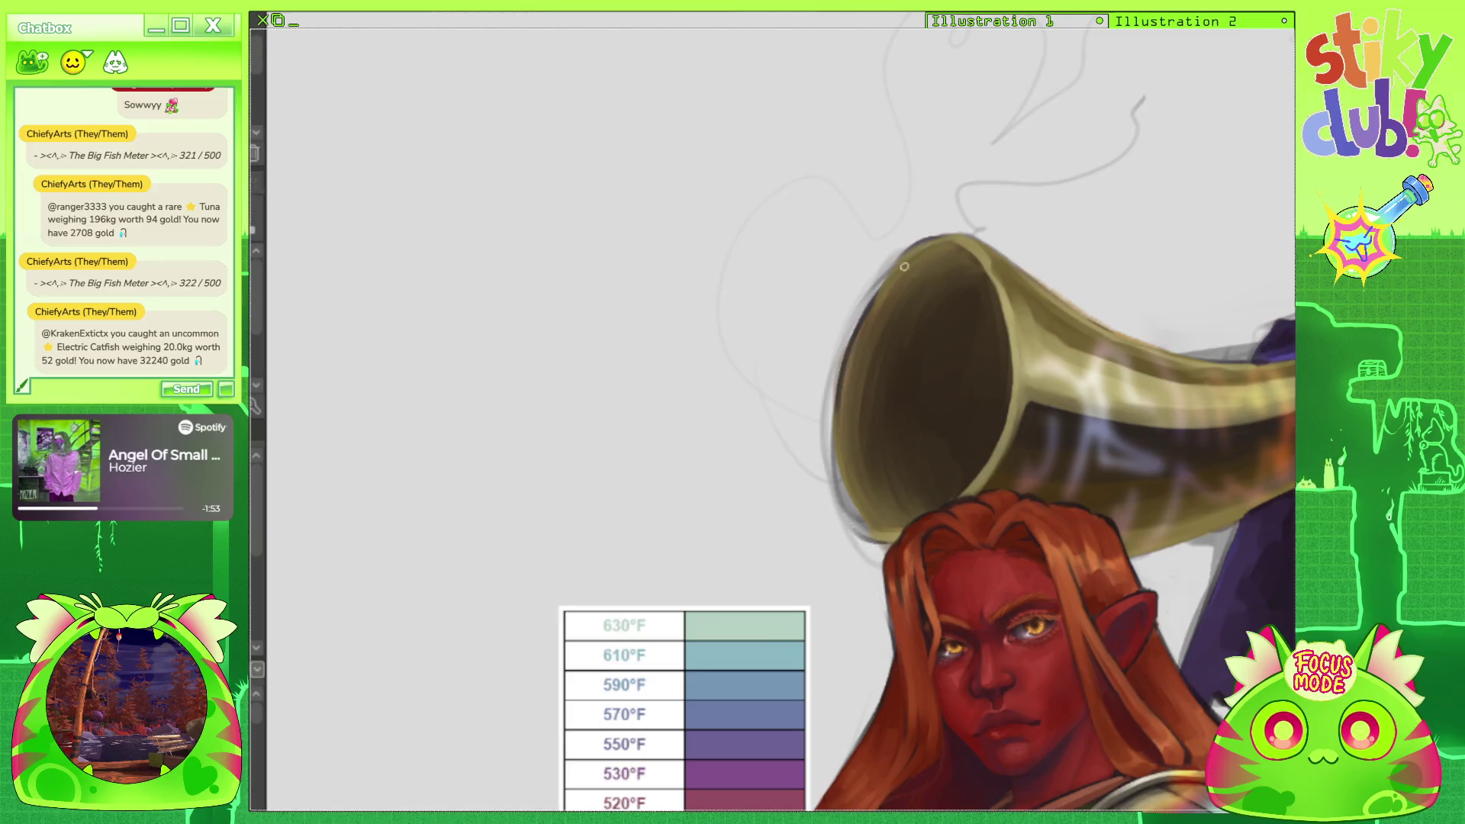
drag(850, 486, 879, 534)
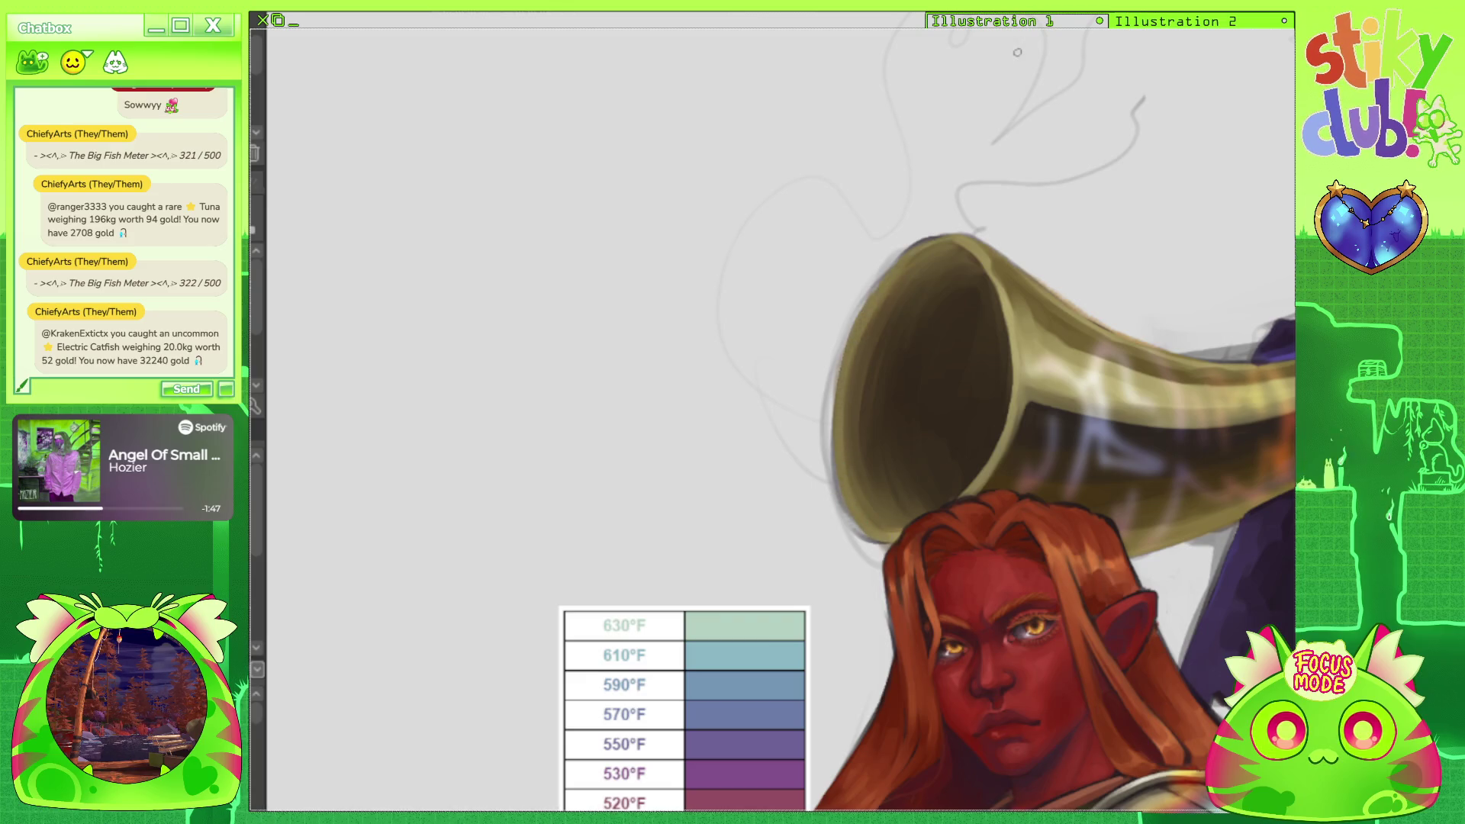
Tilt the canvas and add a darker stroke along the horn's left rim.
key(minus)
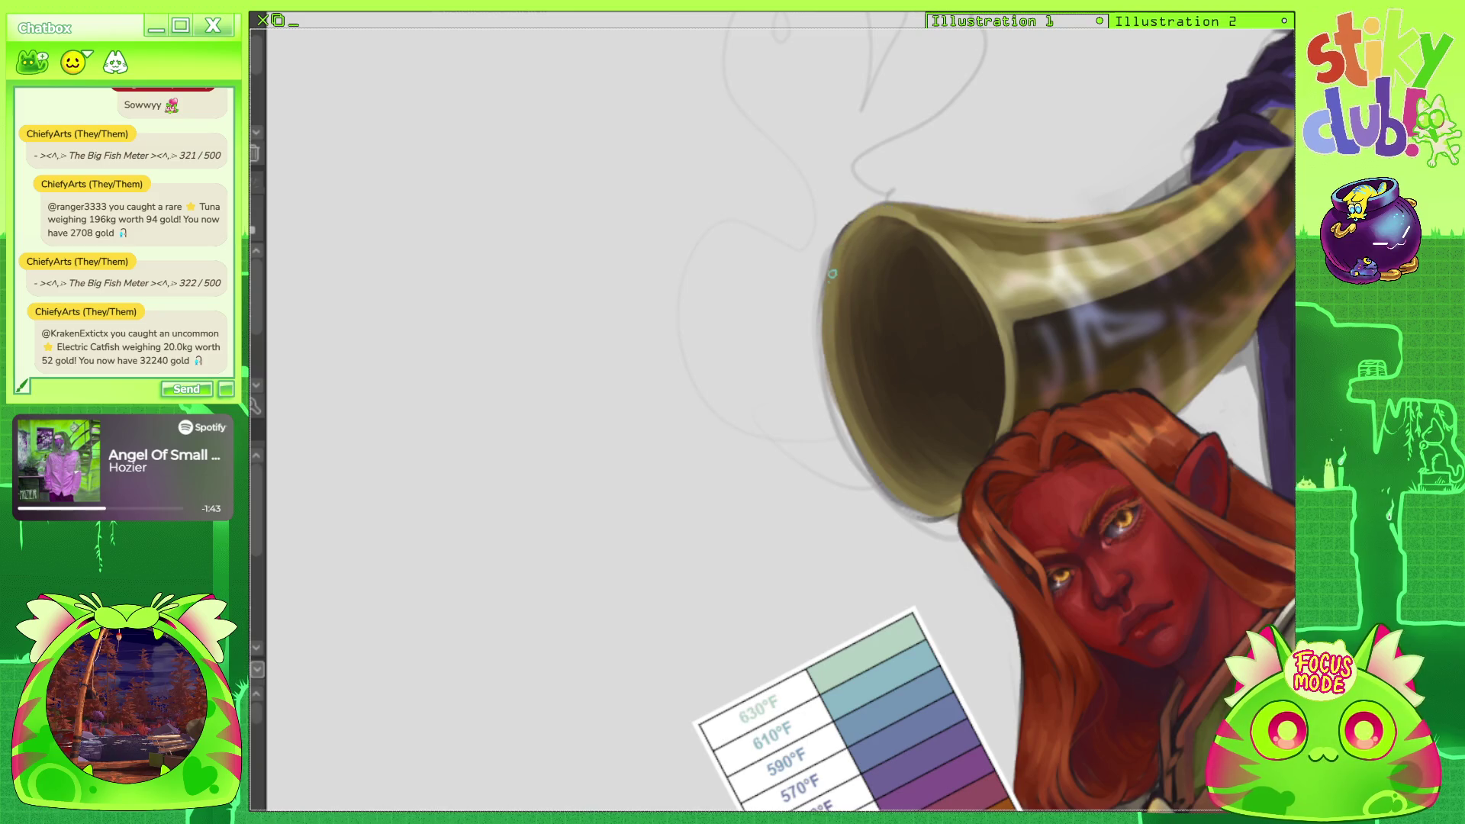
drag(830, 358, 883, 482)
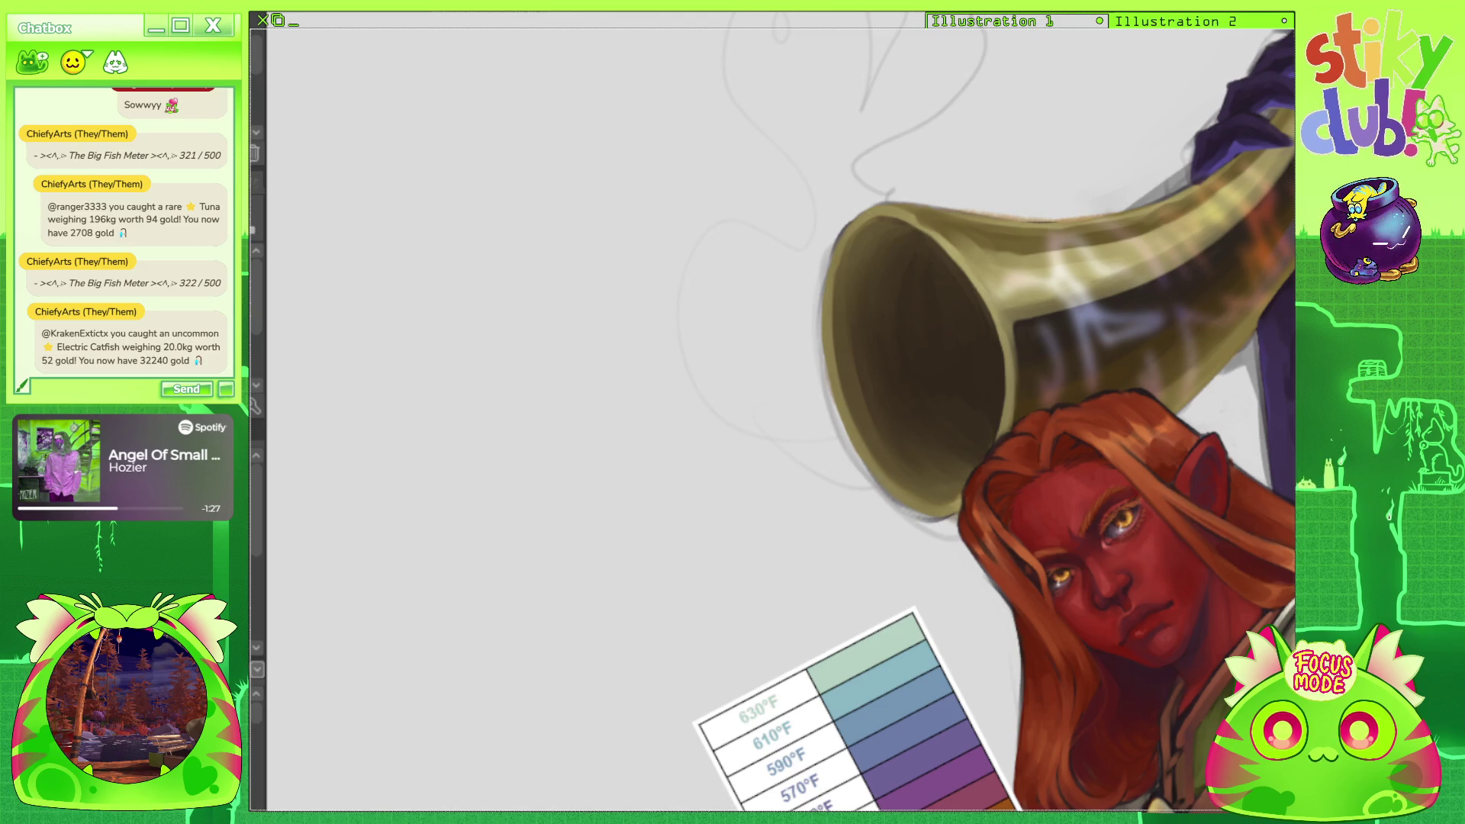
scroll(925, 449, down, 5)
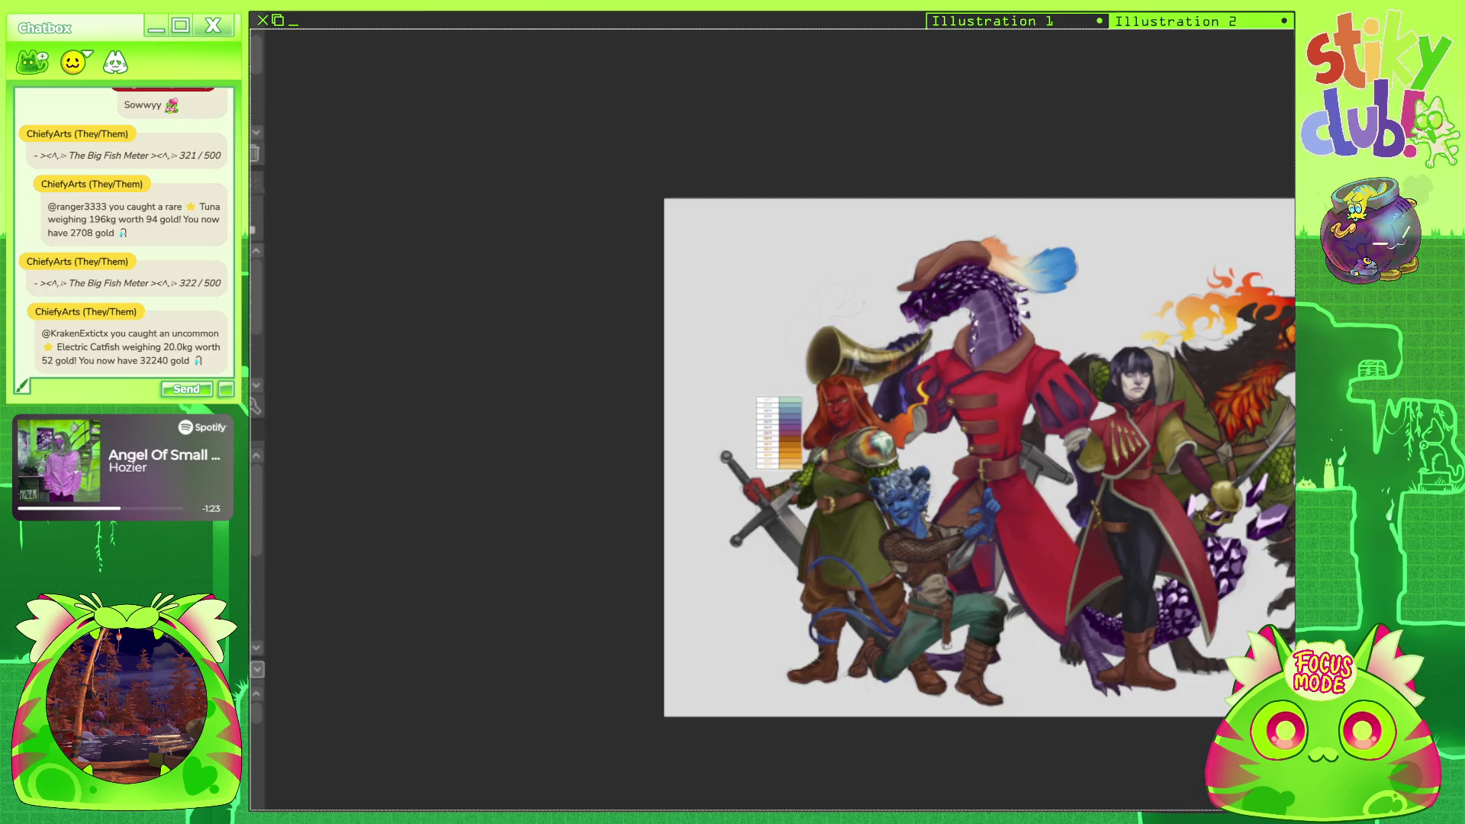
scroll(999, 370, up, 3)
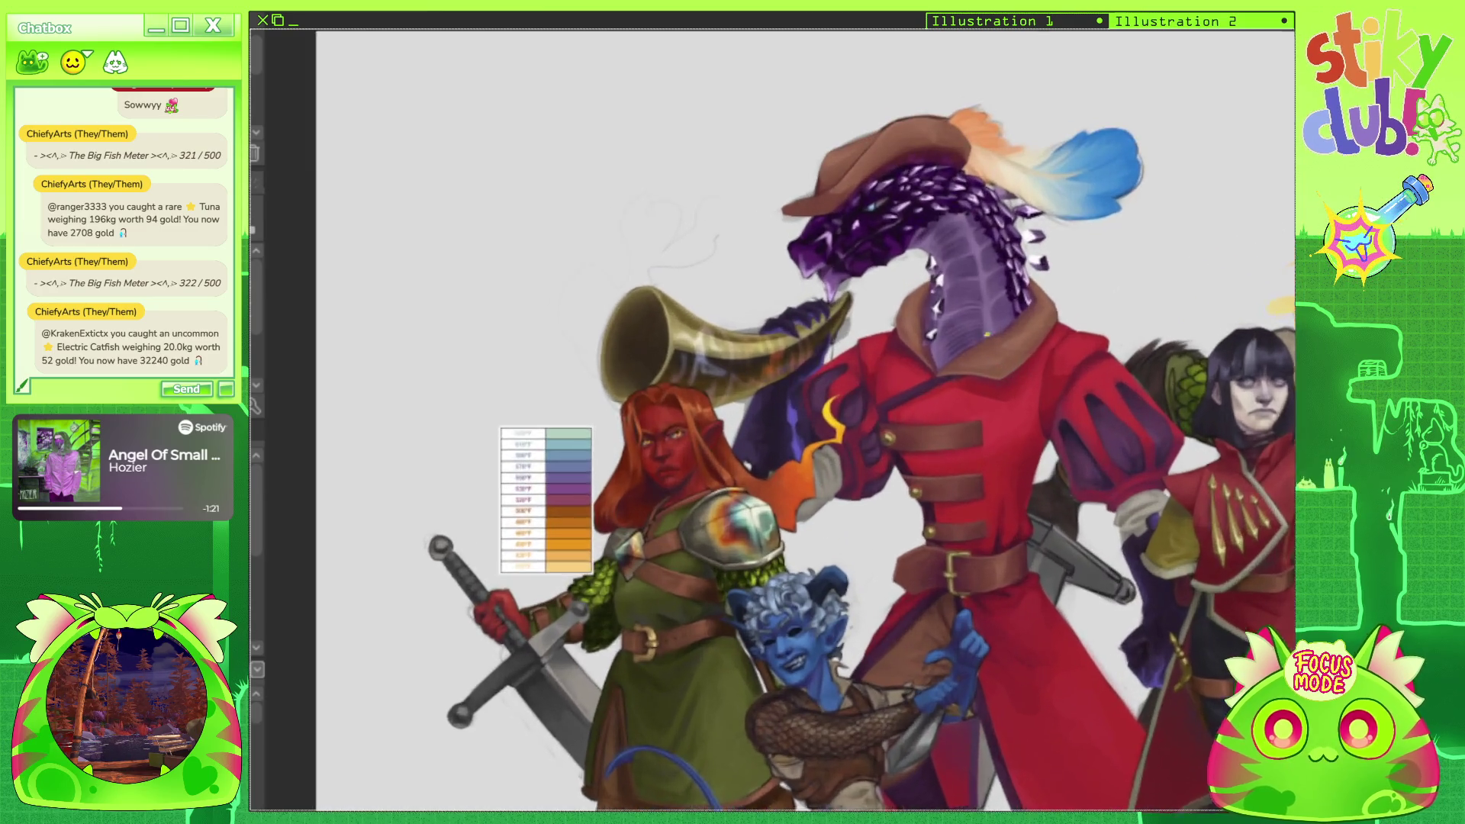
scroll(773, 419, down, 3)
scroll(773, 420, up, 3)
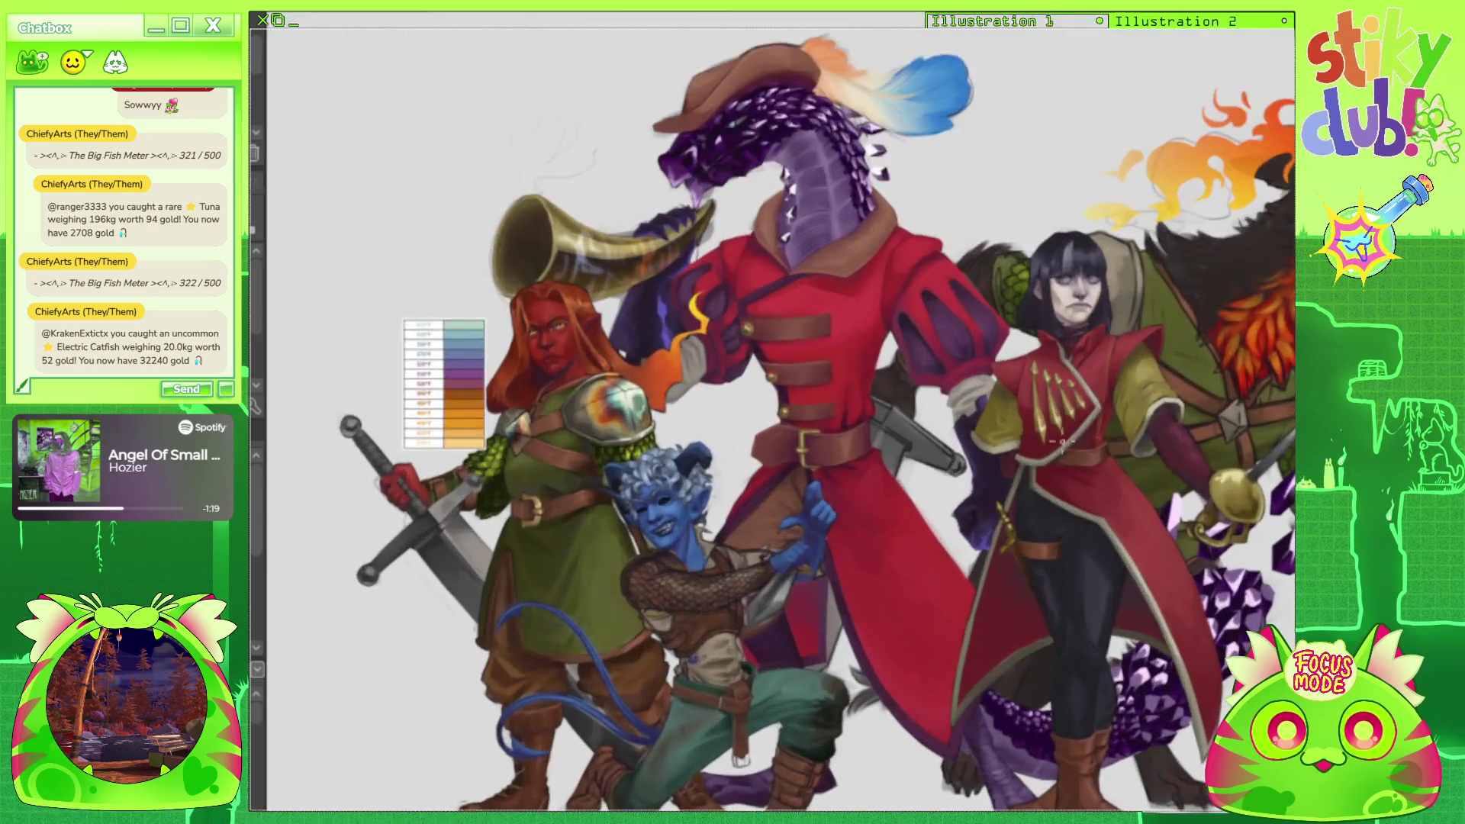
scroll(1044, 391, down, 2)
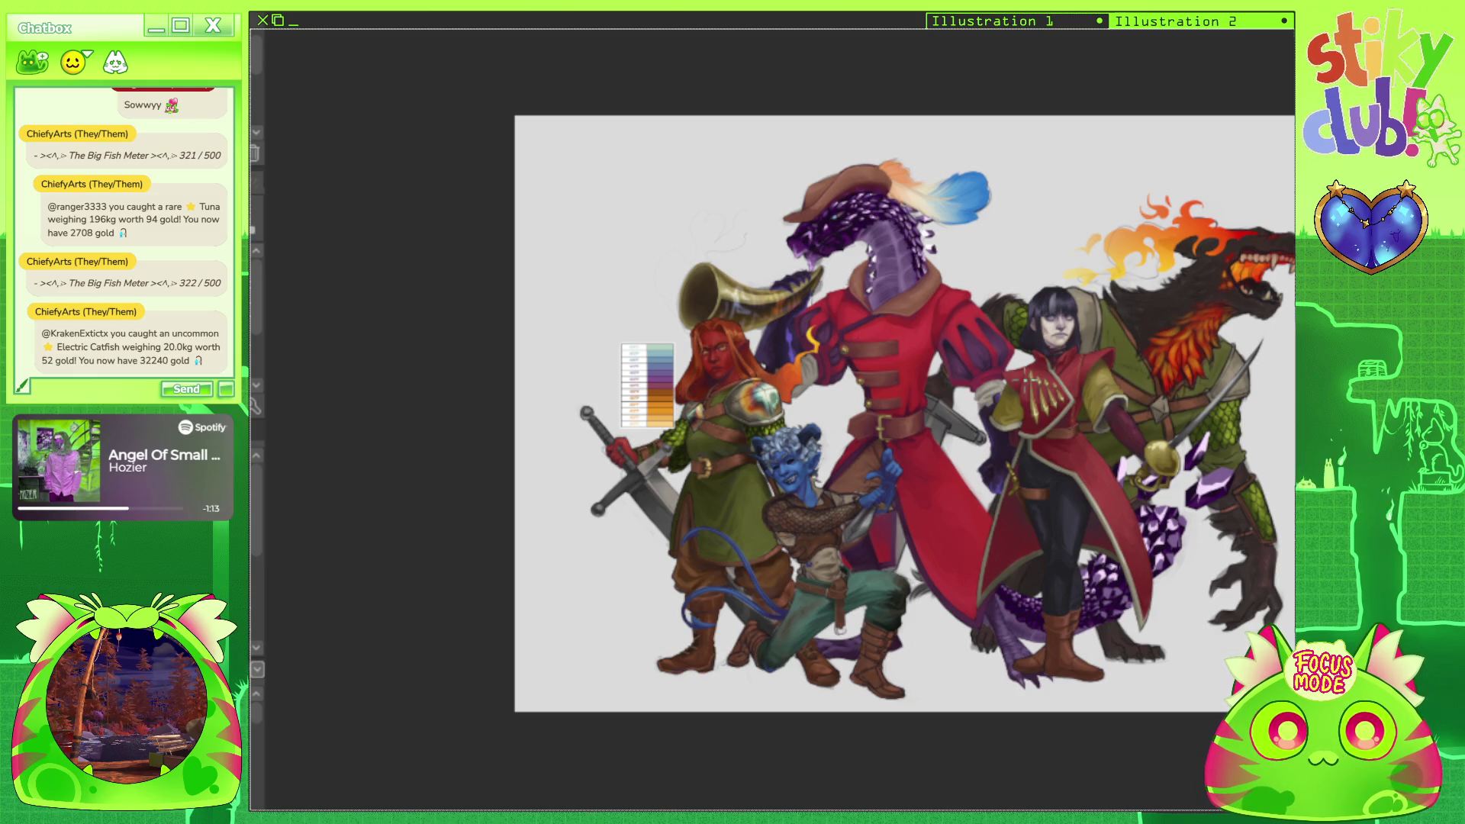
scroll(1199, 391, down, 2)
scroll(964, 752, up, 3)
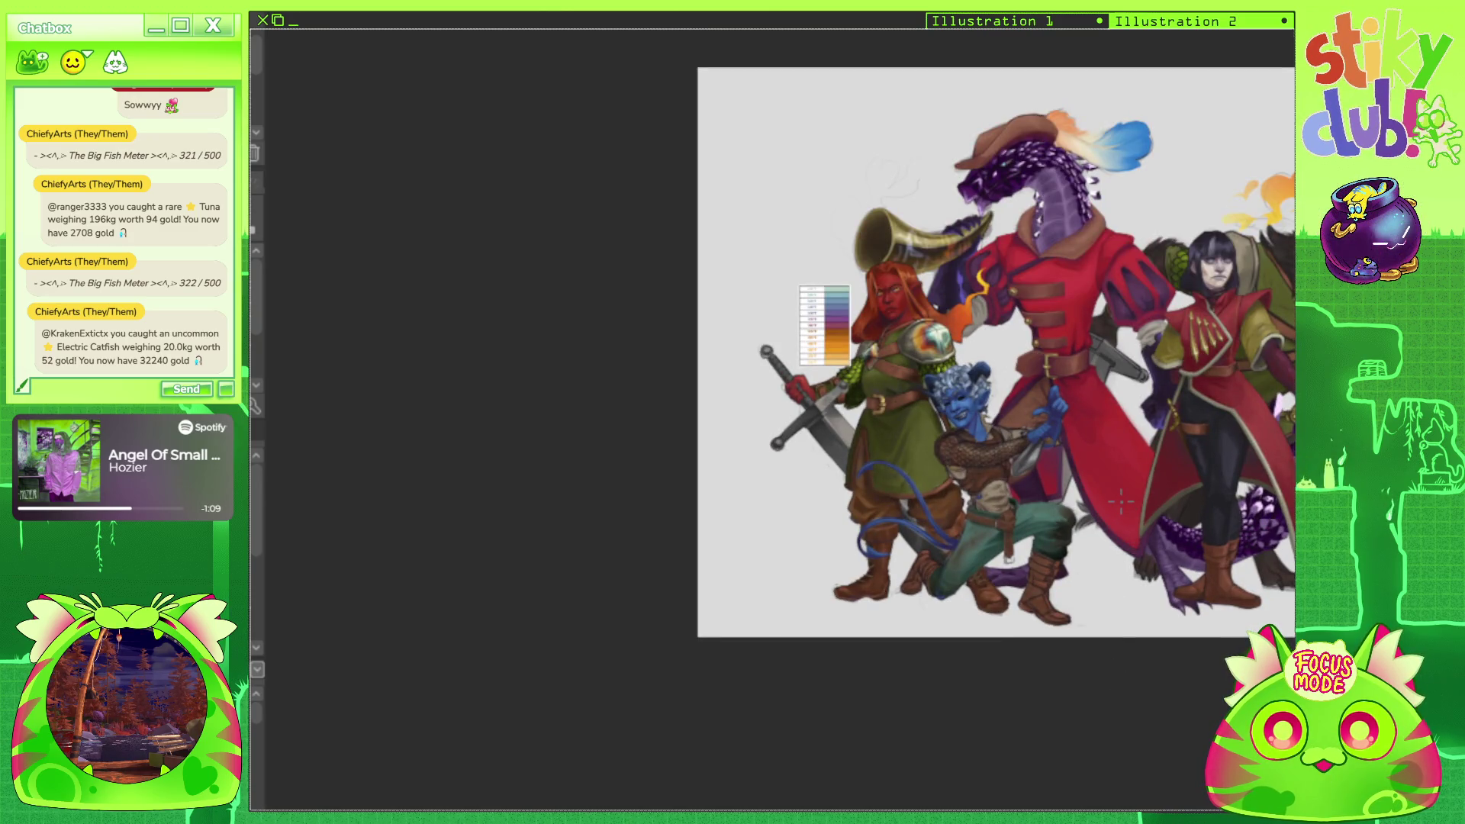
scroll(792, 282, up, 5)
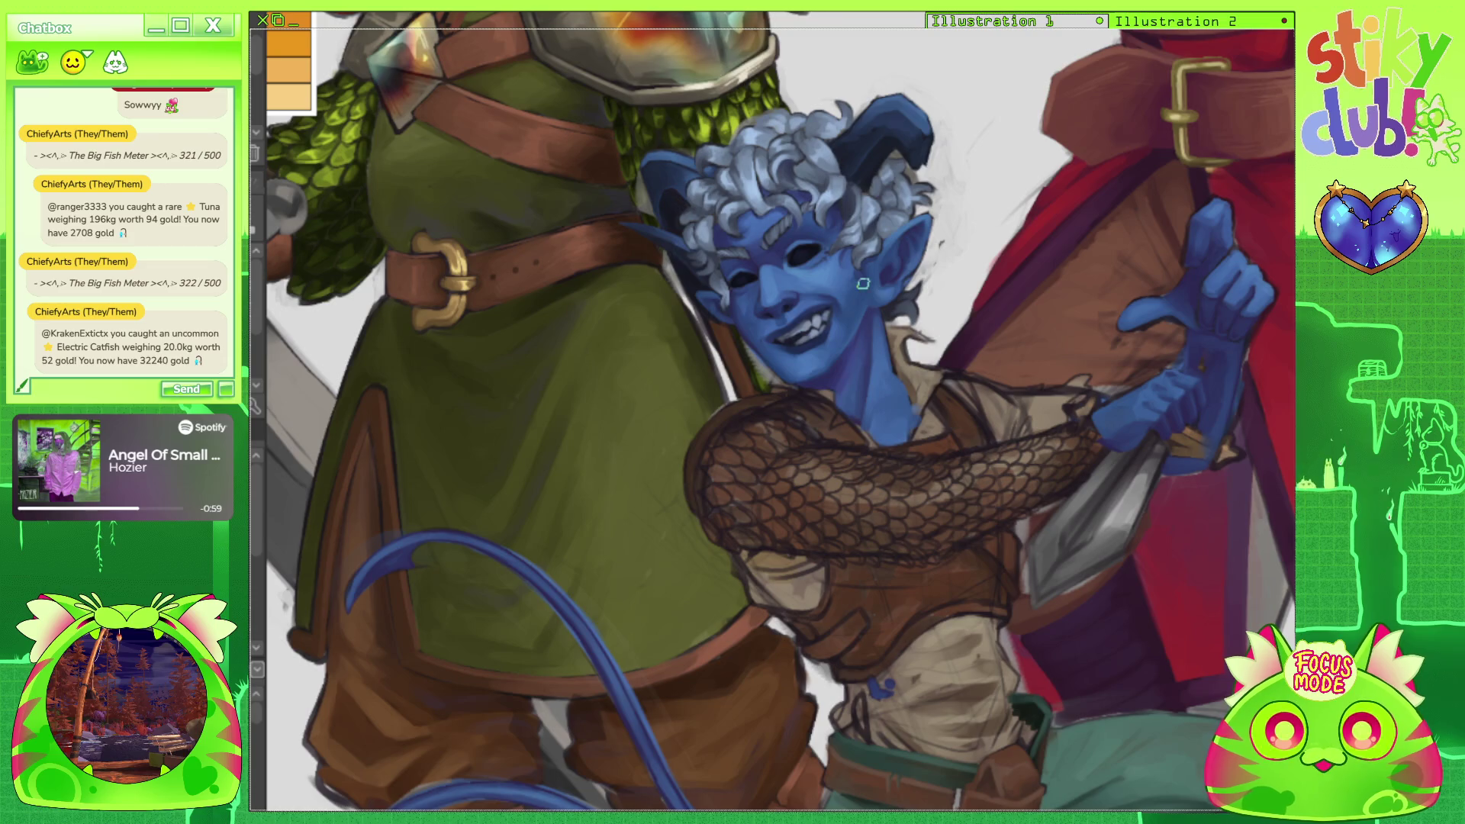
scroll(863, 284, down, 5)
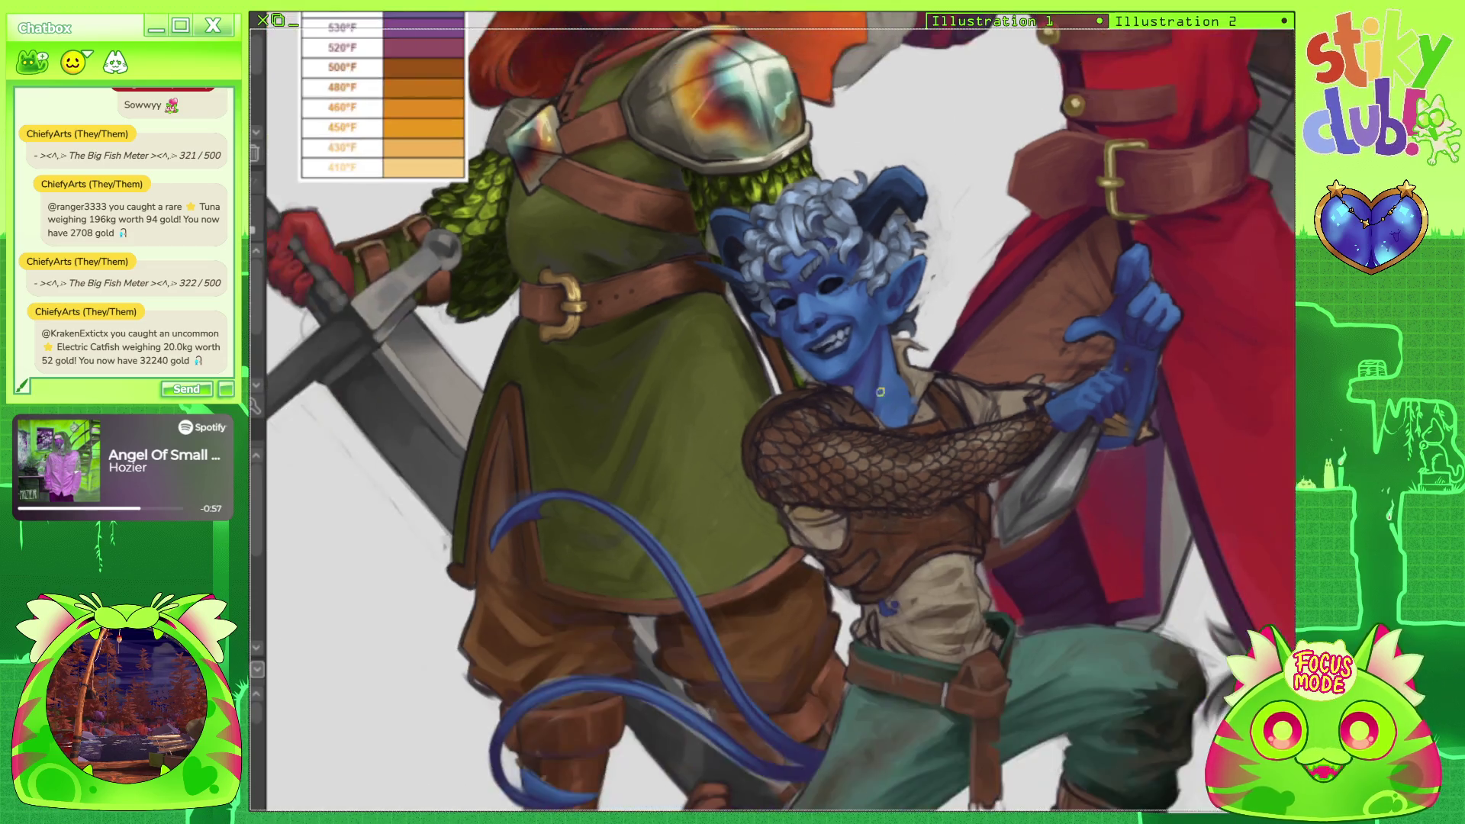
scroll(886, 338, up, 5)
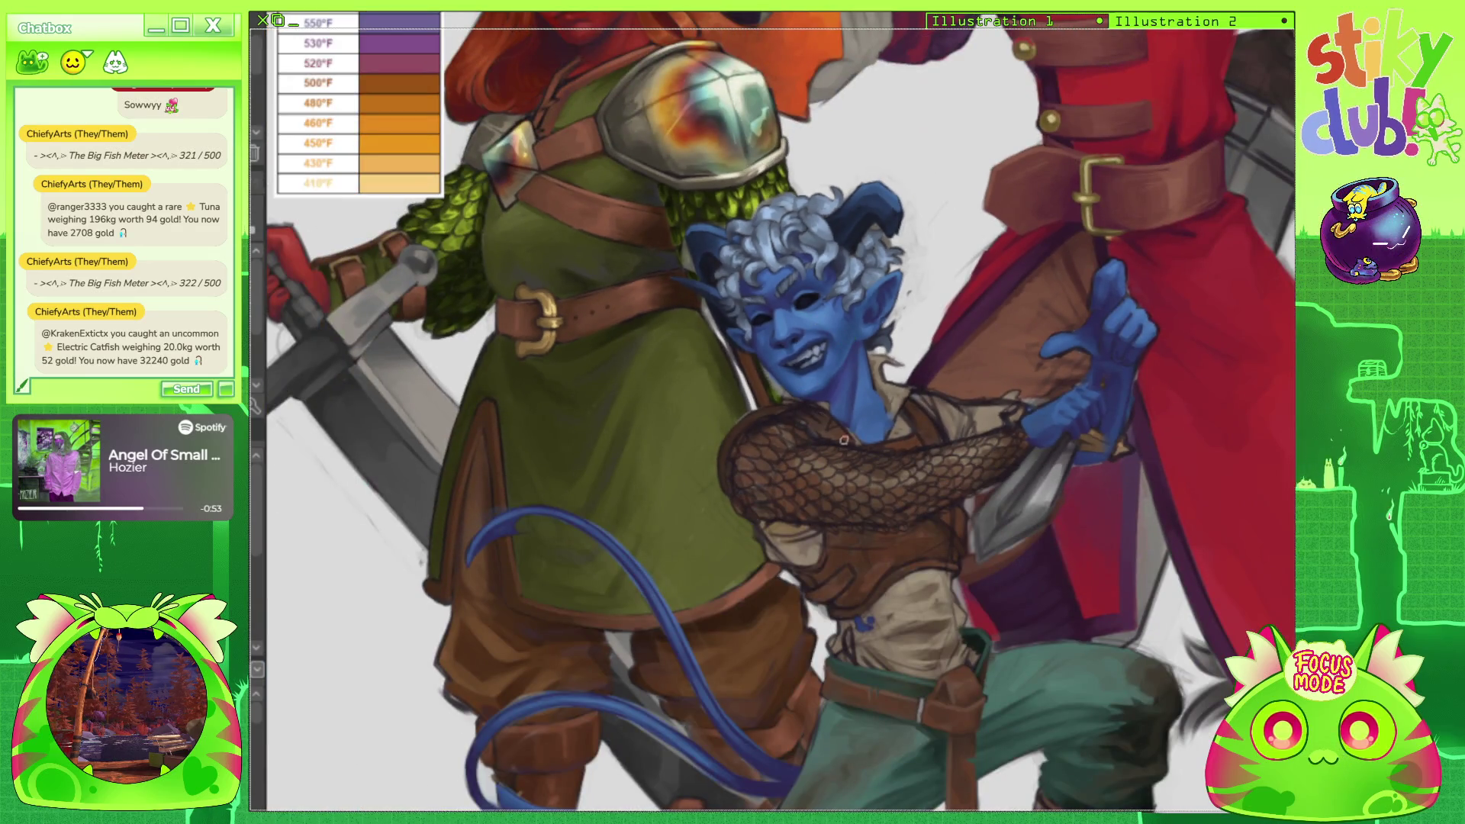
scroll(977, 419, down, 4)
scroll(974, 450, up, 3)
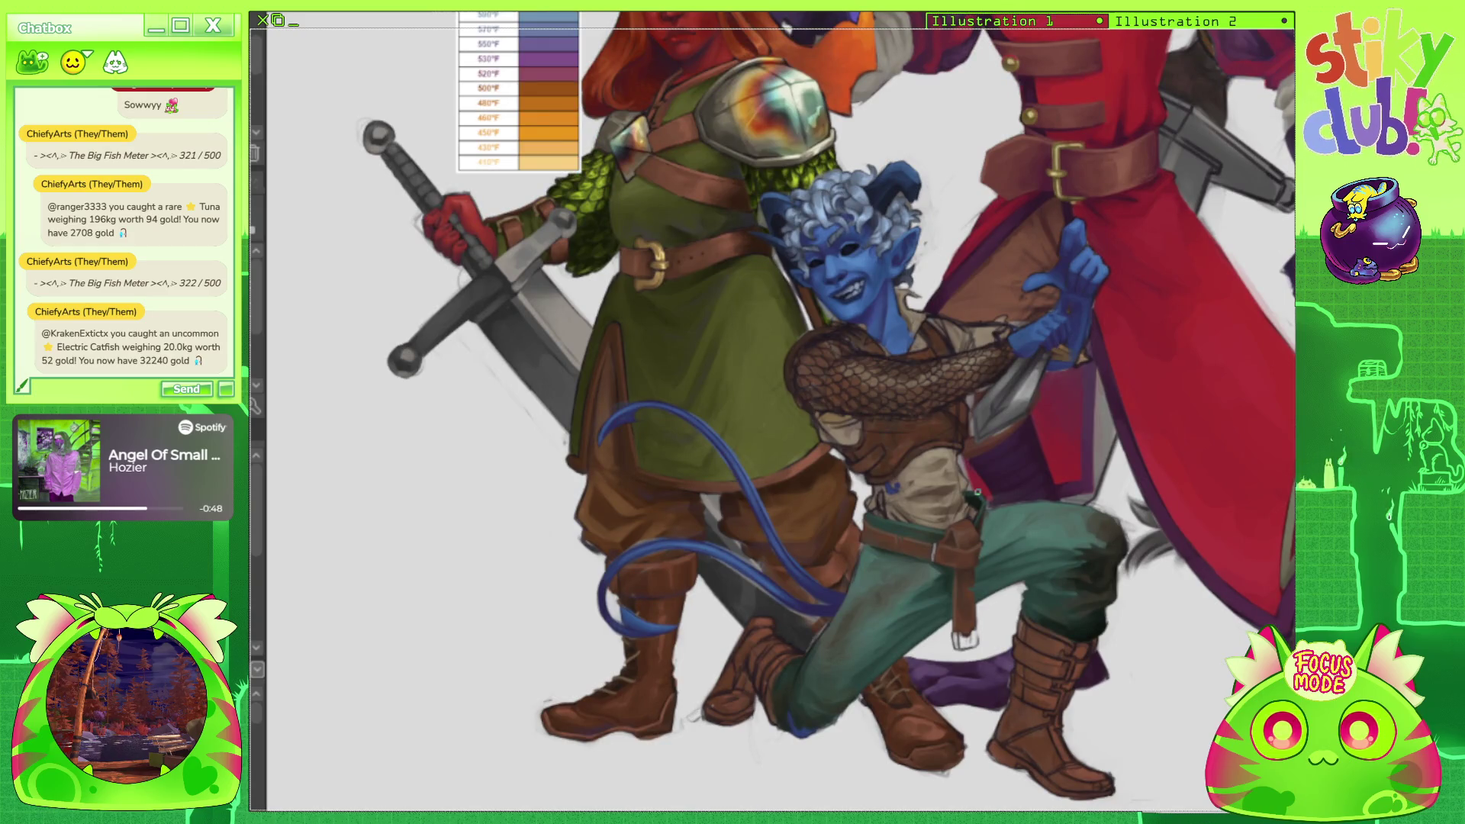
scroll(977, 490, down, 2)
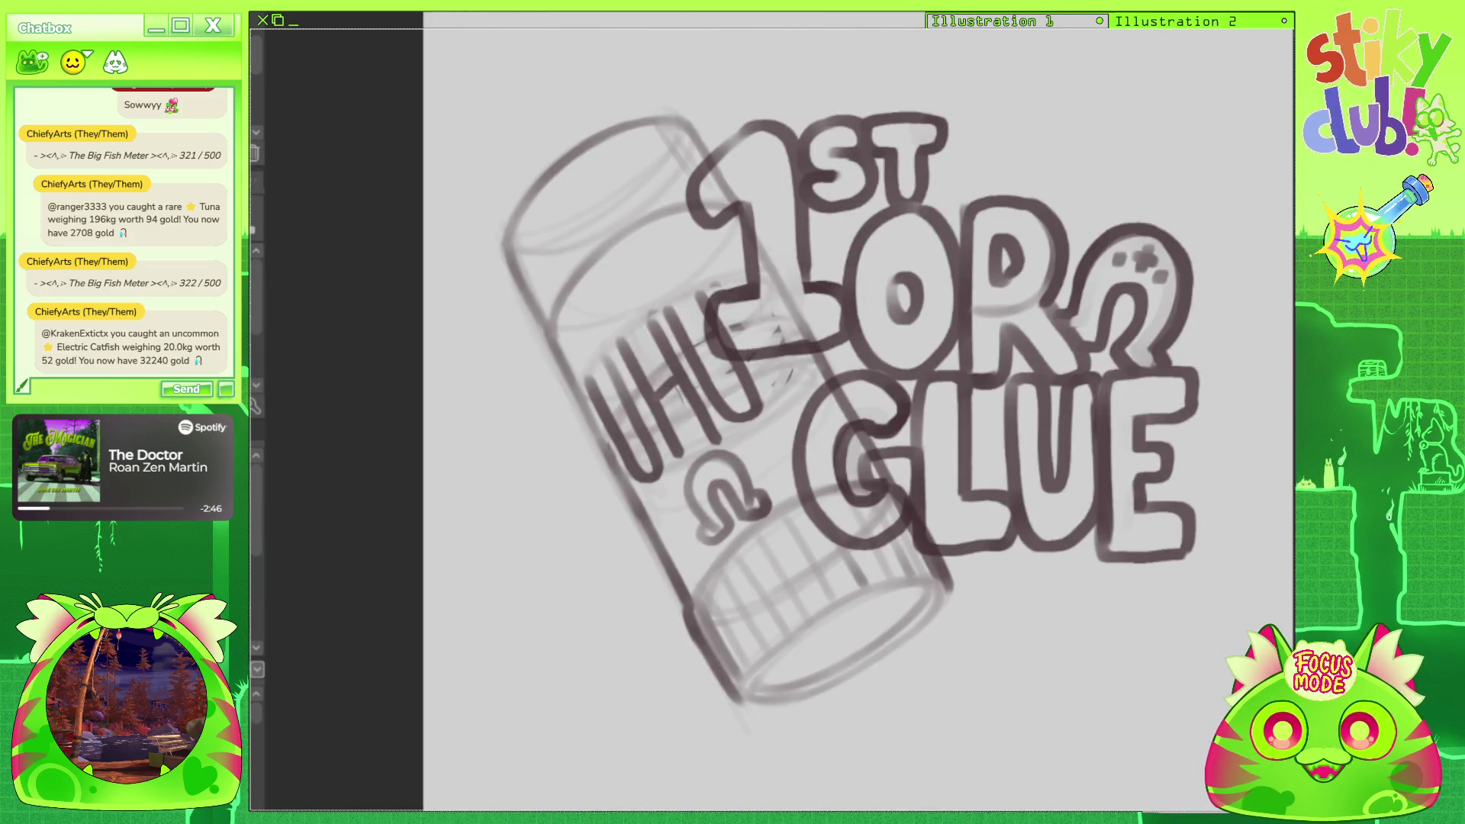
Zoom out slightly on the glue stick sketch.
key(ctrl+minus)
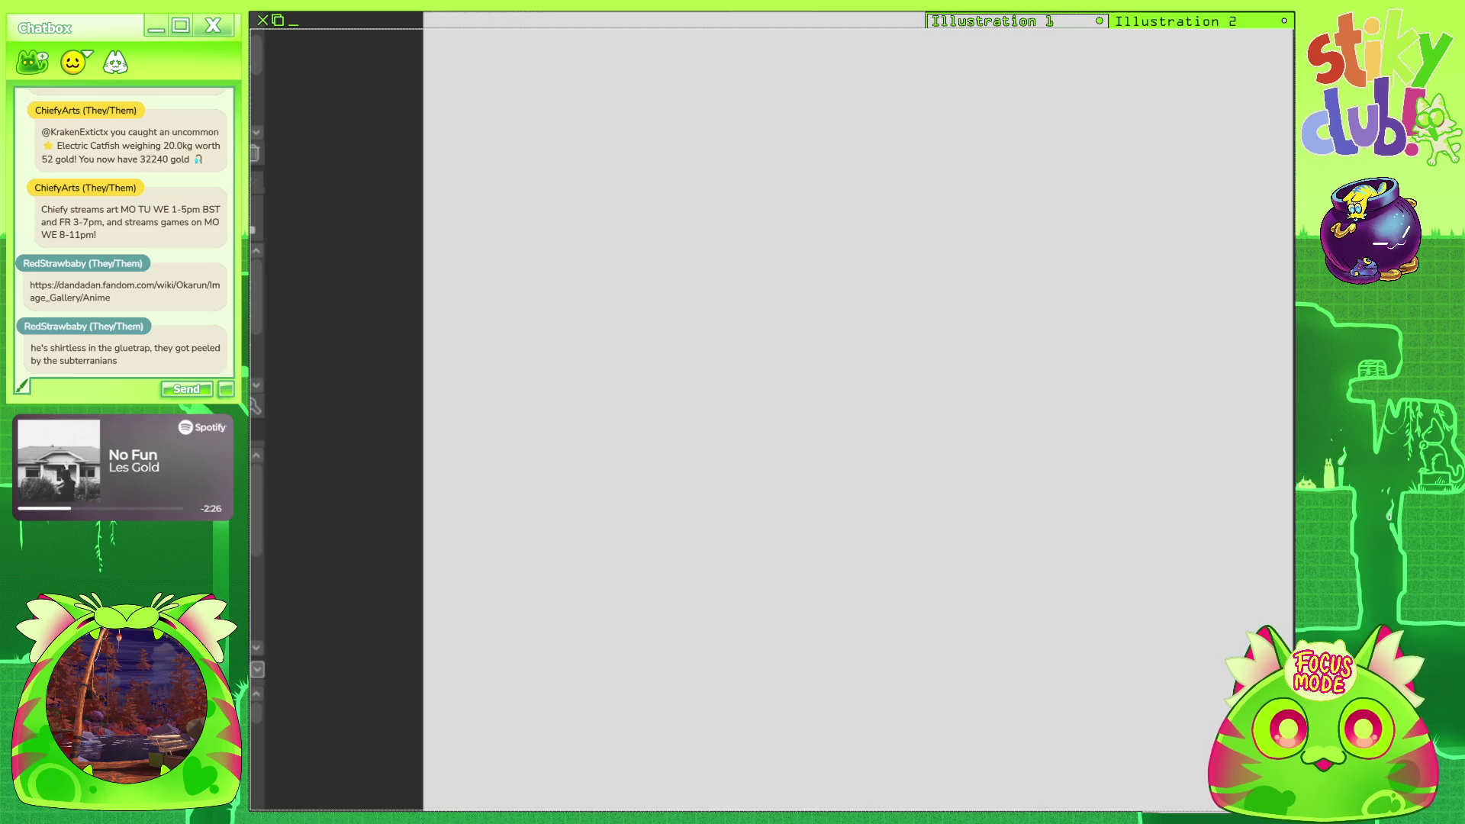
Paste the small dark sketch reference into the top-left corner of the blank Illustration 2 page.
scroll(1038, 697, down, 1)
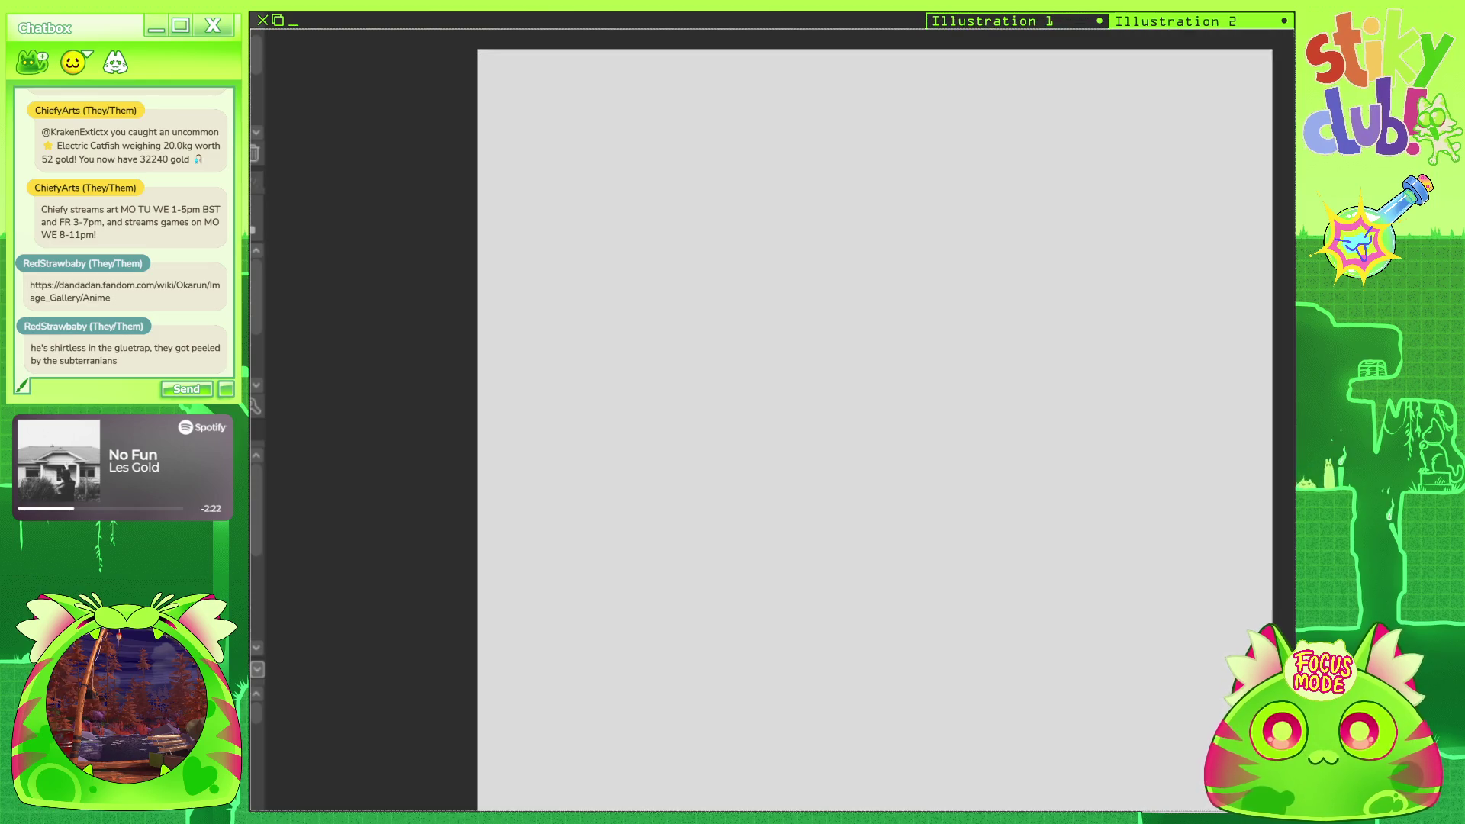
key(ctrl+minus)
key(ctrl+minus)
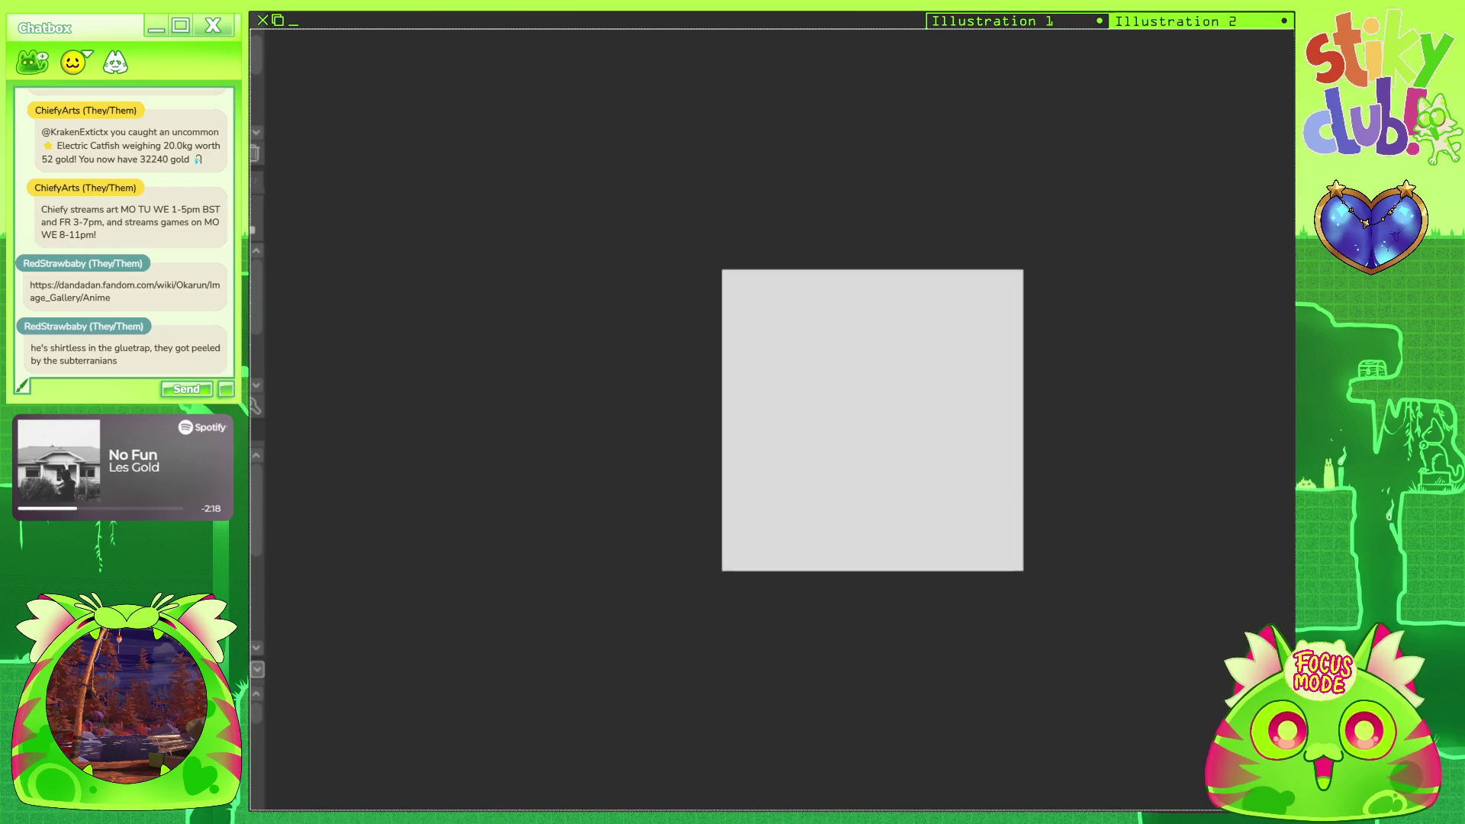
scroll(846, 385, up, 2)
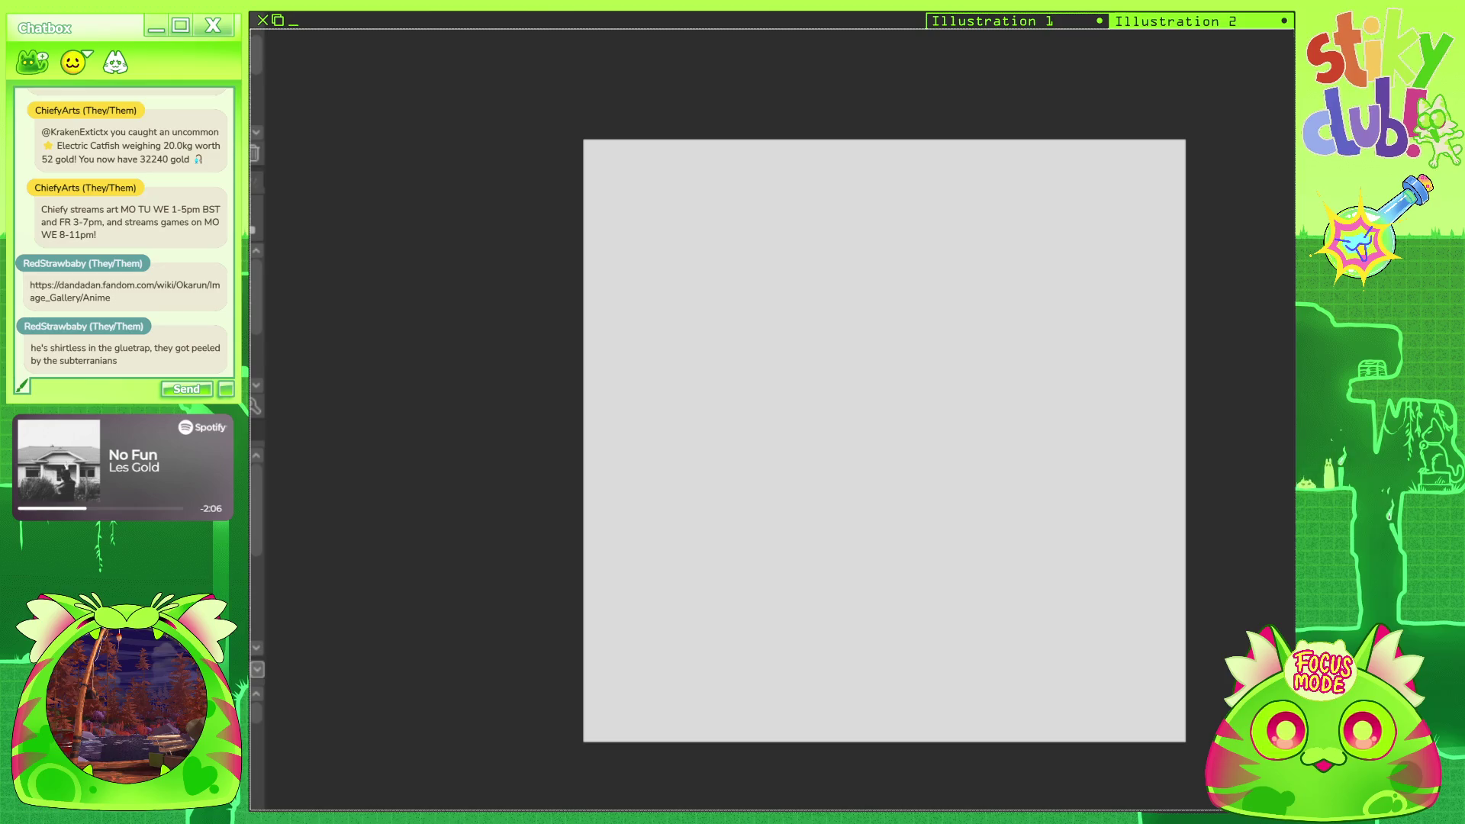
key(ctrl+v)
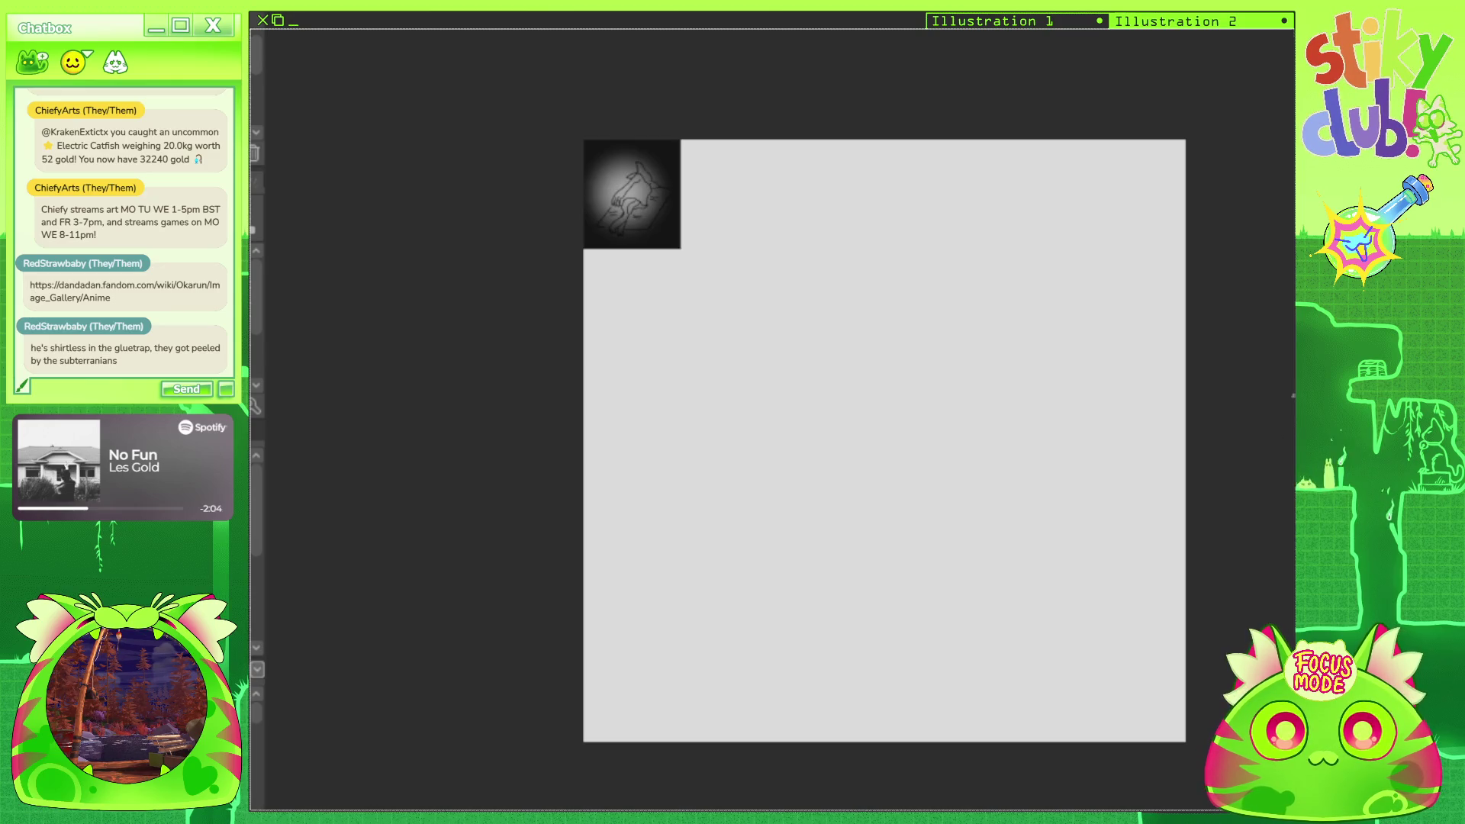
key(ctrl+plus)
scroll(1242, 47, down, 2)
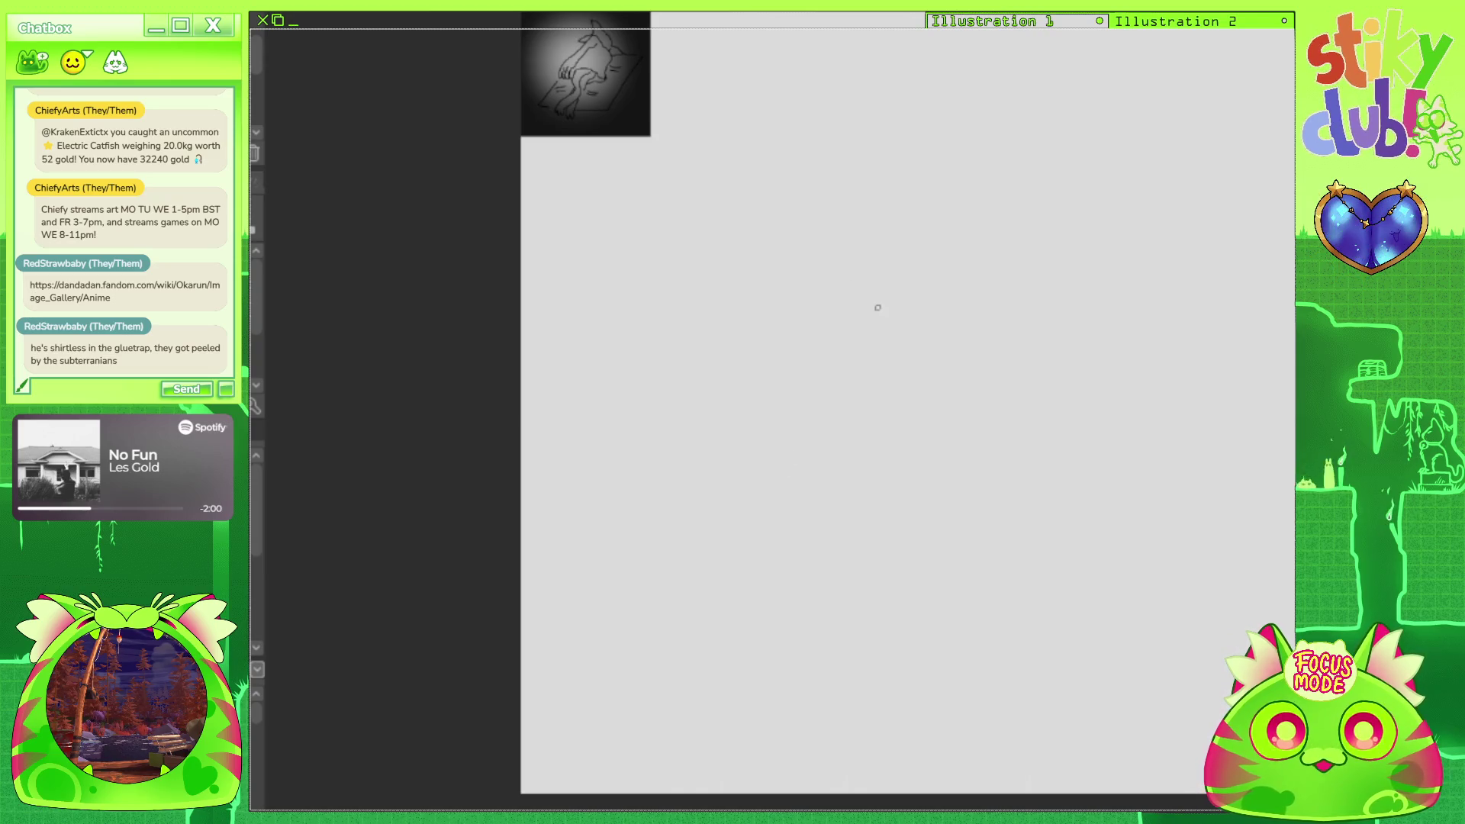
Pencil the glue trap's tilted parallelogram outline: top, right and left edges.
drag(858, 227, 1044, 220)
mouse_move(1133, 219)
mouse_down()
mouse_move(1184, 222)
mouse_move(1041, 663)
mouse_up()
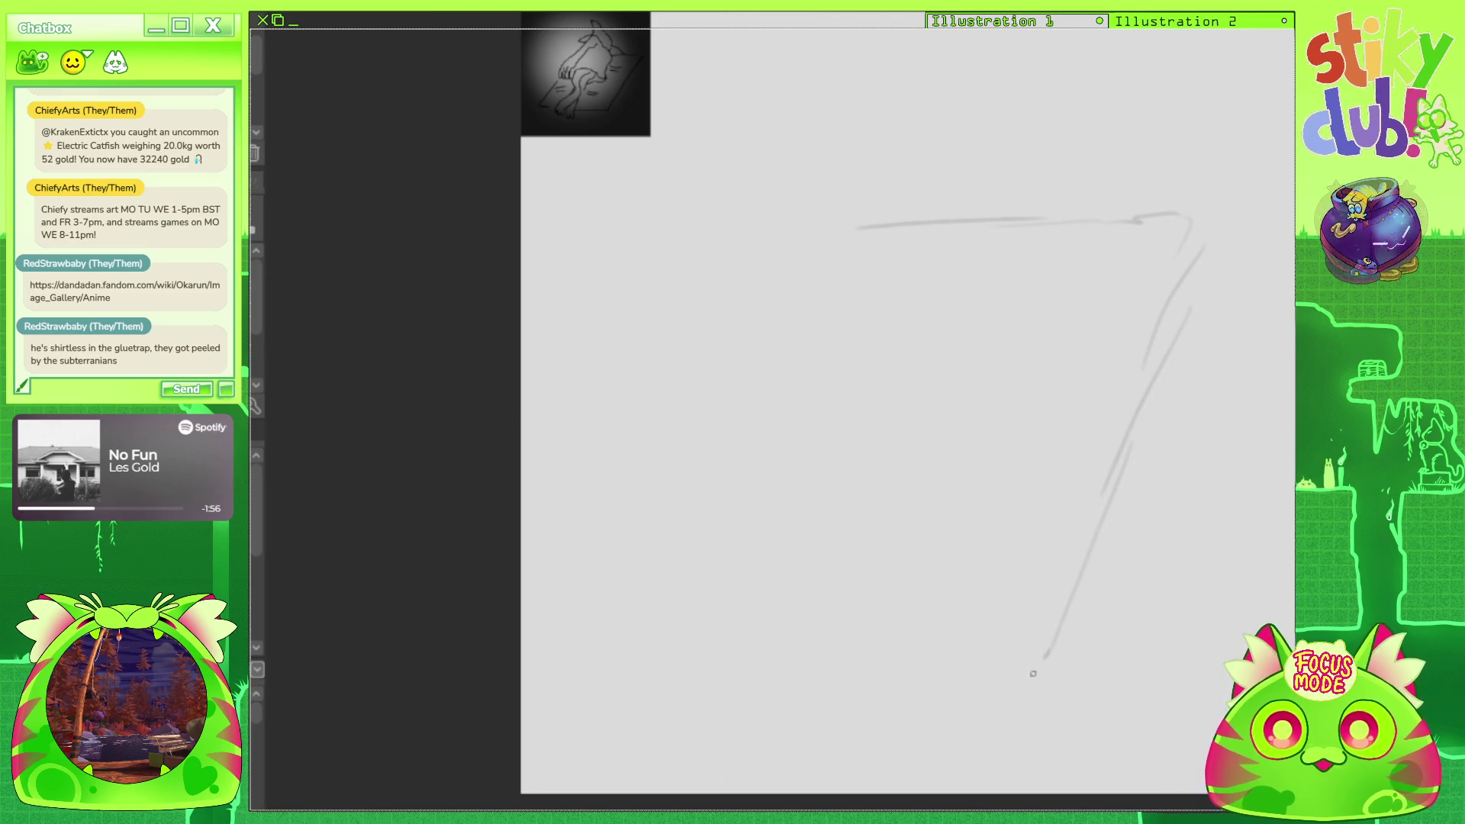
mouse_move(875, 235)
mouse_down()
mouse_move(637, 653)
mouse_move(843, 655)
mouse_move(1018, 692)
mouse_up()
Add several short crease marks inside the glue trap.
drag(737, 570, 801, 559)
drag(915, 555, 937, 581)
drag(942, 571, 988, 589)
drag(1035, 377, 1081, 392)
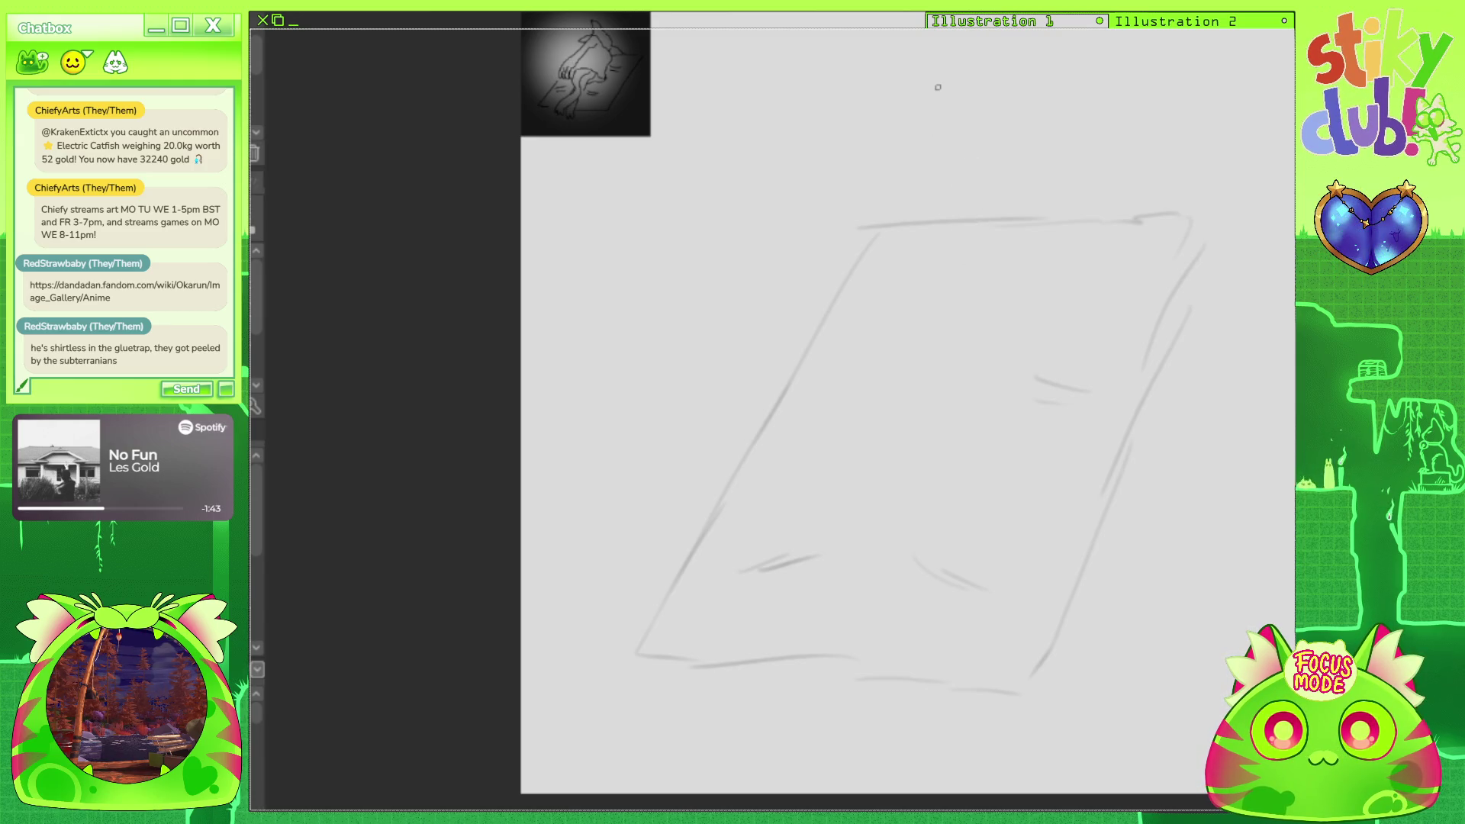
Sketch a small box inside the trap with lines running down from it.
mouse_move(932, 409)
mouse_down()
mouse_move(854, 398)
mouse_move(818, 423)
mouse_up()
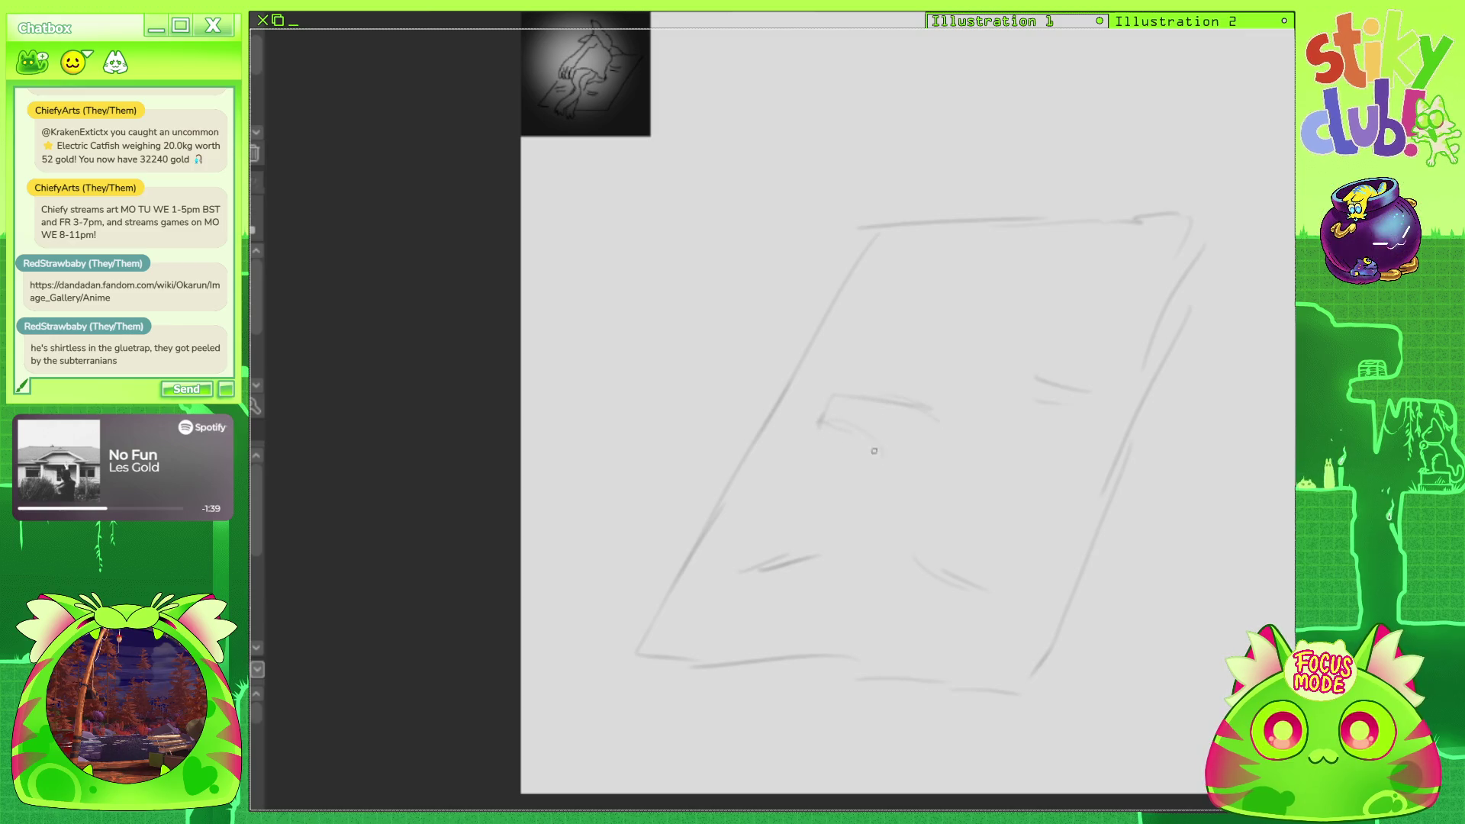
drag(900, 464, 940, 418)
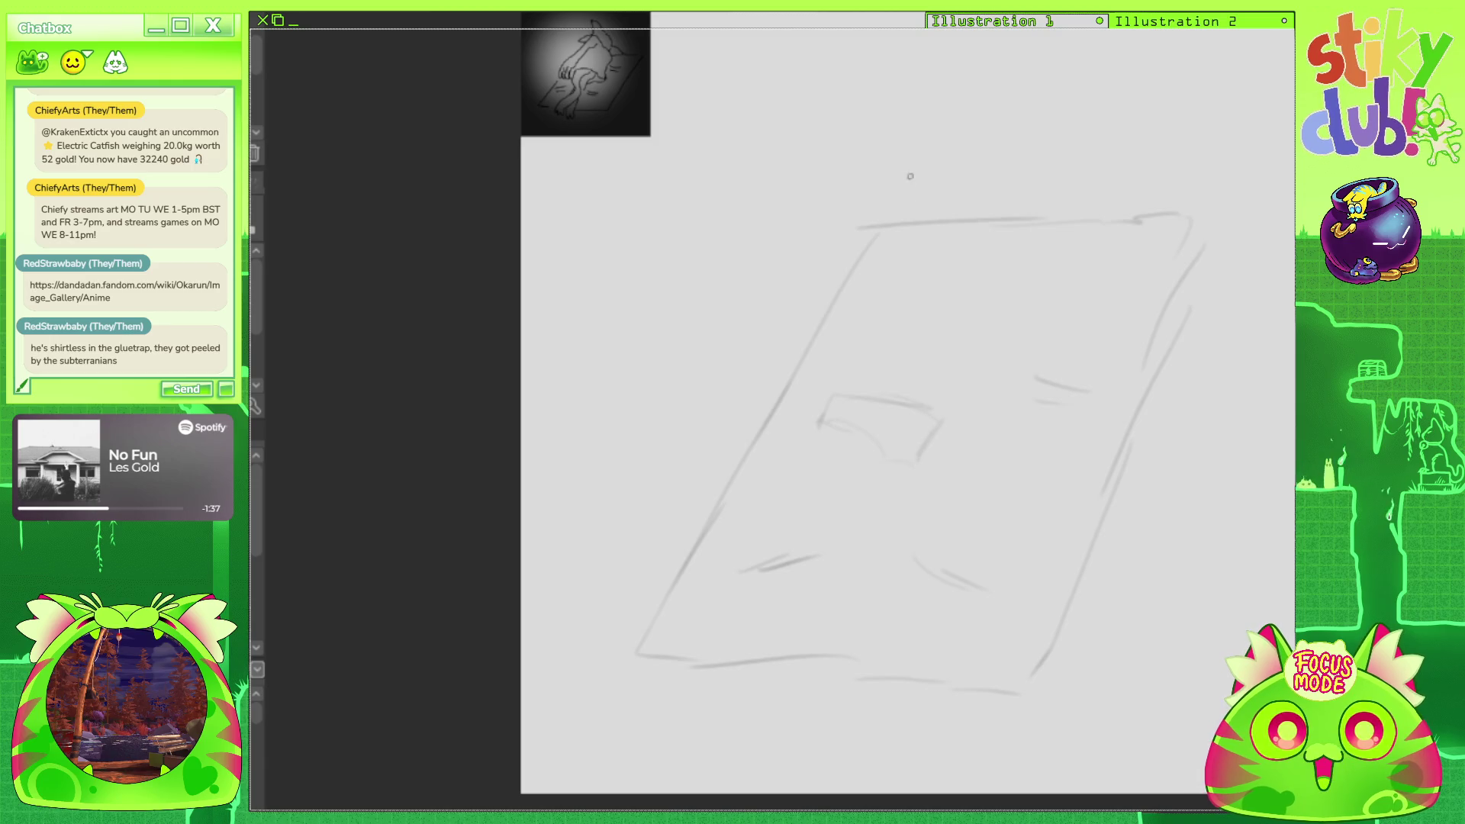
mouse_move(838, 427)
mouse_down()
mouse_move(824, 504)
mouse_move(792, 537)
mouse_up()
mouse_move(828, 592)
mouse_down()
mouse_move(807, 528)
mouse_move(856, 674)
mouse_move(767, 714)
mouse_move(845, 698)
mouse_up()
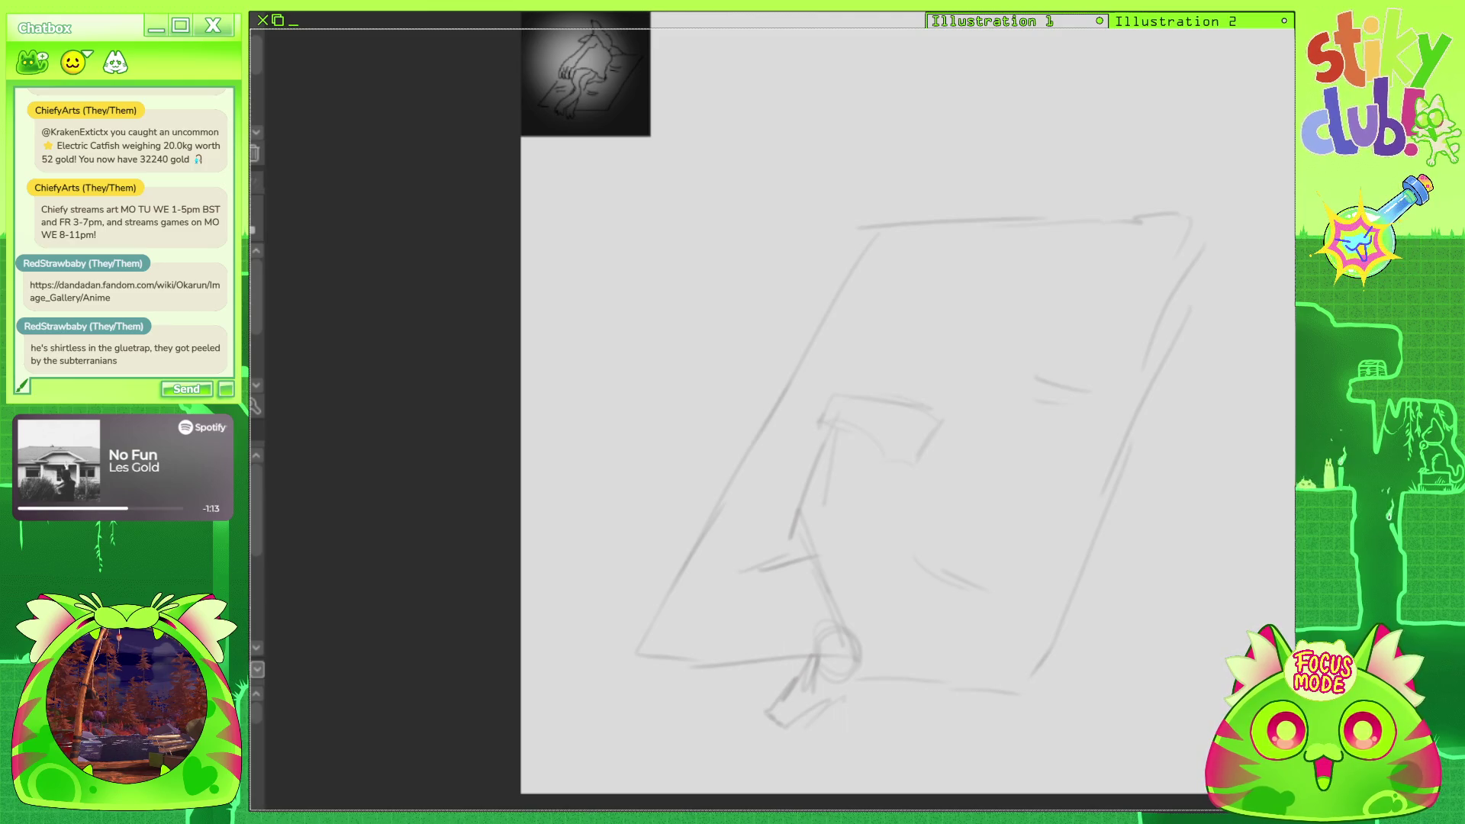
Paste the sketch reference above the uniformed character picture in the canvas corner.
scroll(1010, 550, down, 2)
scroll(1021, 505, up, 1)
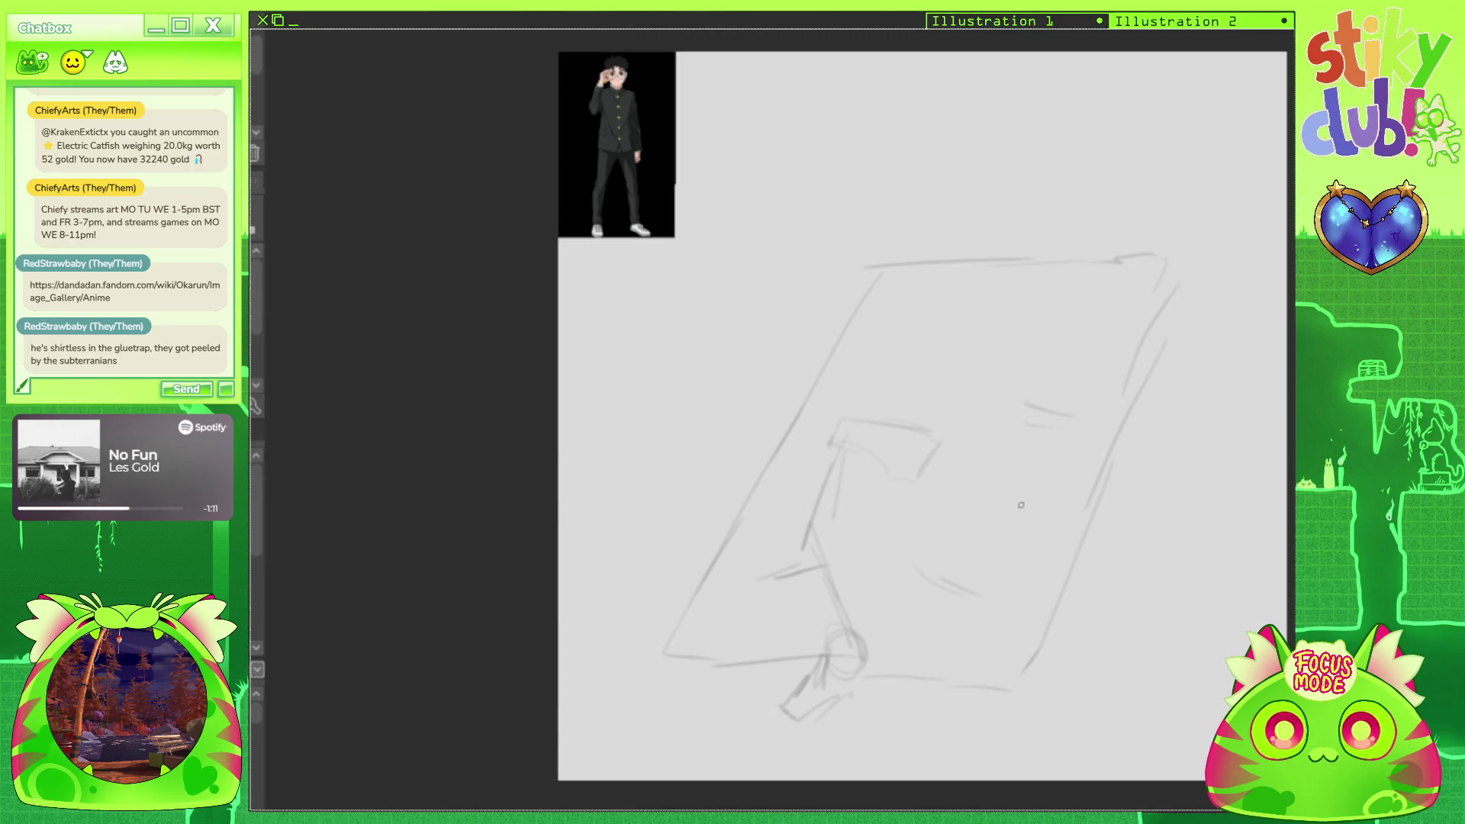
key(ctrl+v)
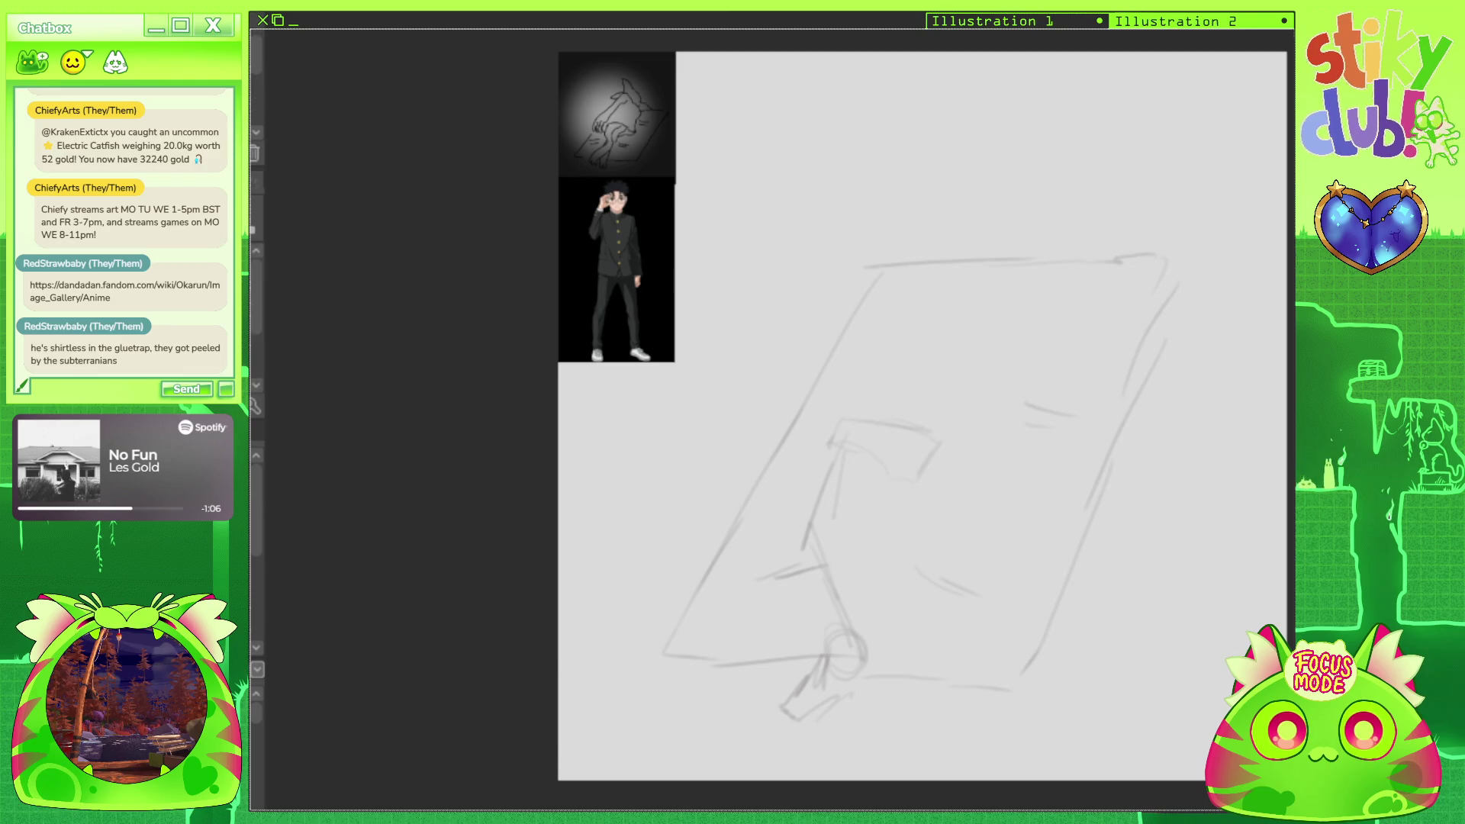
scroll(1007, 497, down, 2)
scroll(891, 524, up, 1)
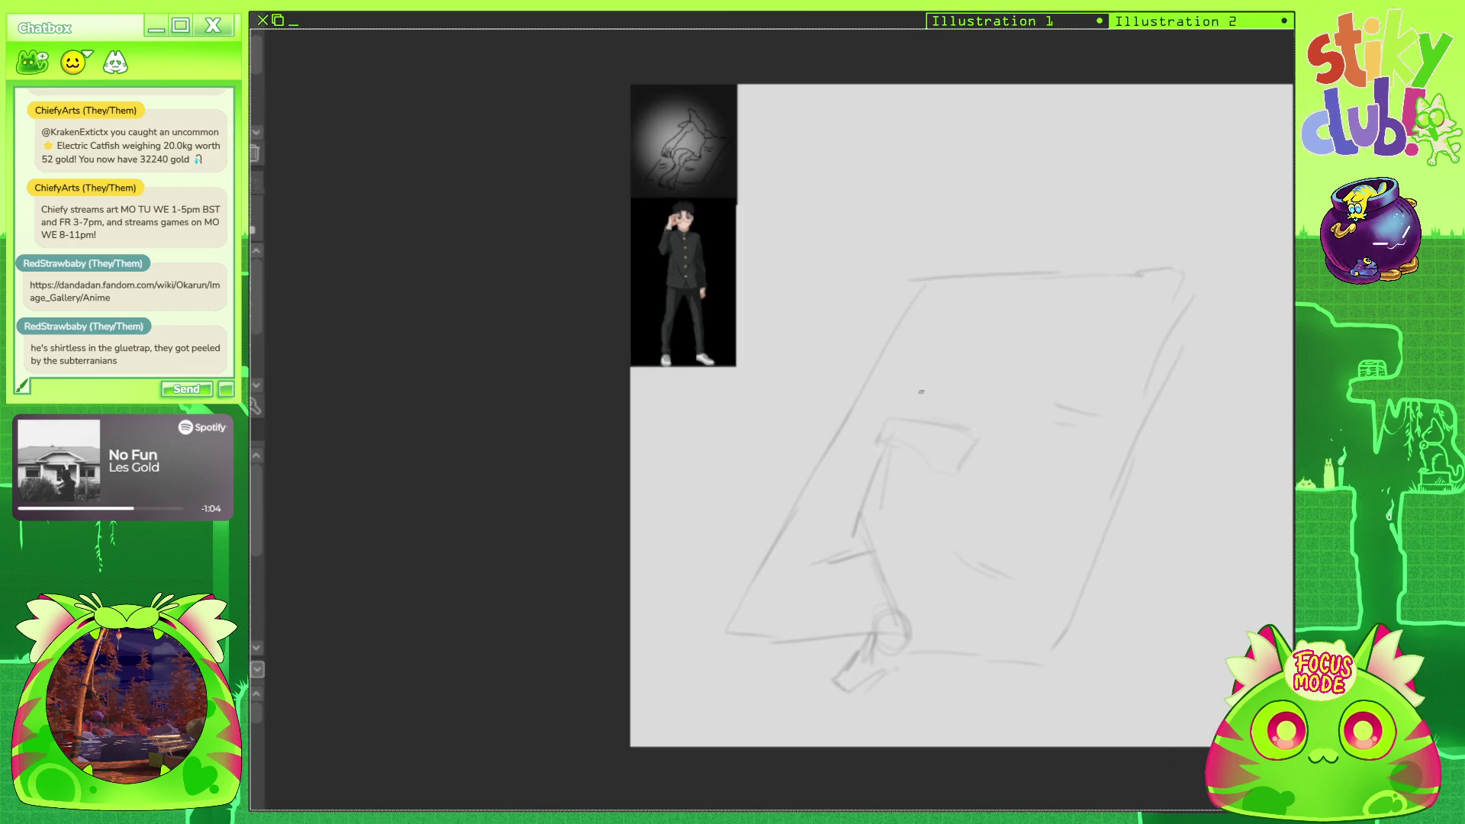
Draw a darker shoe at the sketch's bottom, then rotate the view clockwise.
mouse_move(847, 691)
mouse_down()
mouse_move(929, 638)
mouse_move(843, 700)
mouse_move(833, 670)
mouse_move(856, 650)
mouse_up()
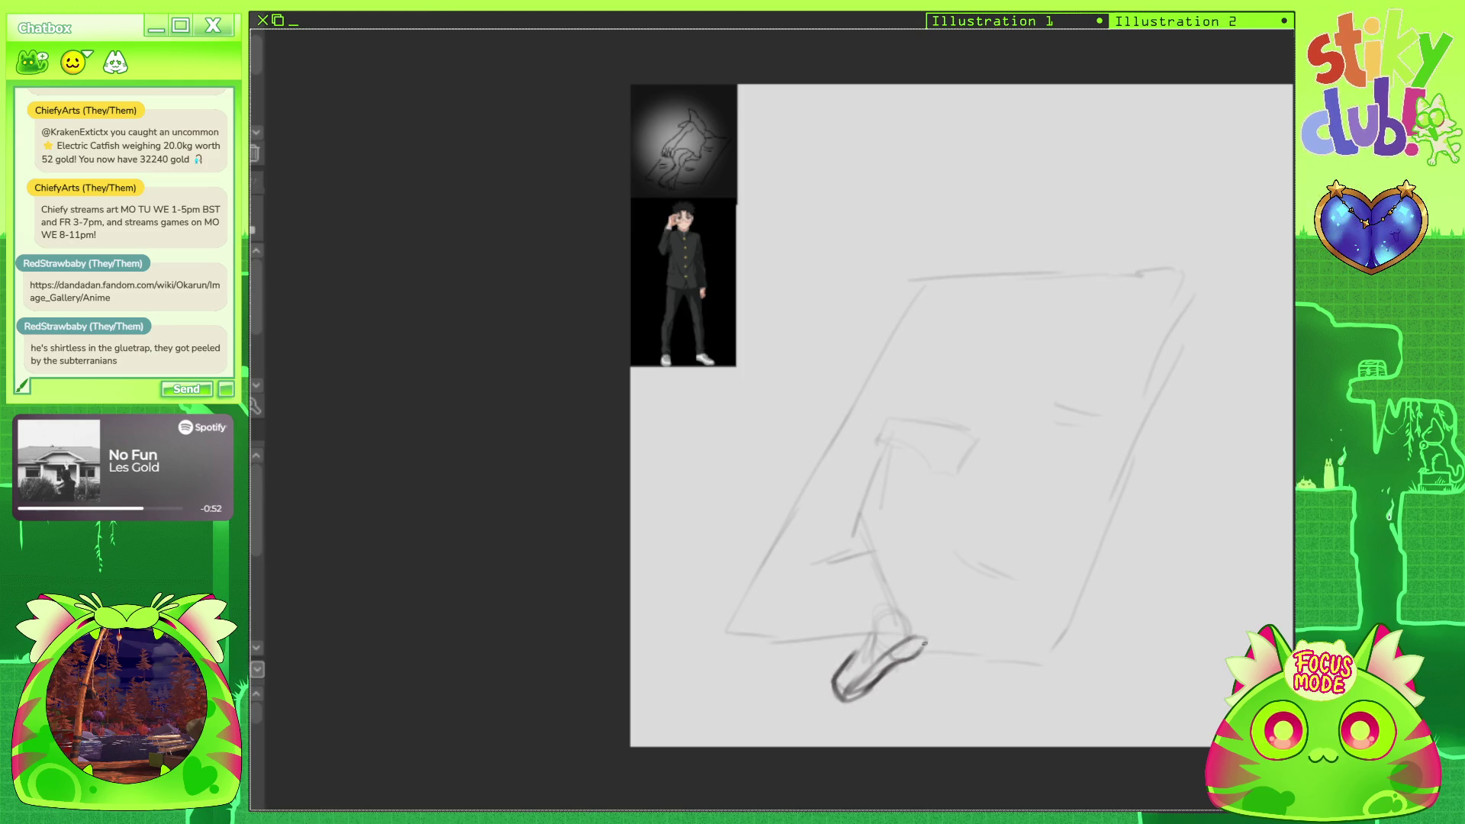
mouse_move(1125, 236)
mouse_down()
mouse_move(1145, 290)
mouse_move(992, 534)
mouse_up()
mouse_move(992, 191)
mouse_down()
mouse_move(1144, 343)
mouse_move(1190, 435)
mouse_up()
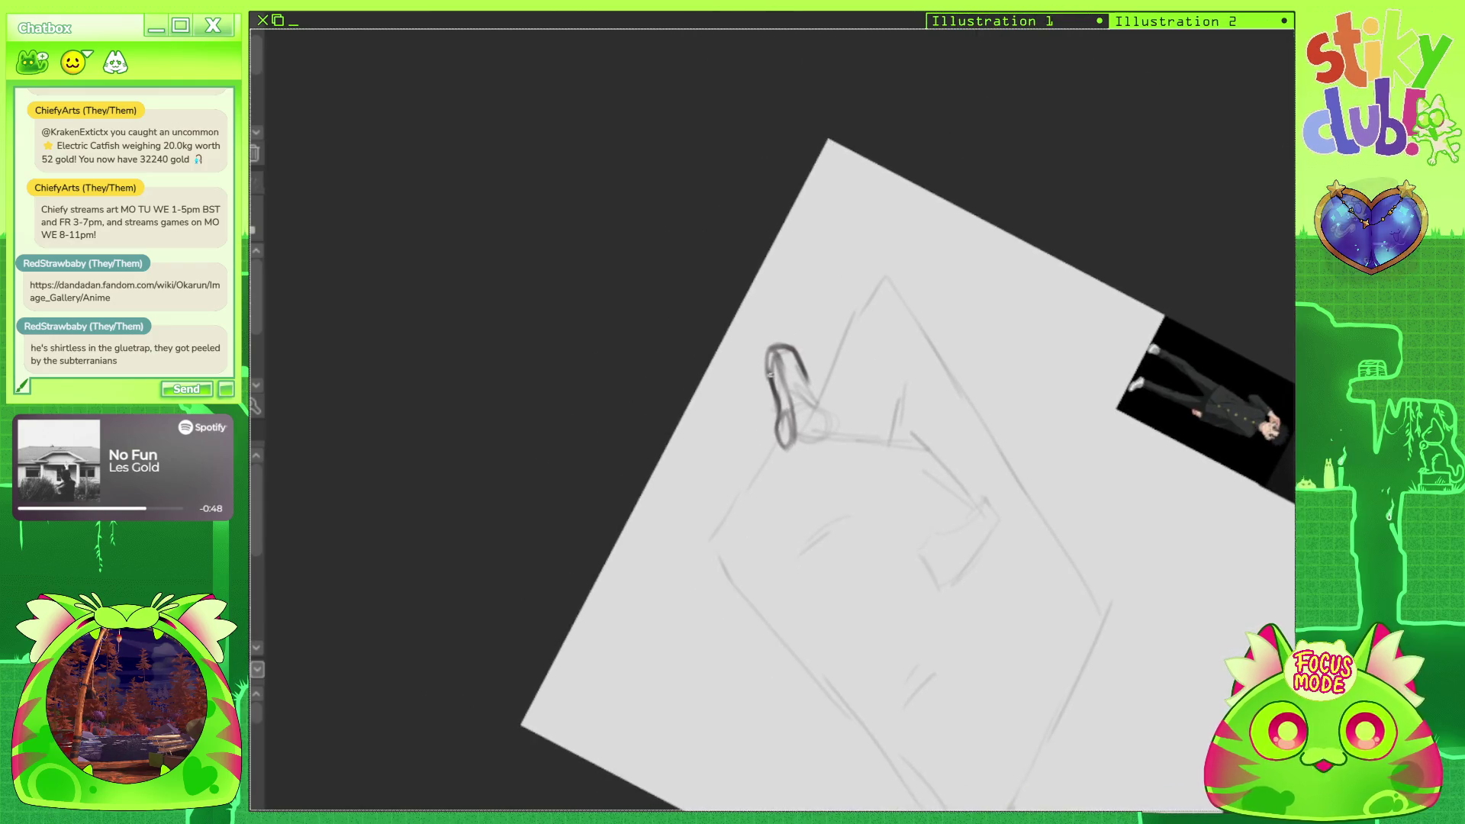
Darken the shoe loop with curved strokes, straighten the view, and add lines near the figure's top.
mouse_move(773, 397)
mouse_down()
mouse_move(781, 442)
mouse_move(765, 353)
mouse_move(786, 373)
mouse_move(780, 445)
mouse_move(814, 440)
mouse_move(815, 418)
mouse_move(820, 442)
mouse_move(818, 427)
mouse_up()
key(5)
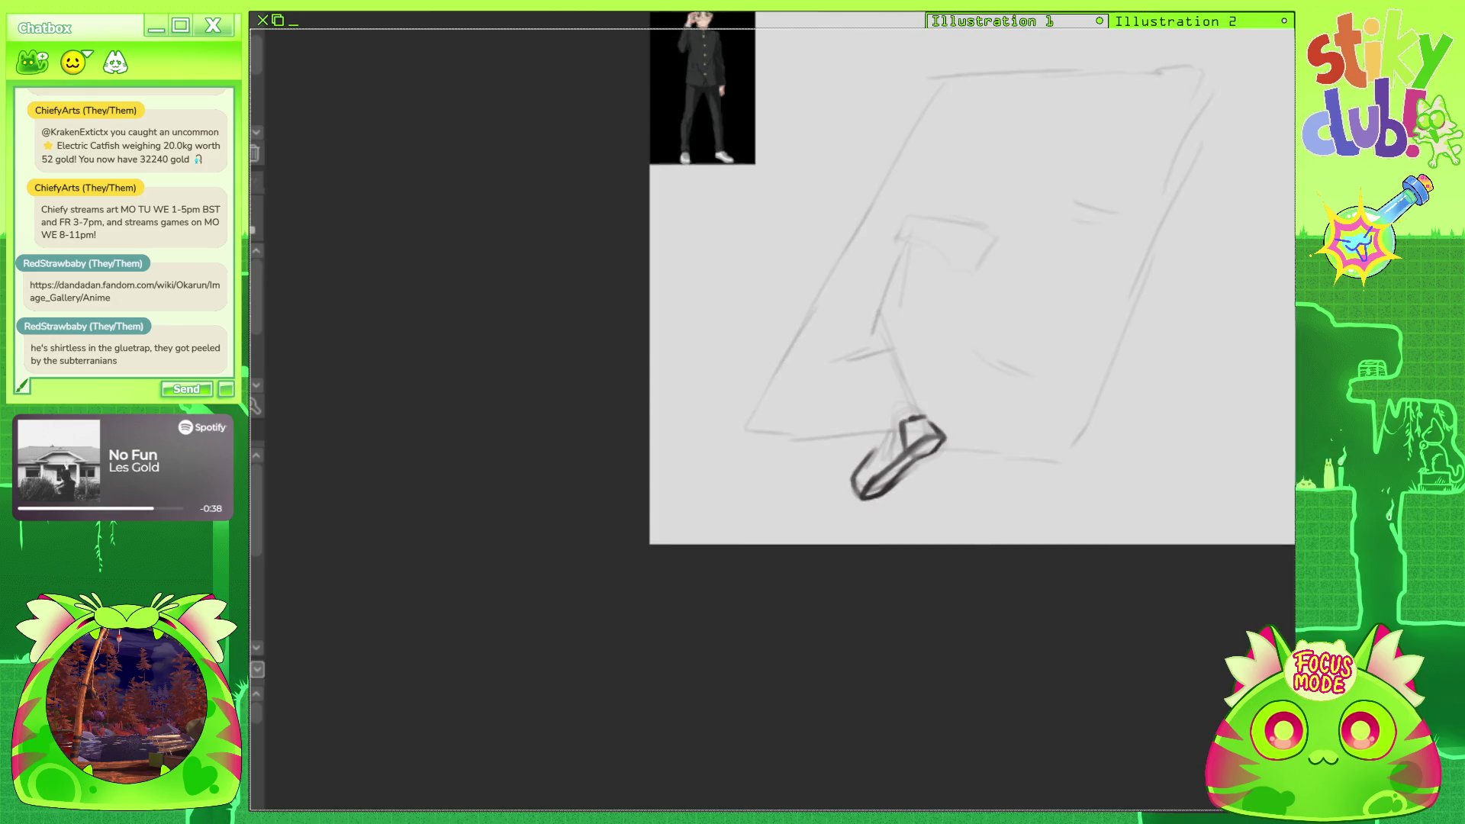
mouse_move(950, 467)
mouse_down()
mouse_move(957, 435)
mouse_move(985, 439)
mouse_move(906, 515)
mouse_up()
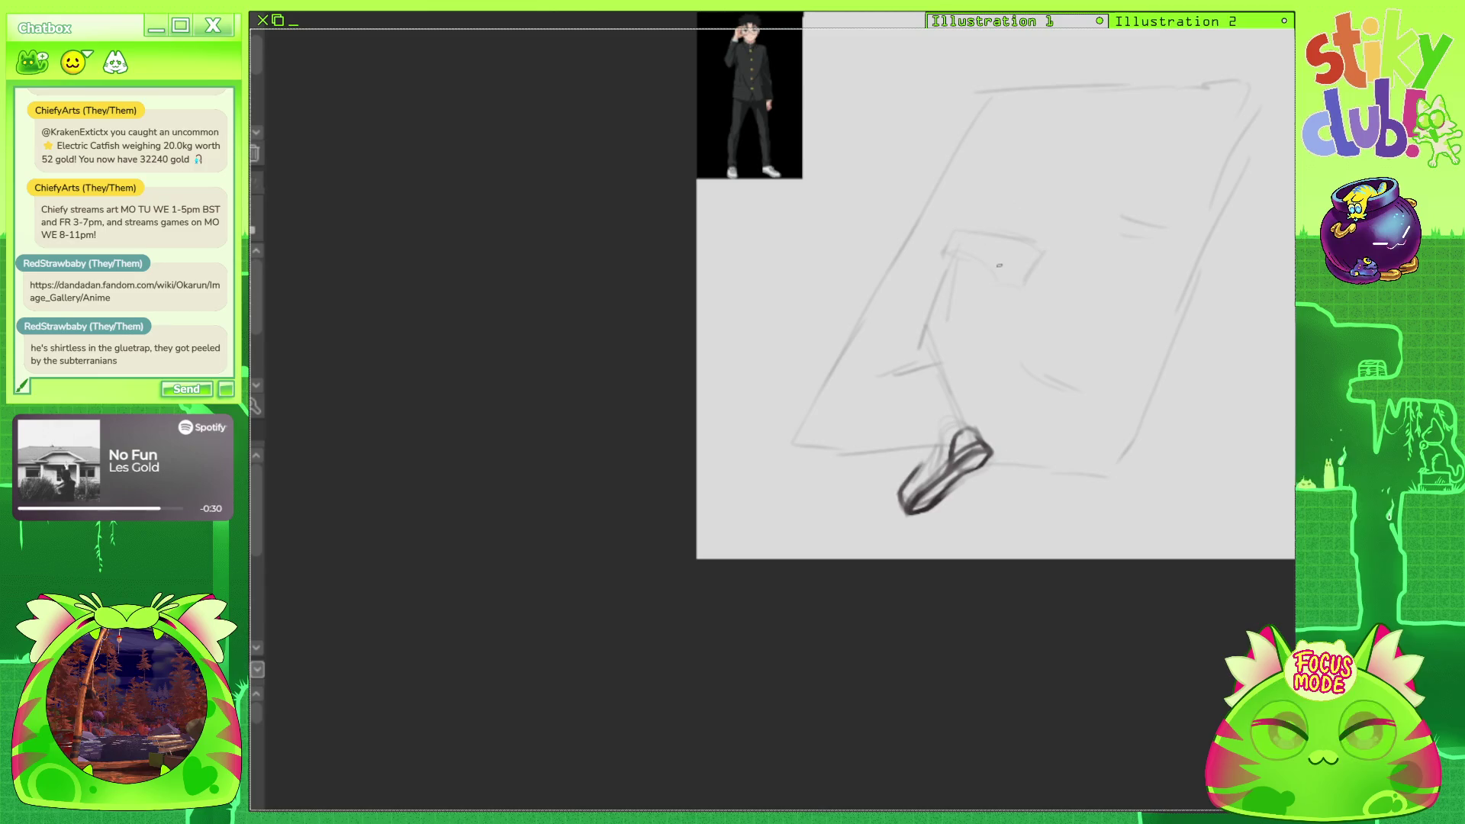
mouse_move(963, 232)
mouse_down()
mouse_move(1039, 245)
mouse_move(1045, 265)
mouse_up()
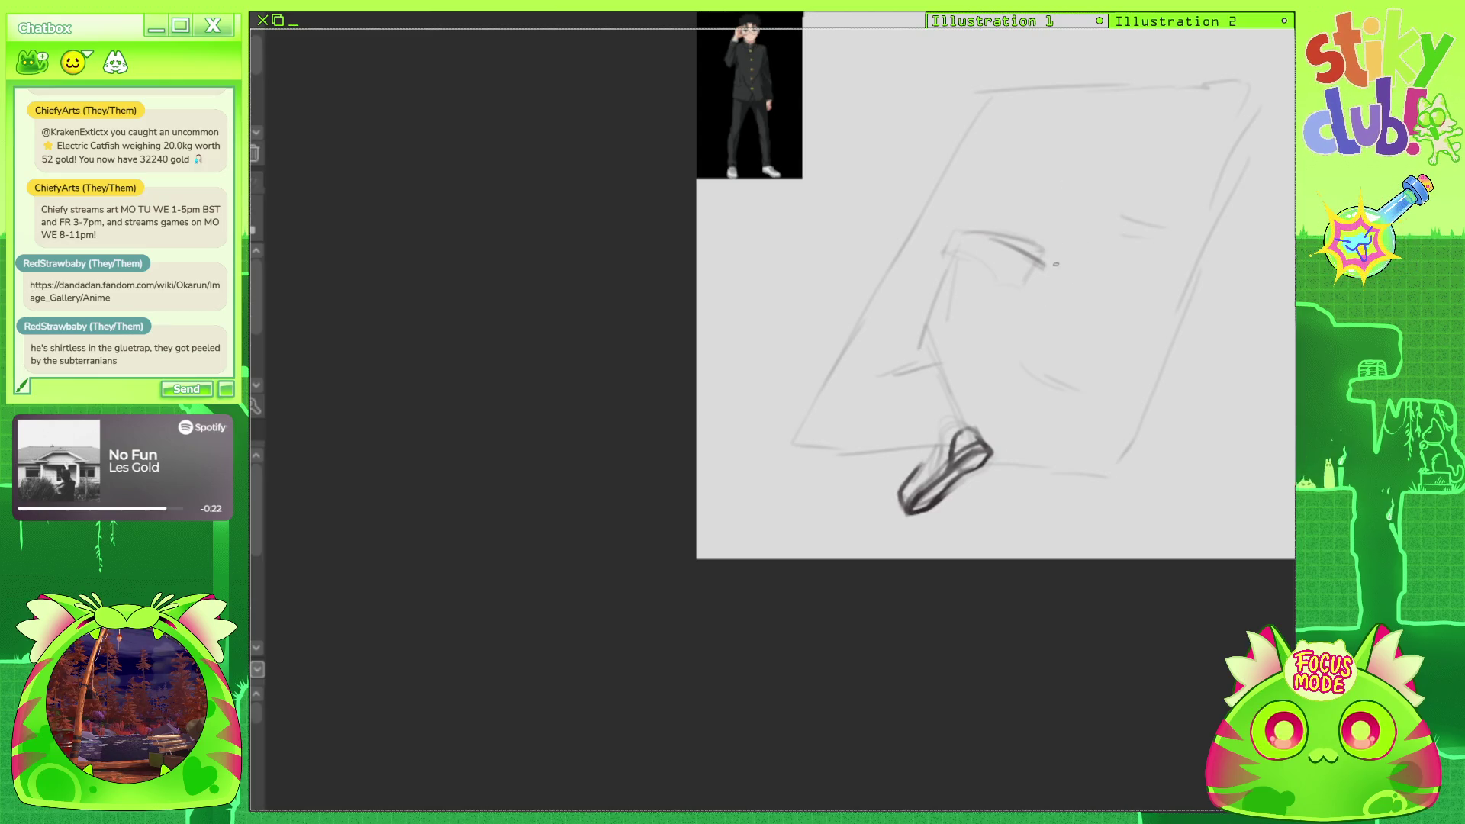
scroll(988, 303, up, 2)
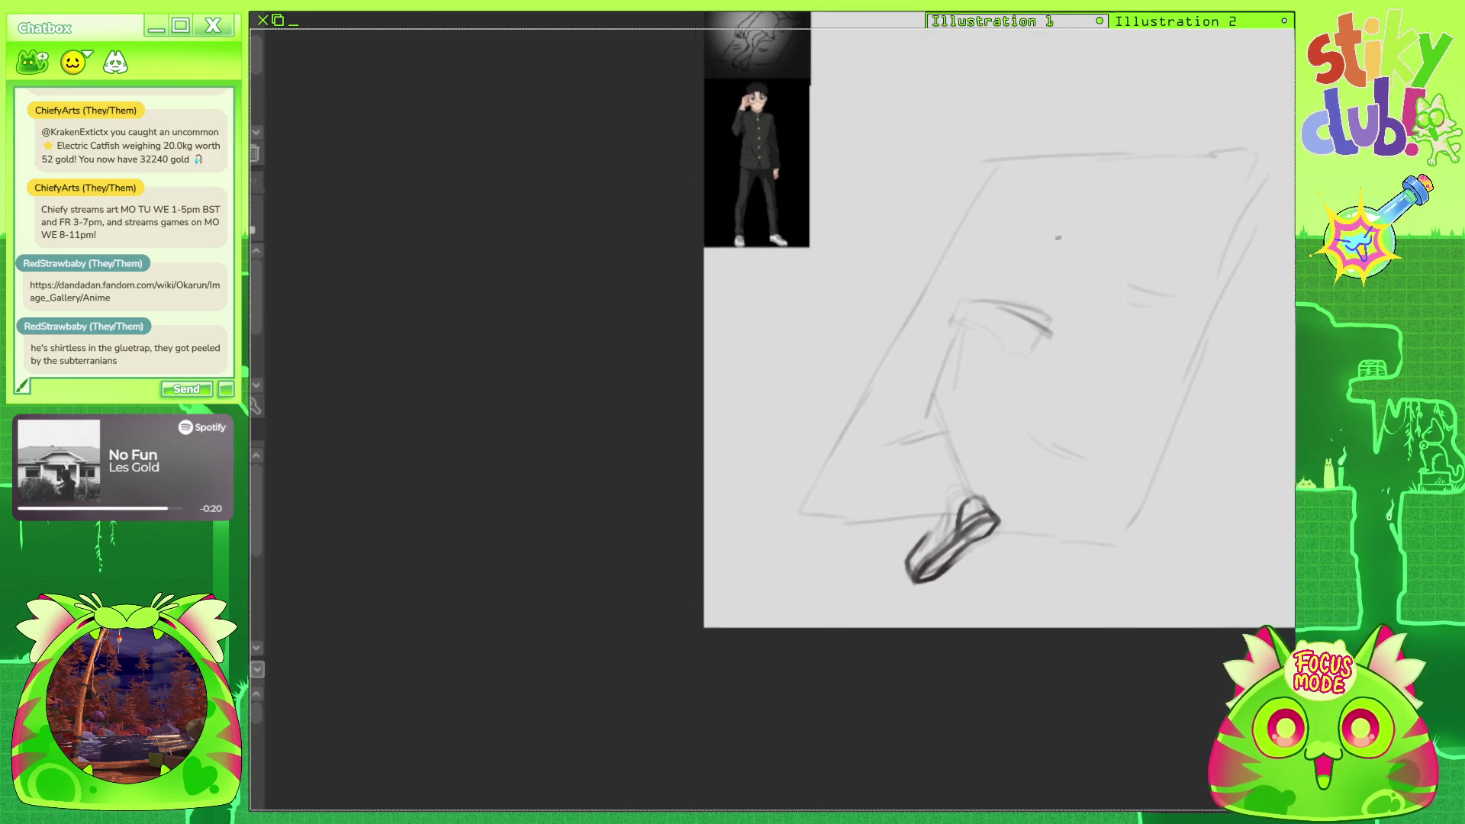
Add strokes and hatching along the upper leg and a light line beside the shoe, undoing a stray loop.
drag(967, 301, 1005, 220)
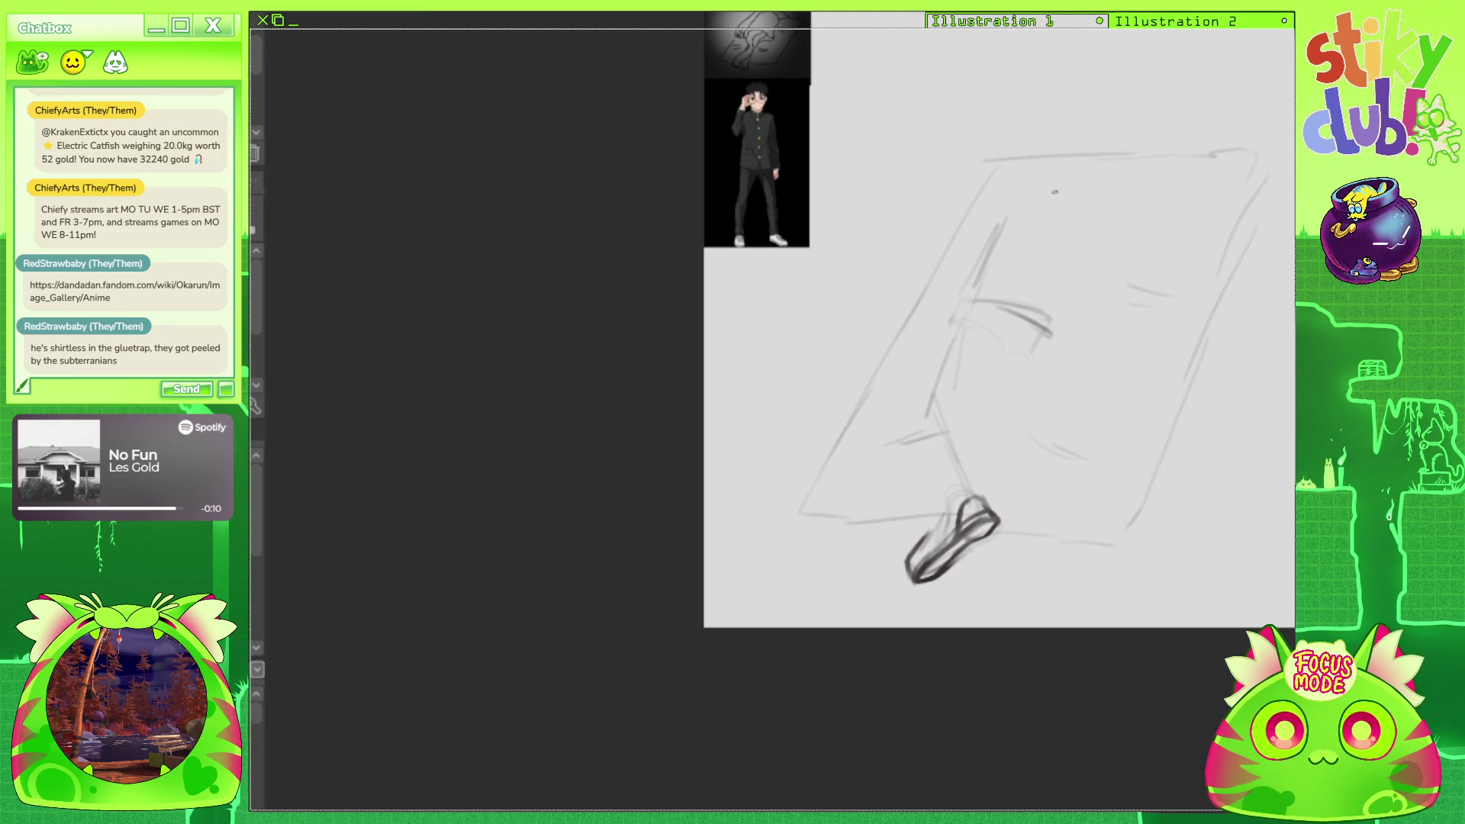
mouse_move(1005, 228)
mouse_down()
mouse_move(963, 296)
mouse_move(1013, 183)
mouse_up()
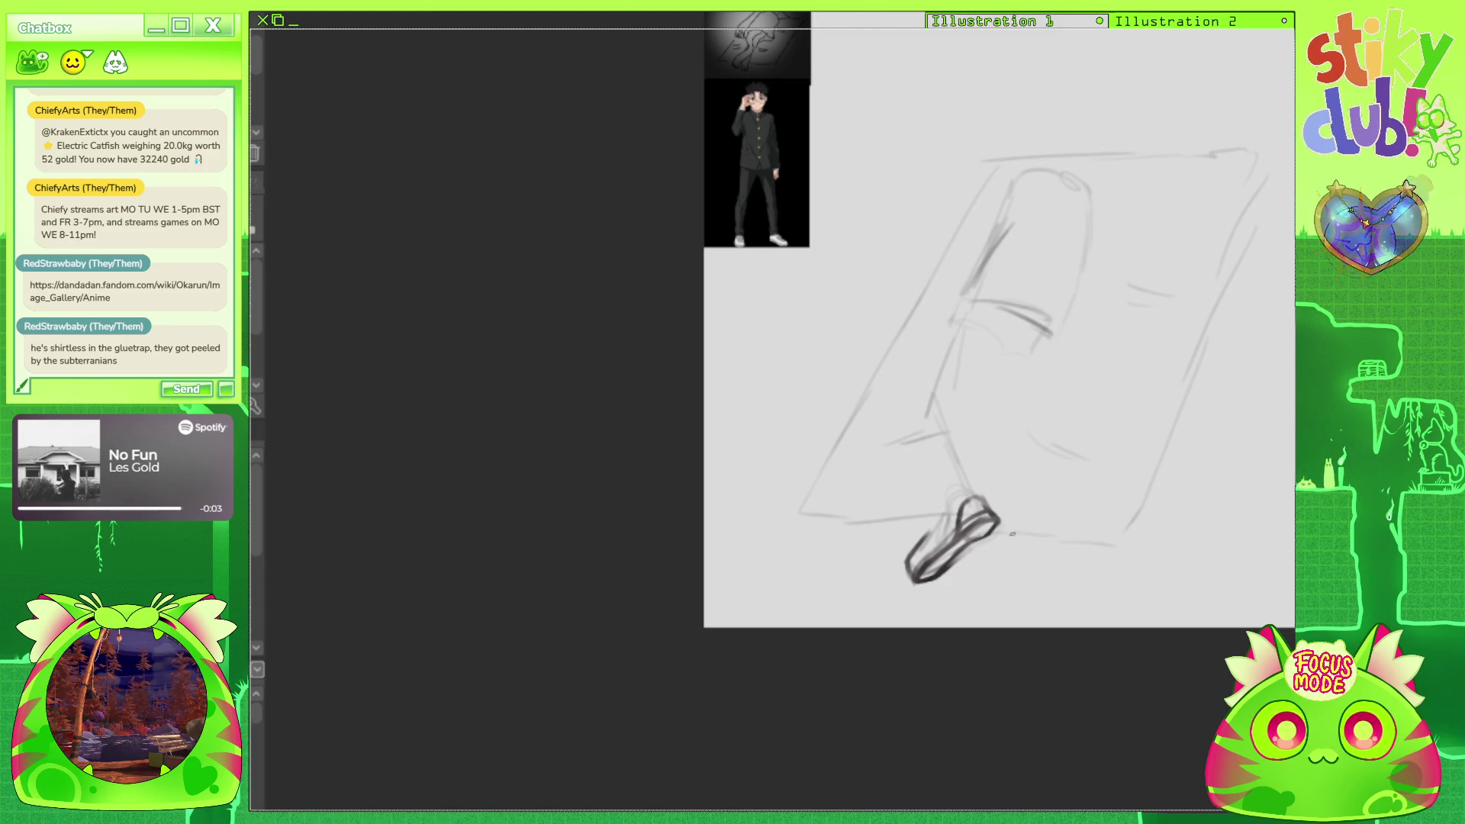
drag(992, 534, 969, 597)
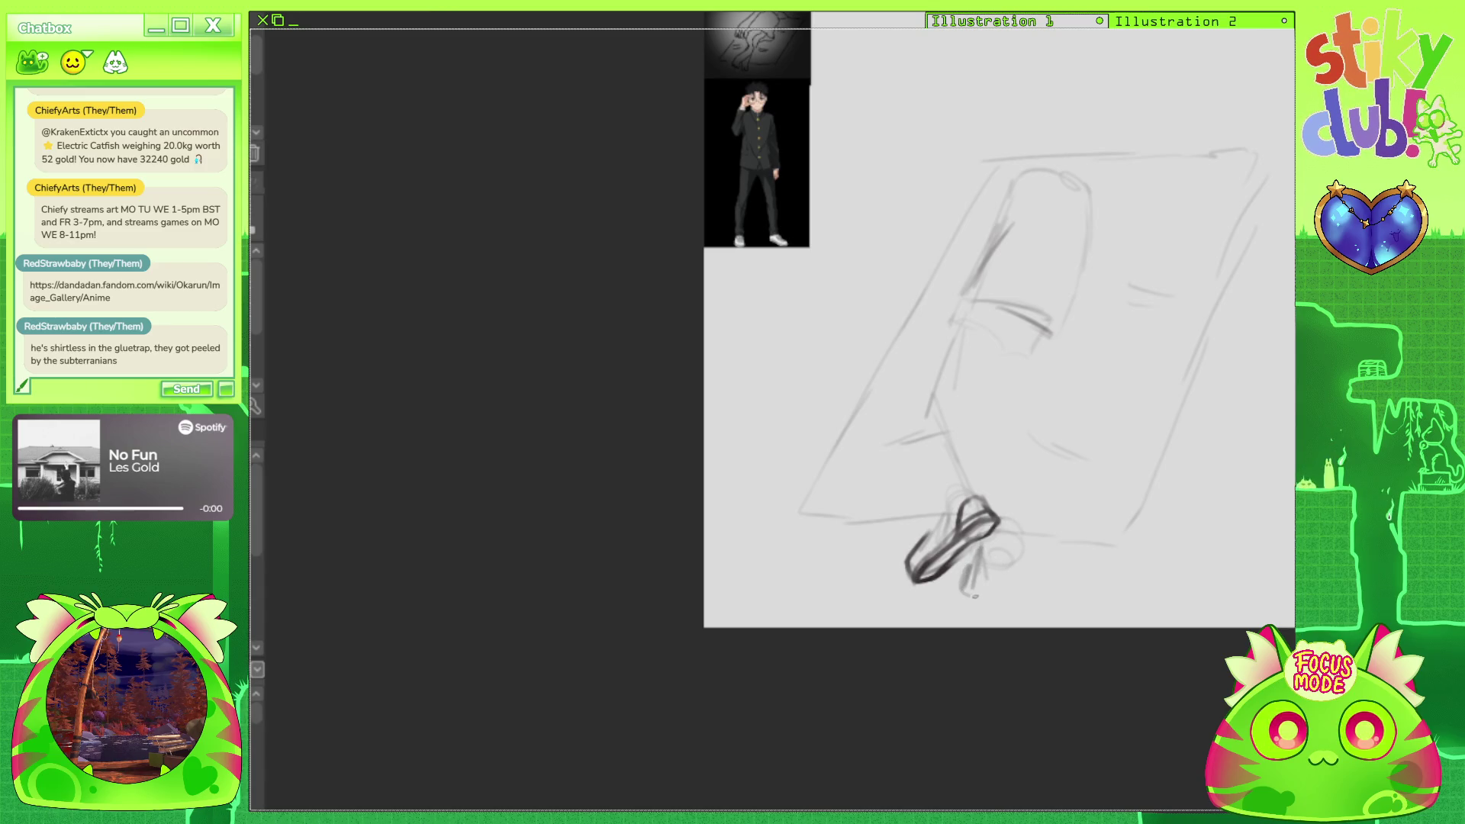
key(ctrl+z)
key(ctrl+z)
key(ctrl+z)
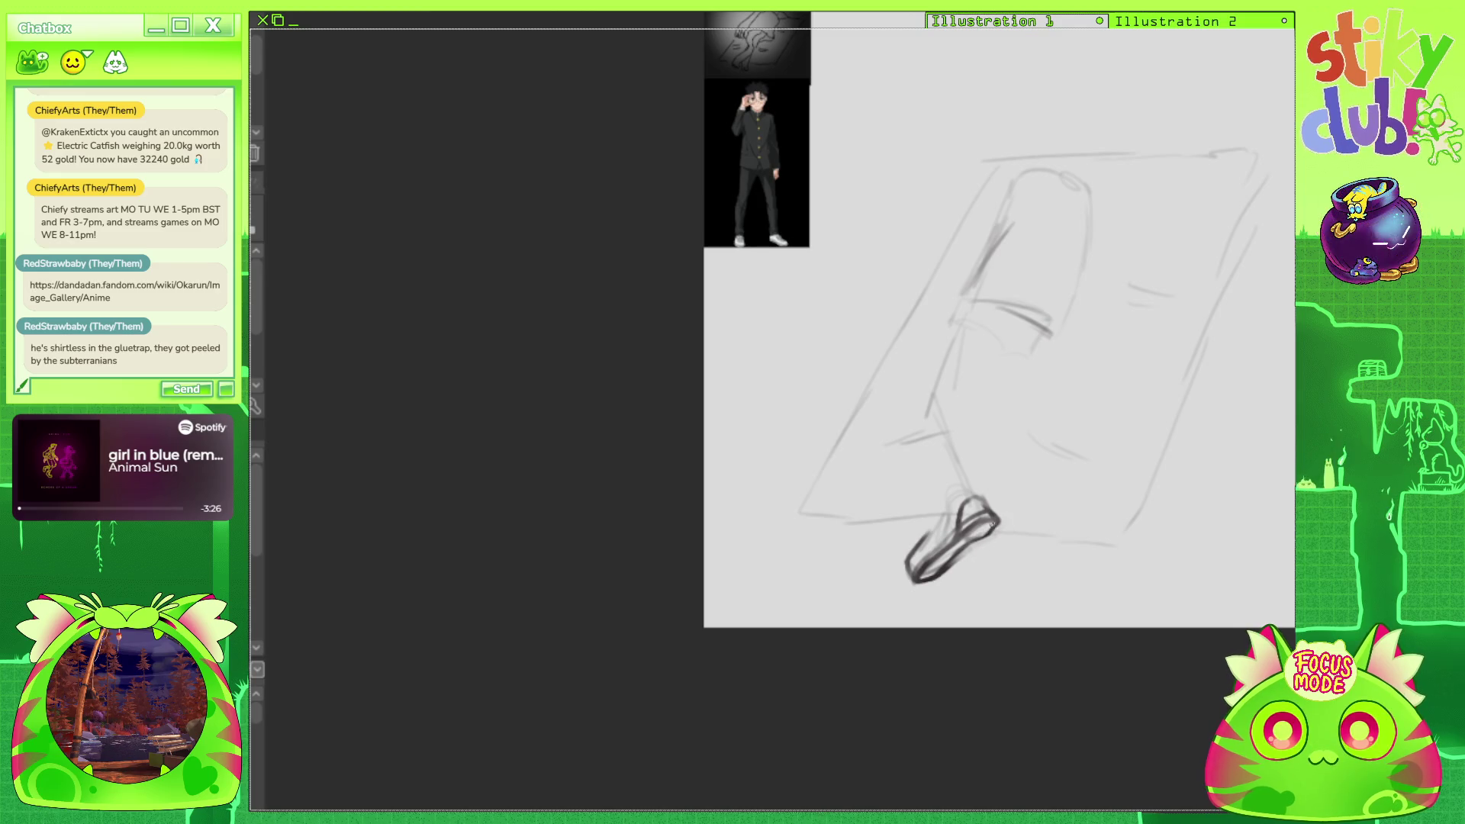
mouse_move(1015, 523)
mouse_down()
mouse_move(1009, 551)
mouse_move(954, 589)
mouse_move(978, 593)
mouse_move(993, 571)
mouse_up()
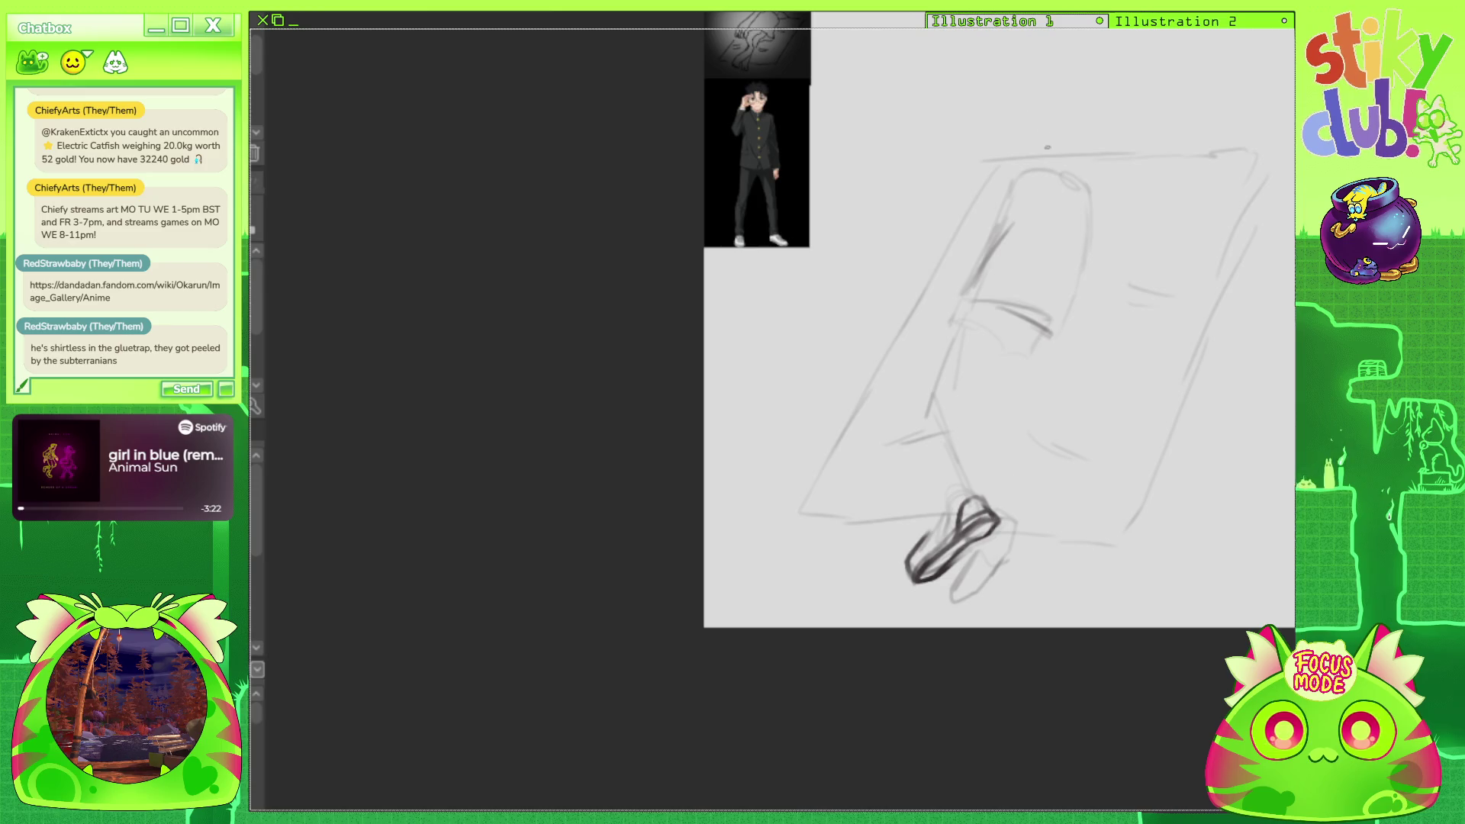
Sketch the figure's upper-left contour and the leg's right inner contour.
mouse_move(988, 193)
mouse_down()
mouse_move(992, 228)
mouse_move(925, 312)
mouse_up()
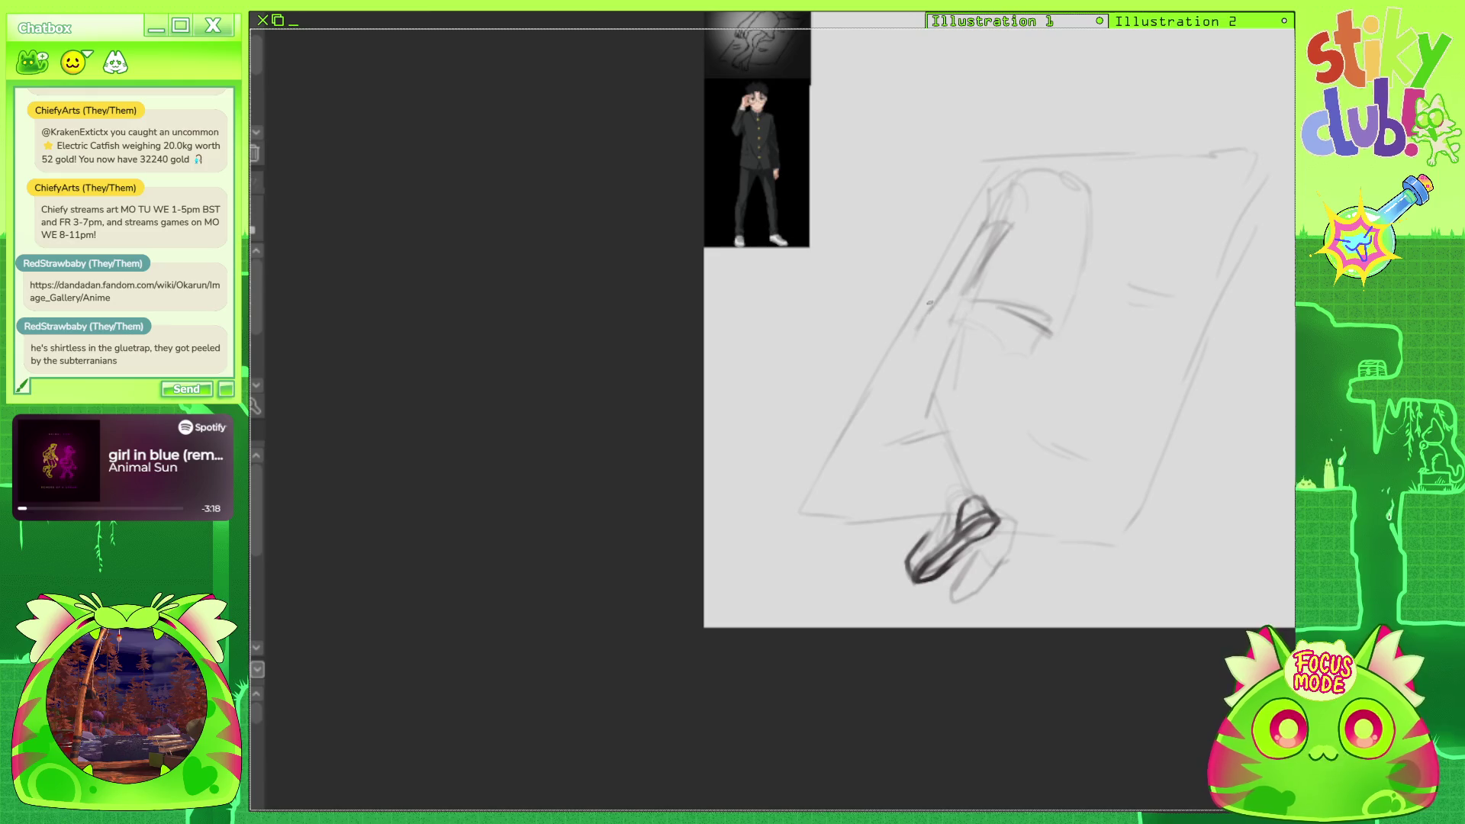
drag(986, 204, 952, 289)
drag(1010, 238, 986, 270)
drag(1028, 185, 1016, 227)
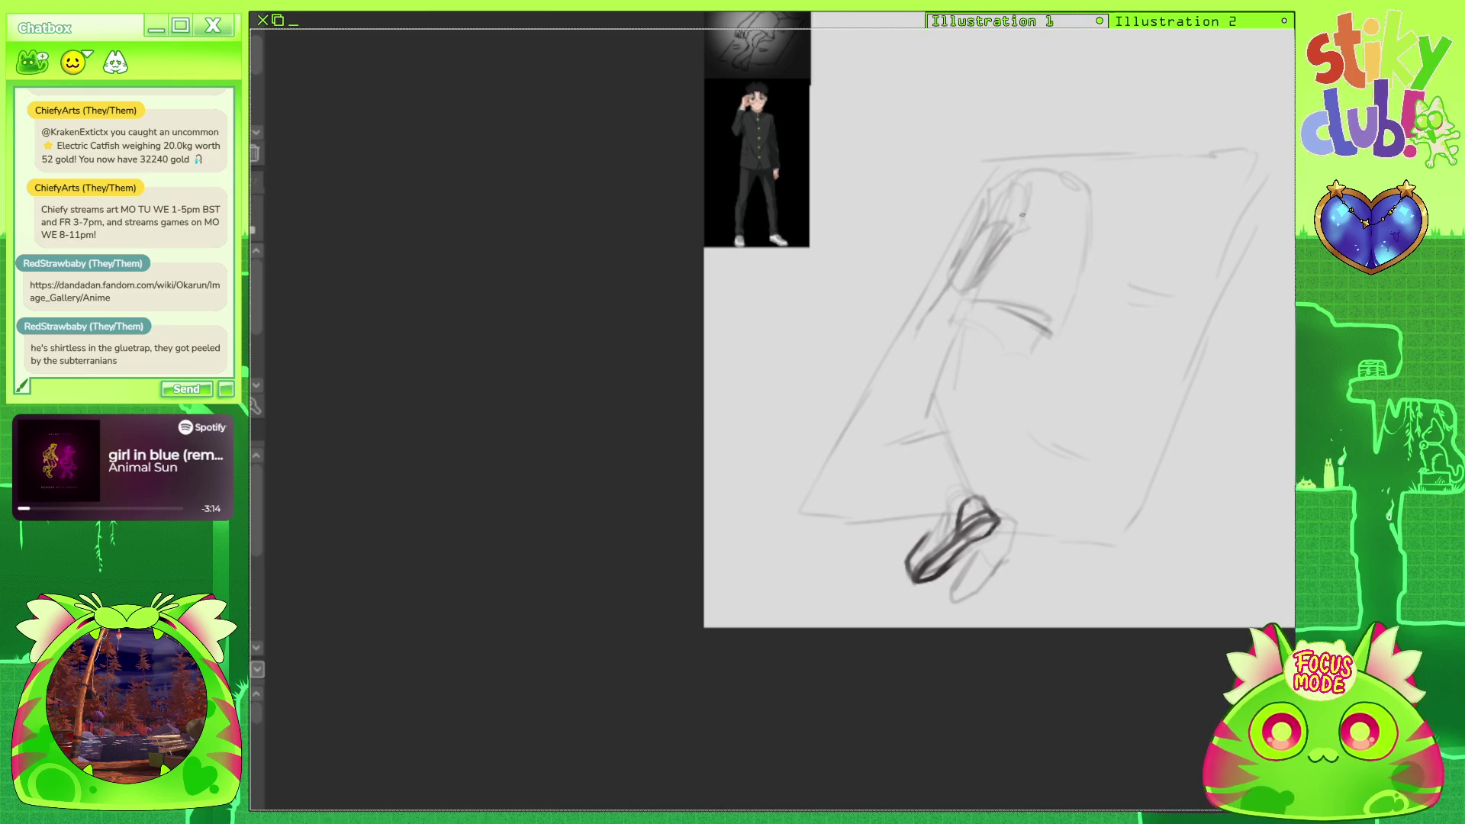
drag(1069, 184, 1056, 271)
mouse_move(962, 259)
mouse_down()
mouse_move(974, 280)
mouse_move(913, 328)
mouse_move(947, 336)
mouse_up()
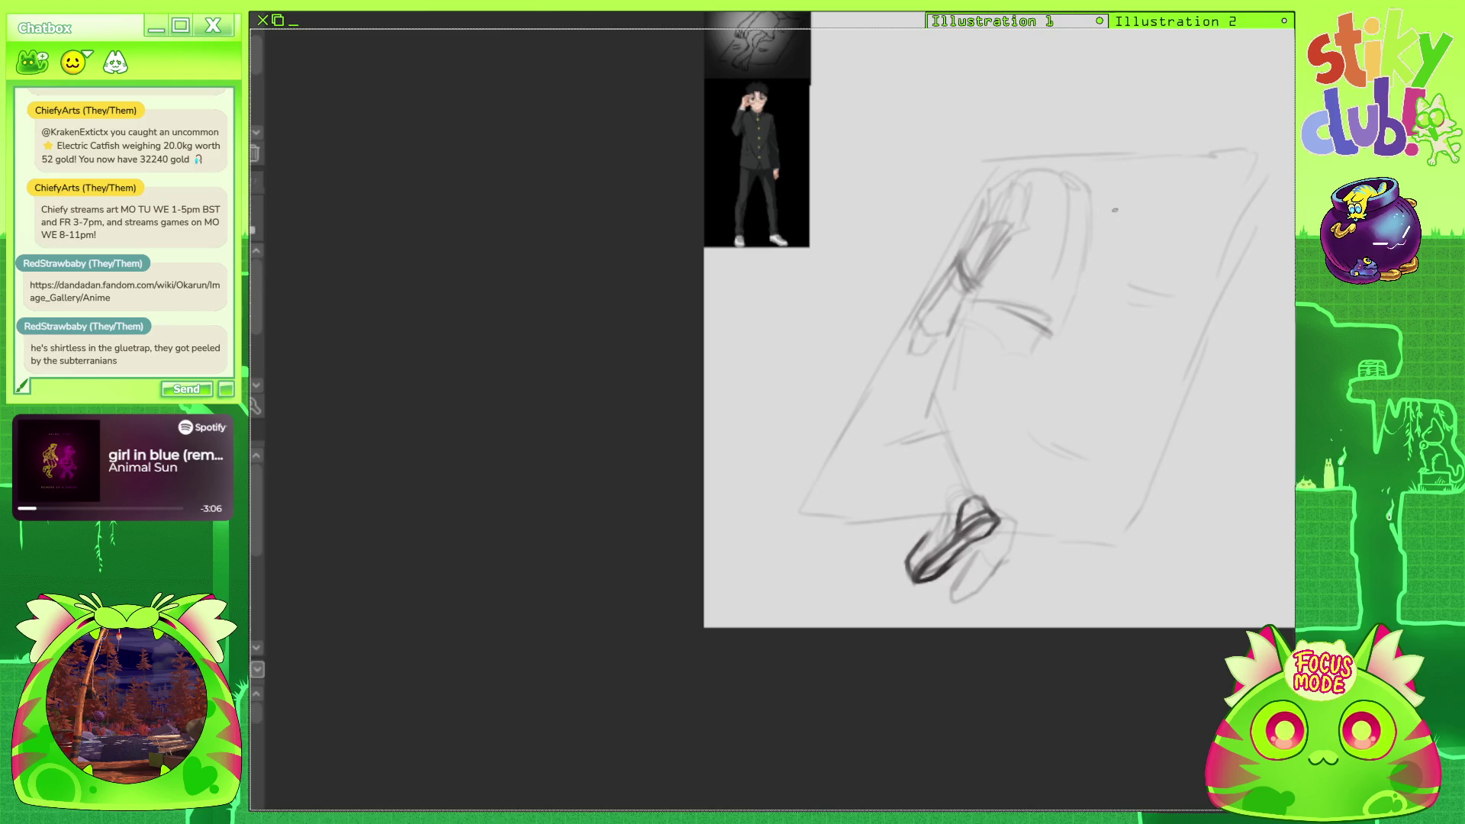
Sketch the curved right-side contour of the legs and add trouser crease strokes.
drag(1093, 194, 1129, 236)
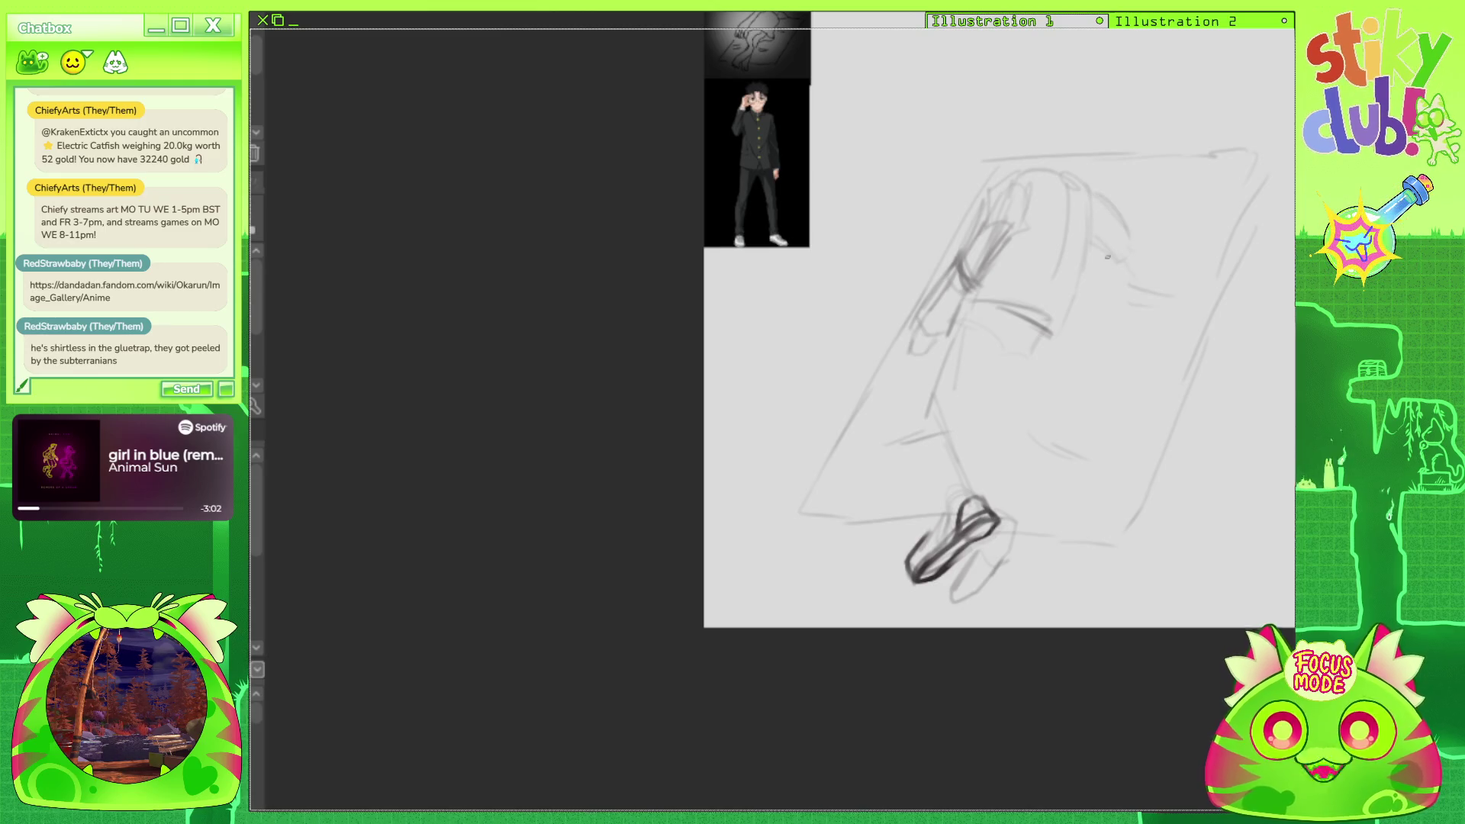
drag(1108, 251, 1142, 307)
mouse_move(1085, 205)
mouse_down()
mouse_move(1135, 252)
mouse_move(1152, 330)
mouse_up()
mouse_move(1110, 263)
mouse_down()
mouse_move(1128, 313)
mouse_move(1155, 319)
mouse_up()
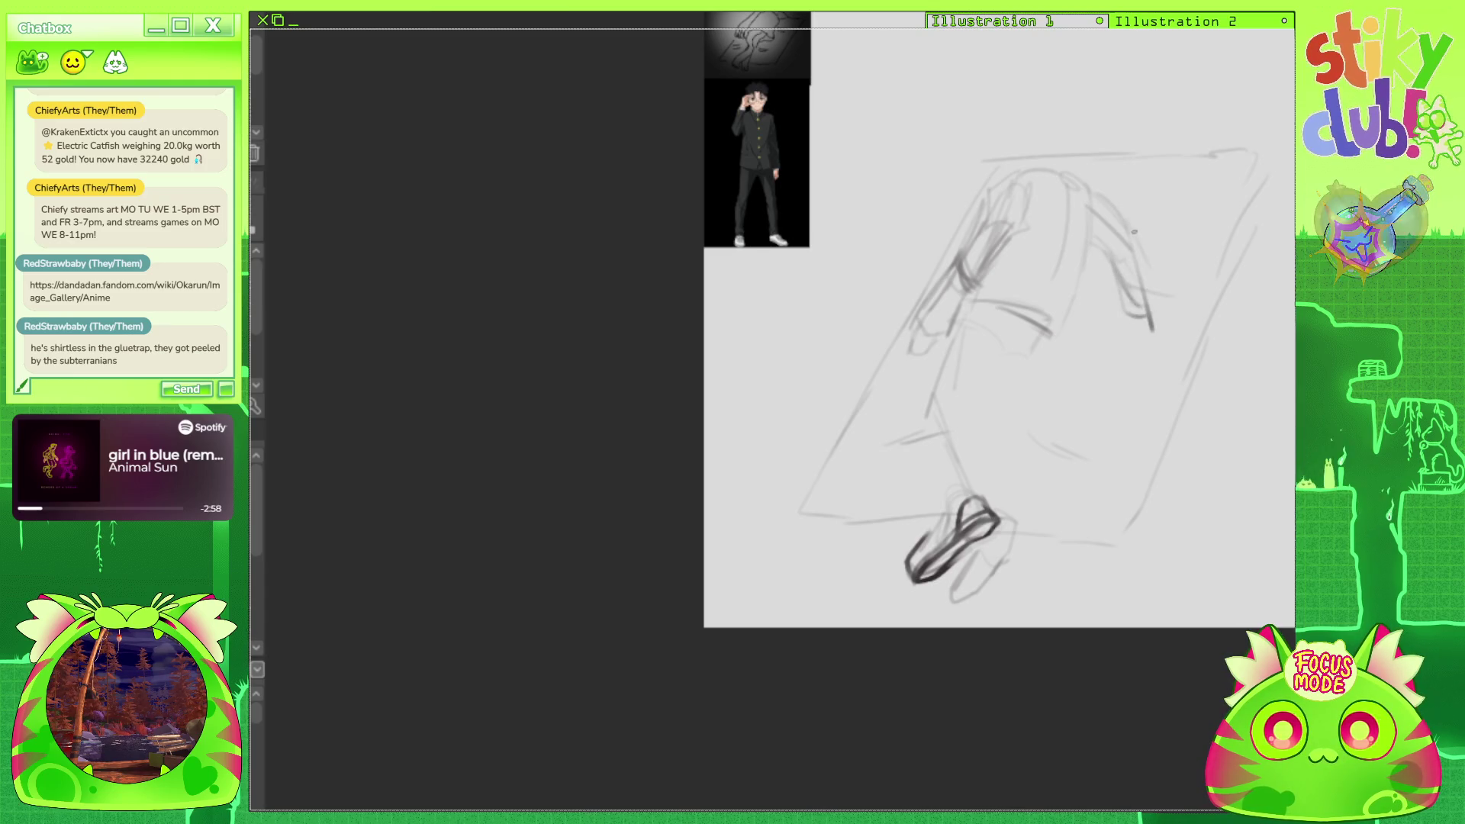
mouse_move(1092, 208)
mouse_down()
mouse_move(1082, 319)
mouse_move(1053, 348)
mouse_move(1073, 354)
mouse_up()
drag(1084, 296, 1079, 343)
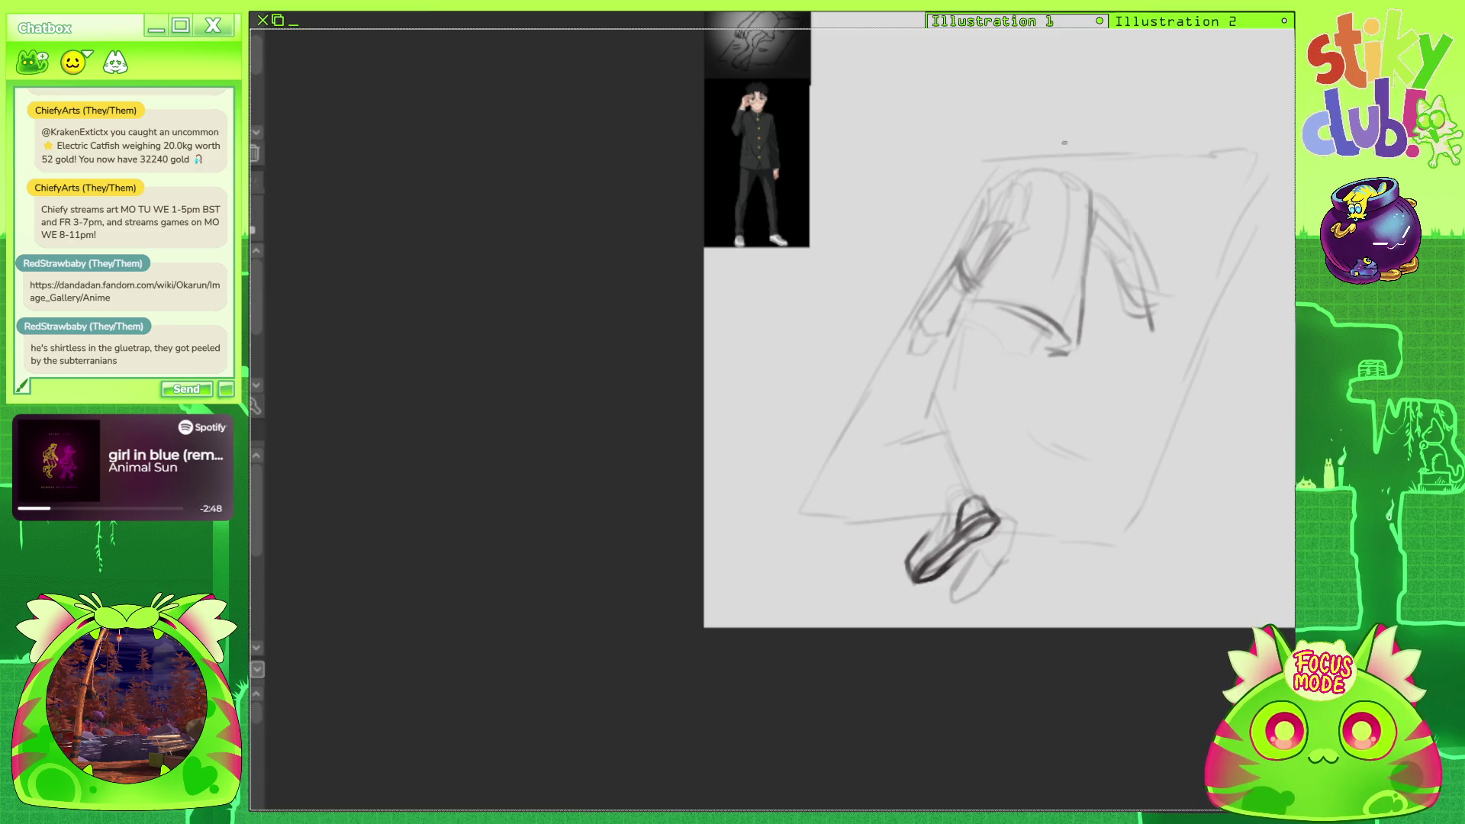
drag(1066, 253, 1051, 299)
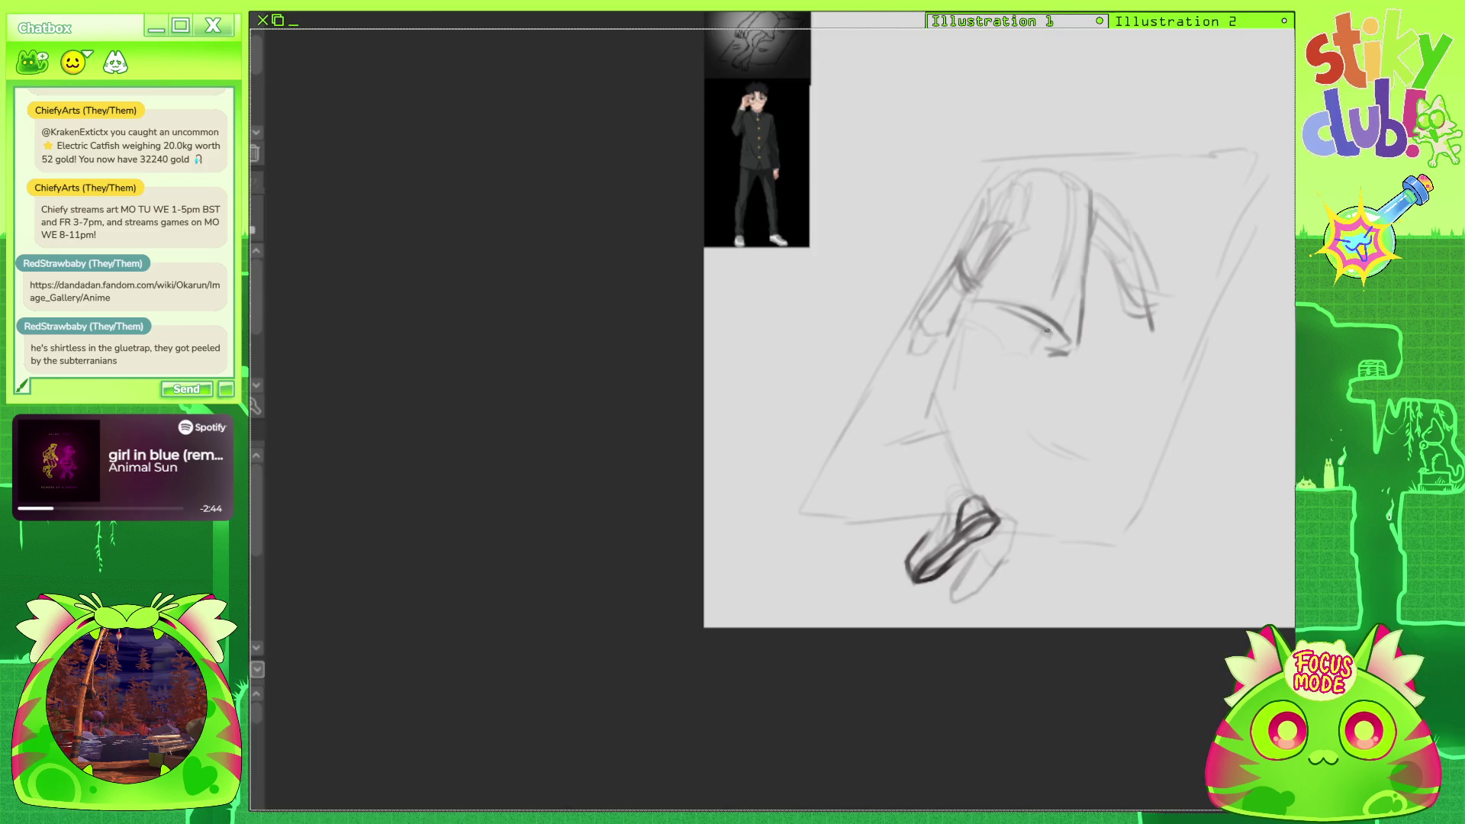
mouse_move(988, 357)
mouse_down()
mouse_move(1053, 366)
mouse_move(1038, 354)
mouse_move(1047, 331)
mouse_move(1045, 371)
mouse_move(1059, 349)
mouse_up()
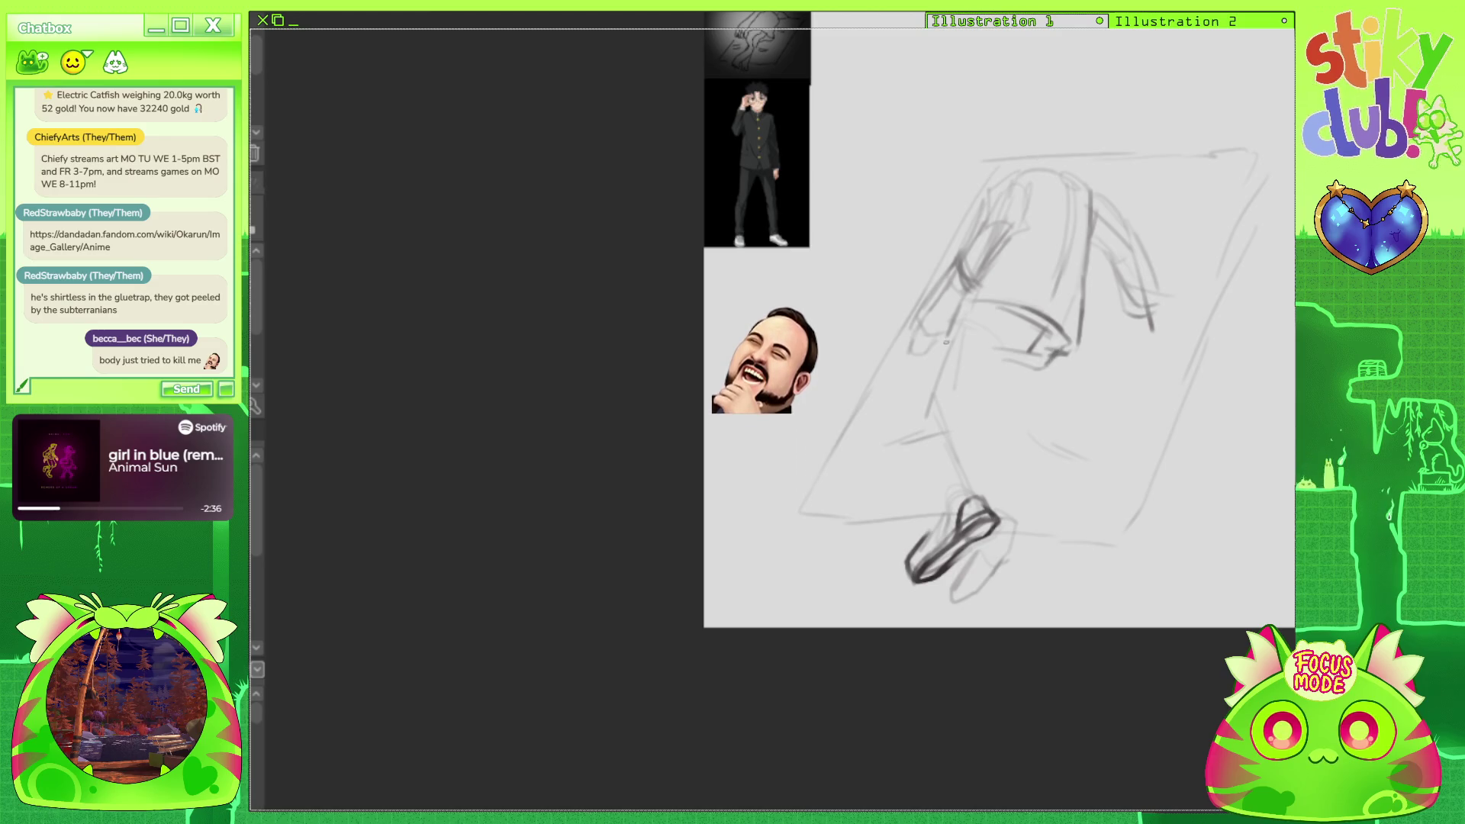
Draw the lower leg down to the ankle joining the shoe, erasing stray shoe lines.
drag(926, 421, 931, 503)
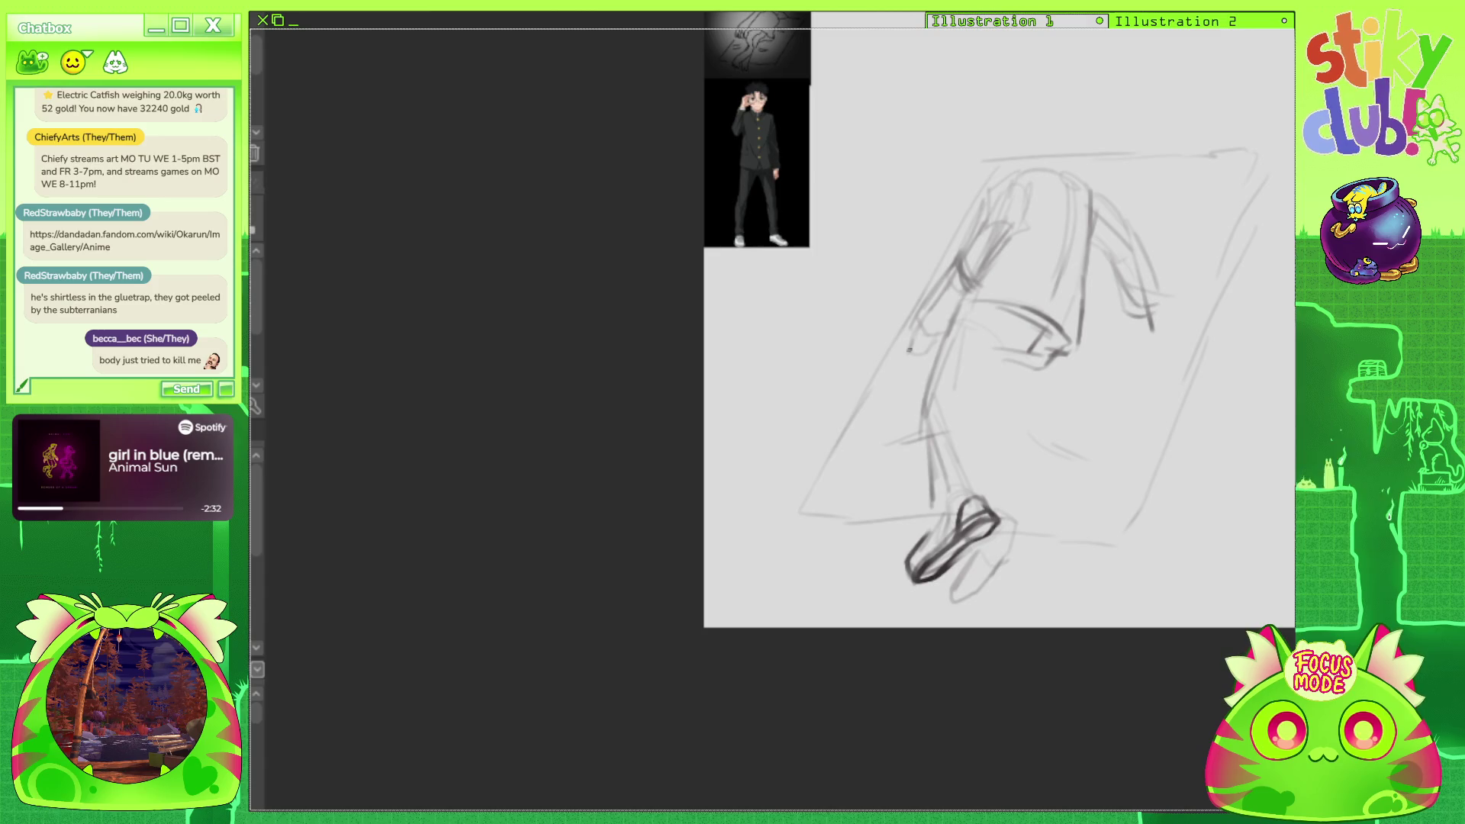
drag(937, 519, 967, 492)
drag(988, 492, 931, 515)
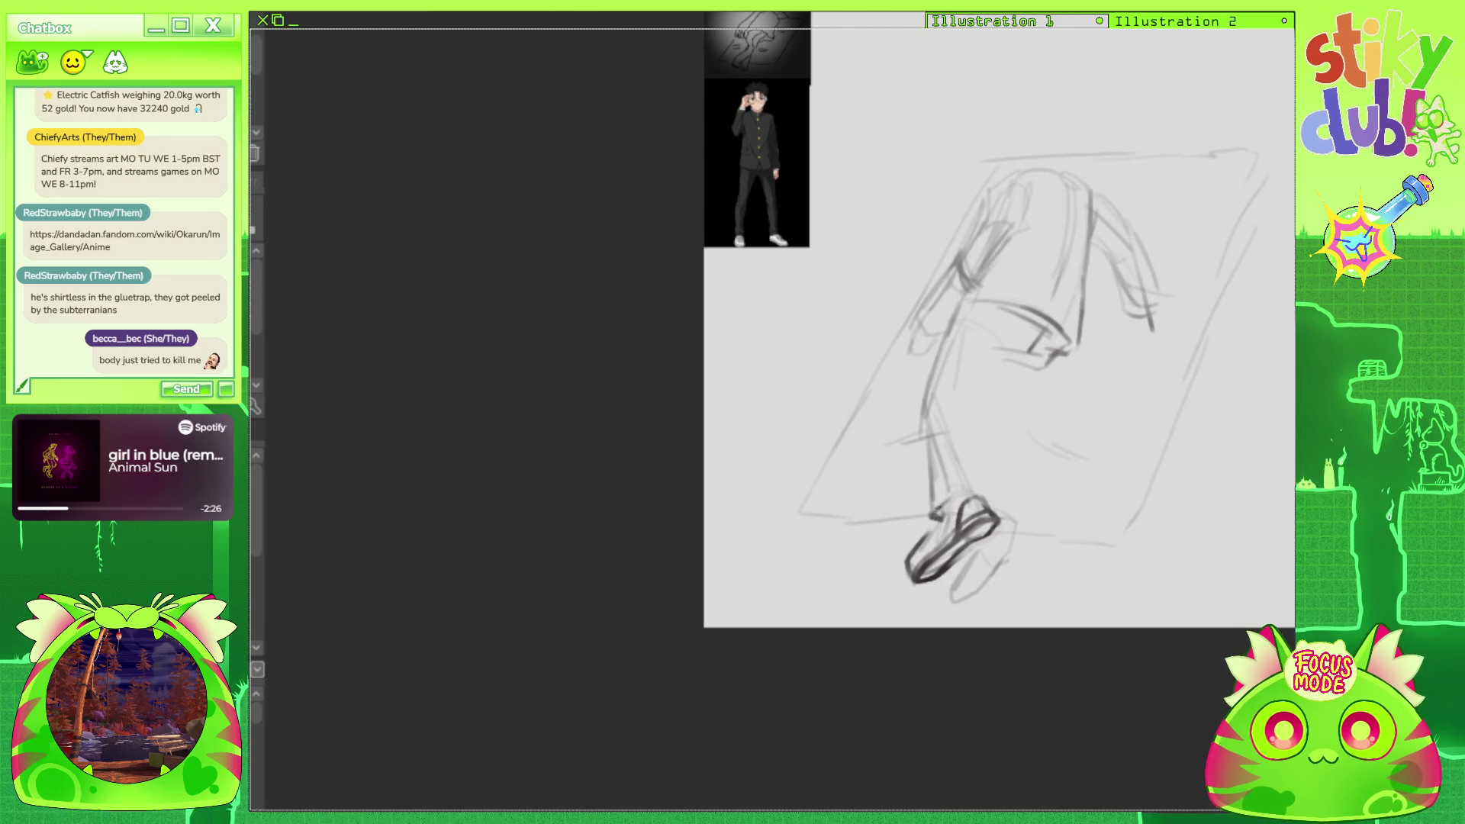
drag(1001, 494, 982, 416)
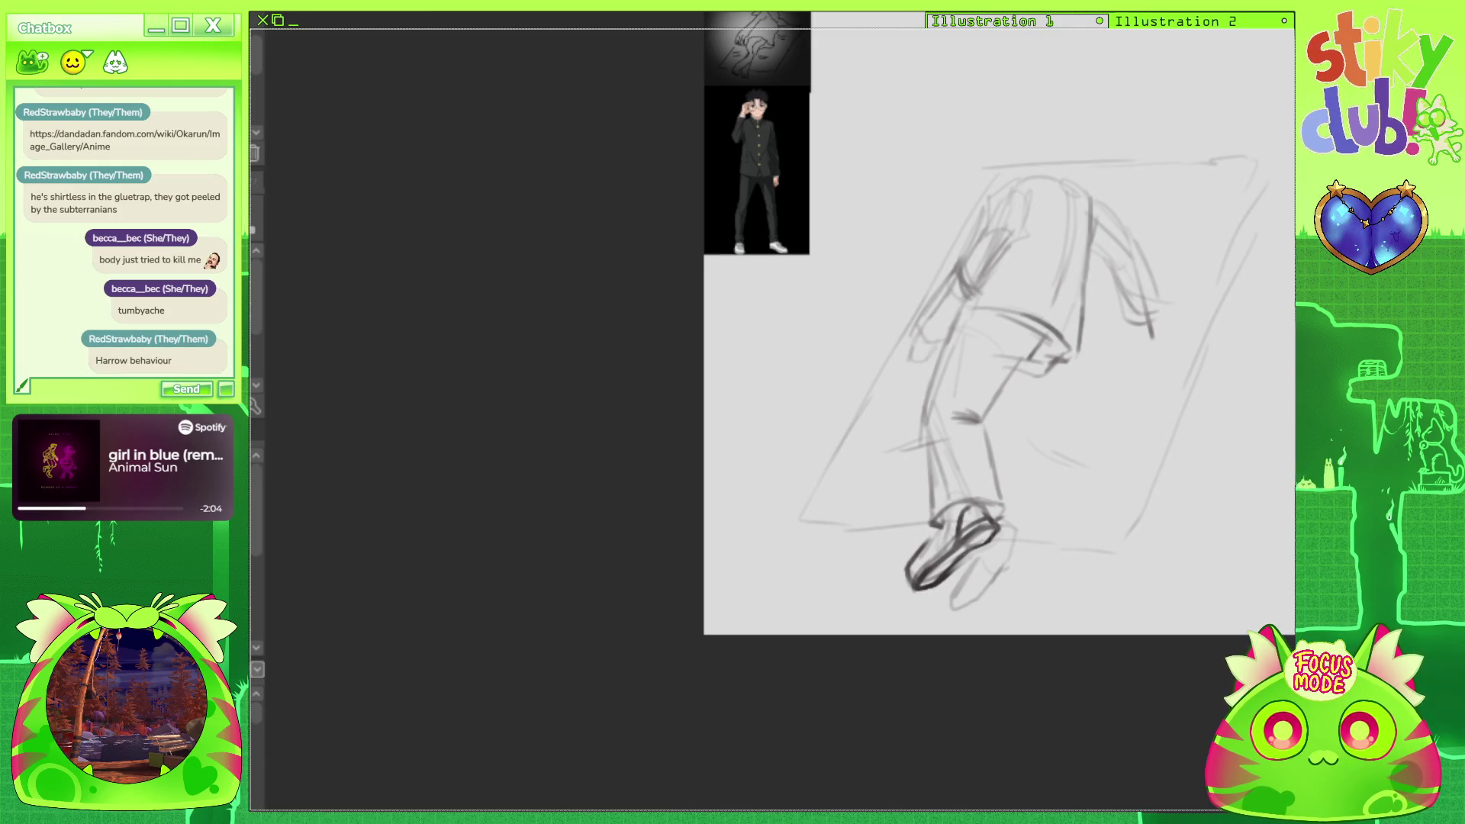
Add a faint rounded curve above the figure for the head and back.
drag(1042, 153, 1091, 238)
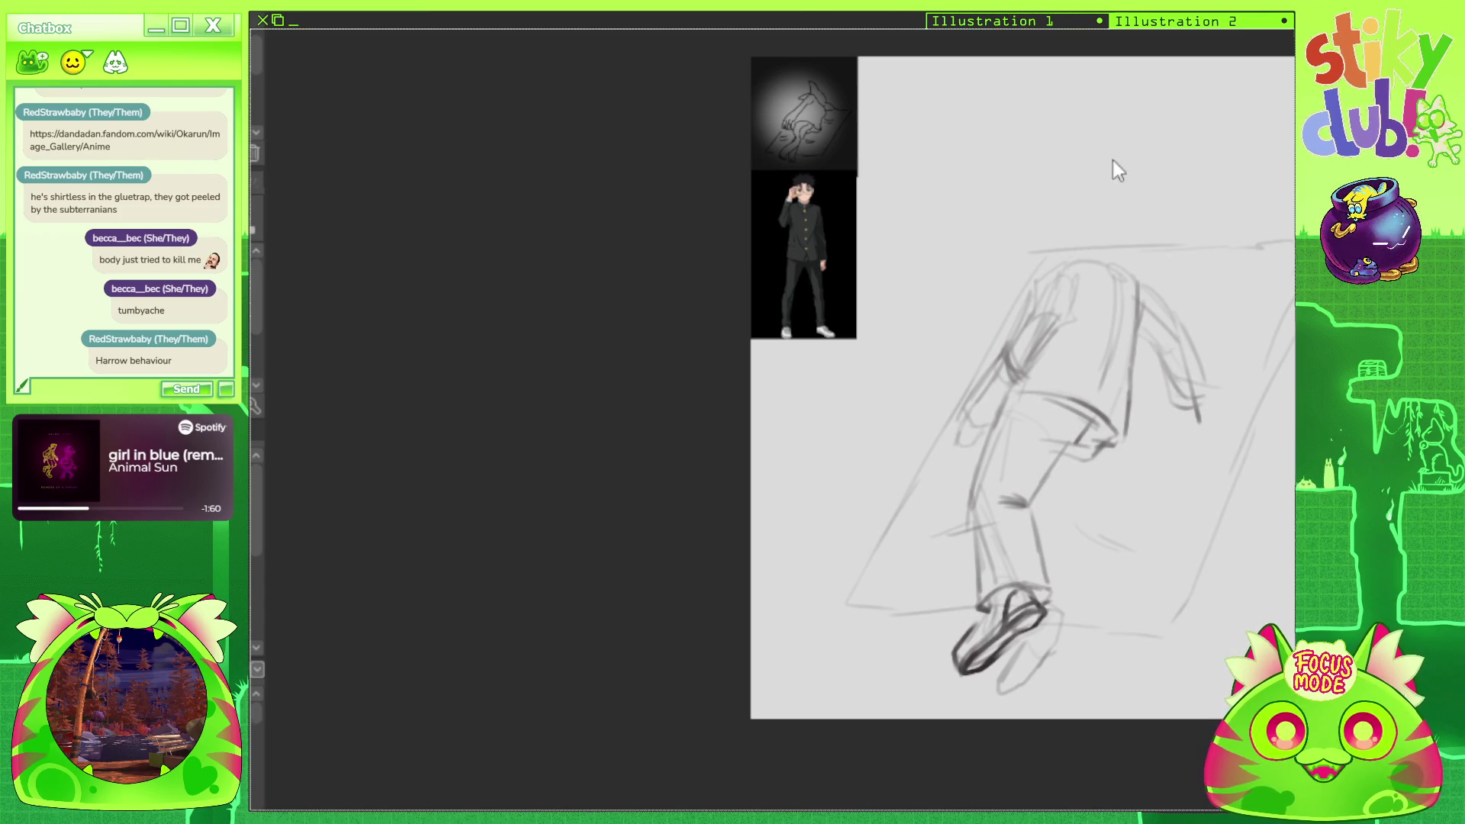
drag(1067, 245, 1106, 215)
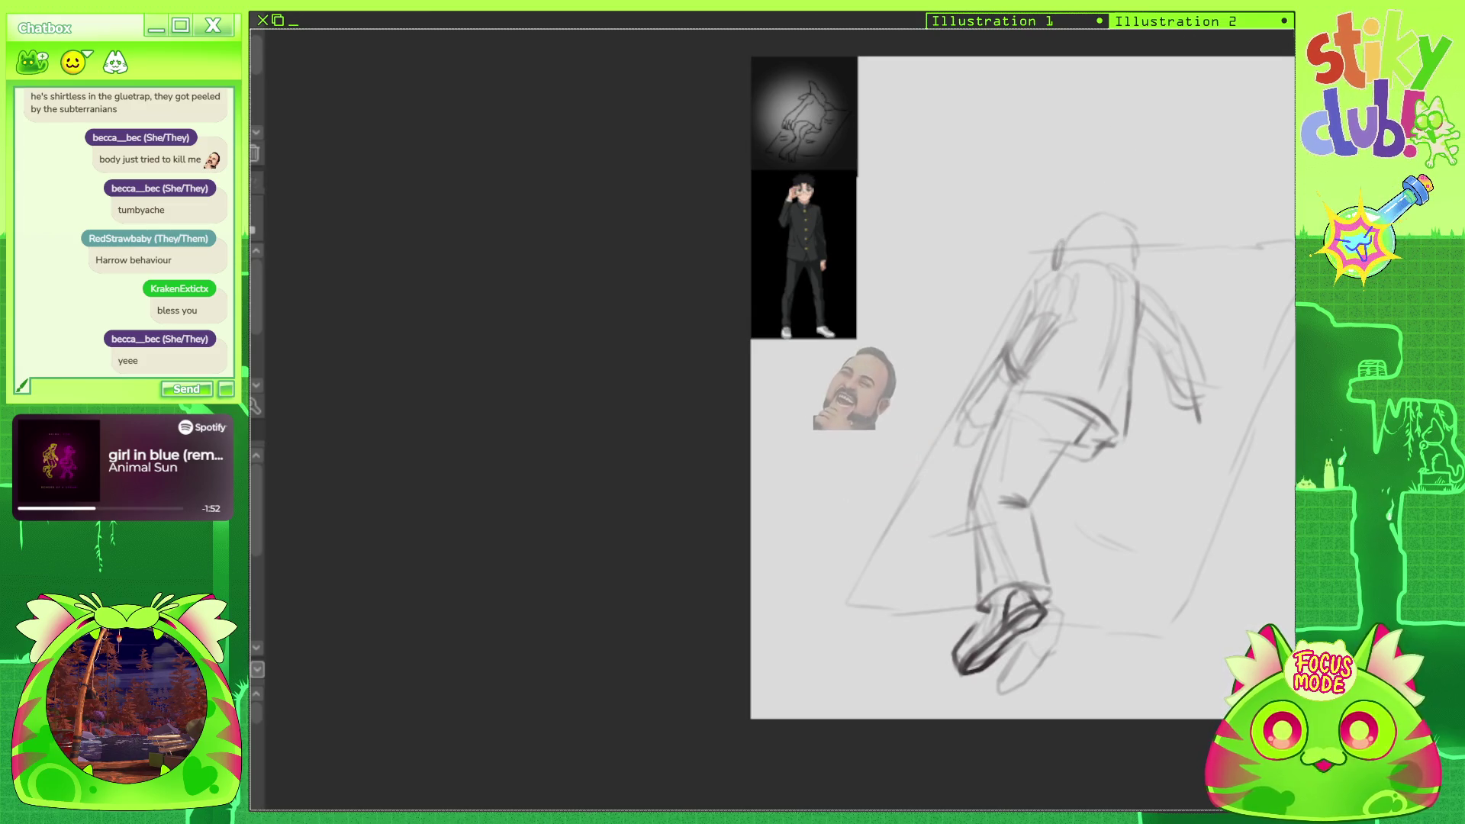
drag(1055, 265, 1007, 396)
Sketch dark curly hair strokes on the figure's head.
scroll(859, 391, up, 3)
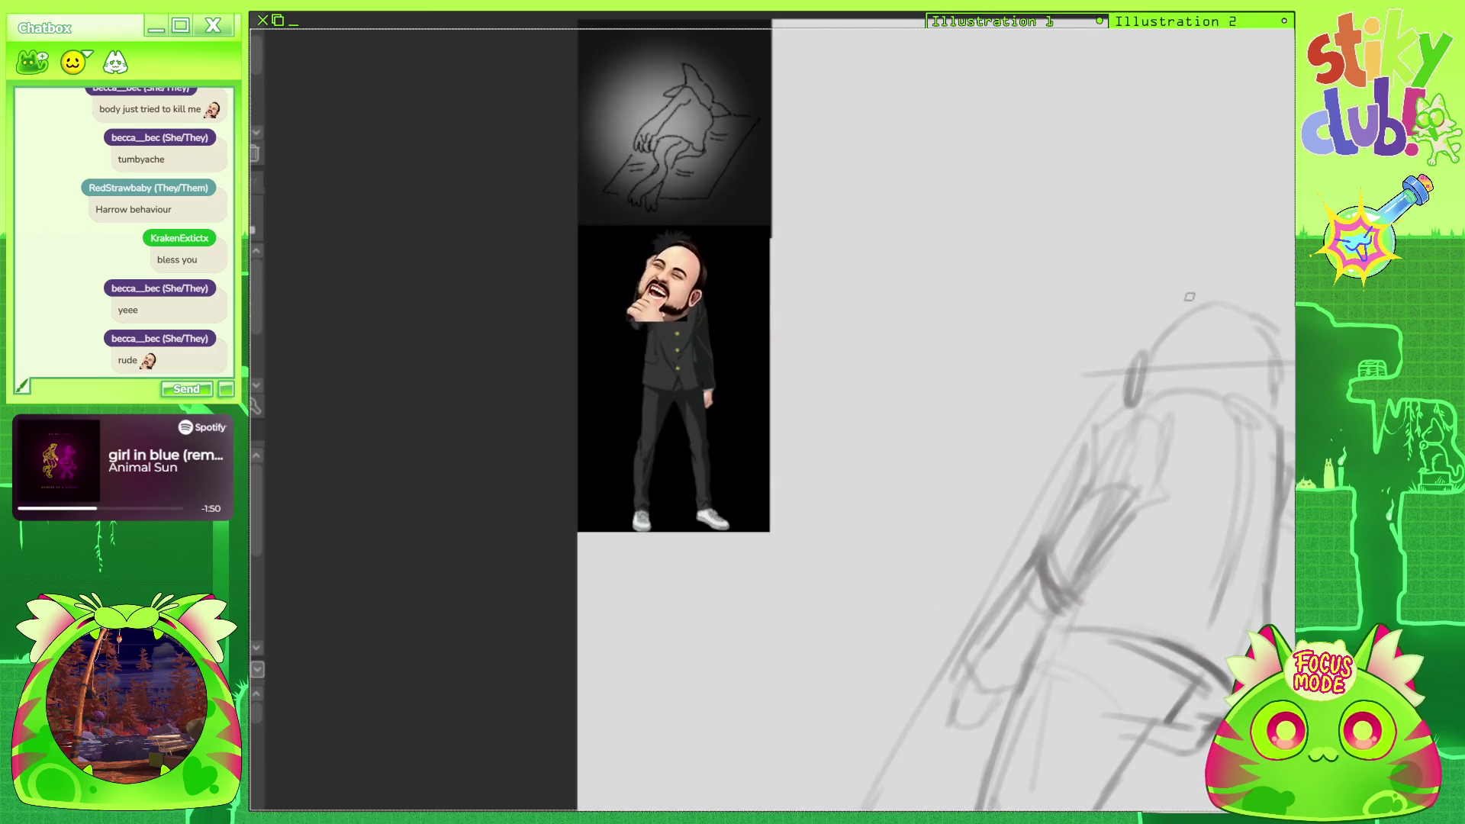
mouse_move(1159, 377)
mouse_down()
mouse_move(1190, 358)
mouse_move(1188, 386)
mouse_move(1171, 365)
mouse_up()
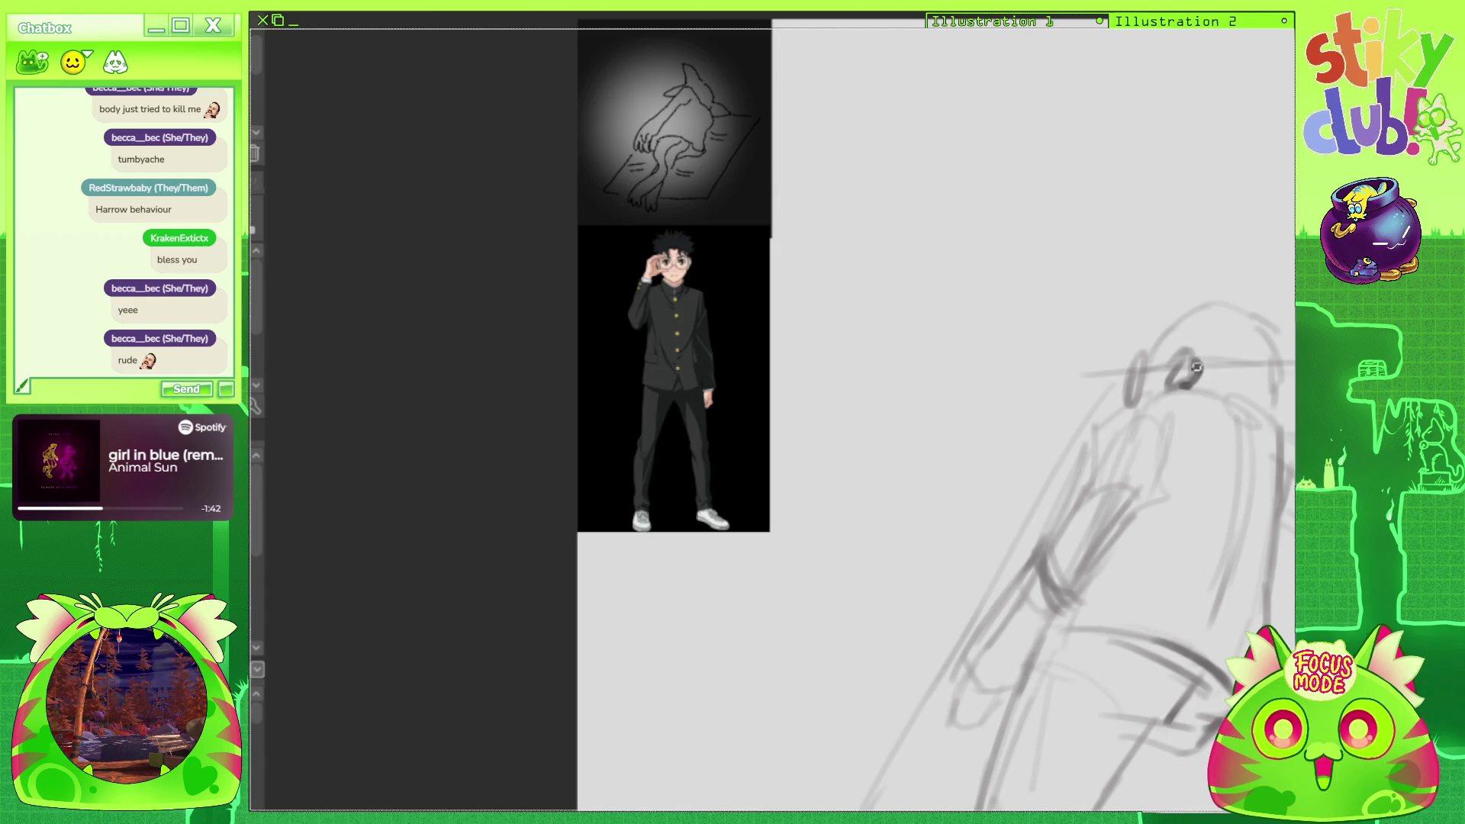
drag(1181, 349, 1189, 378)
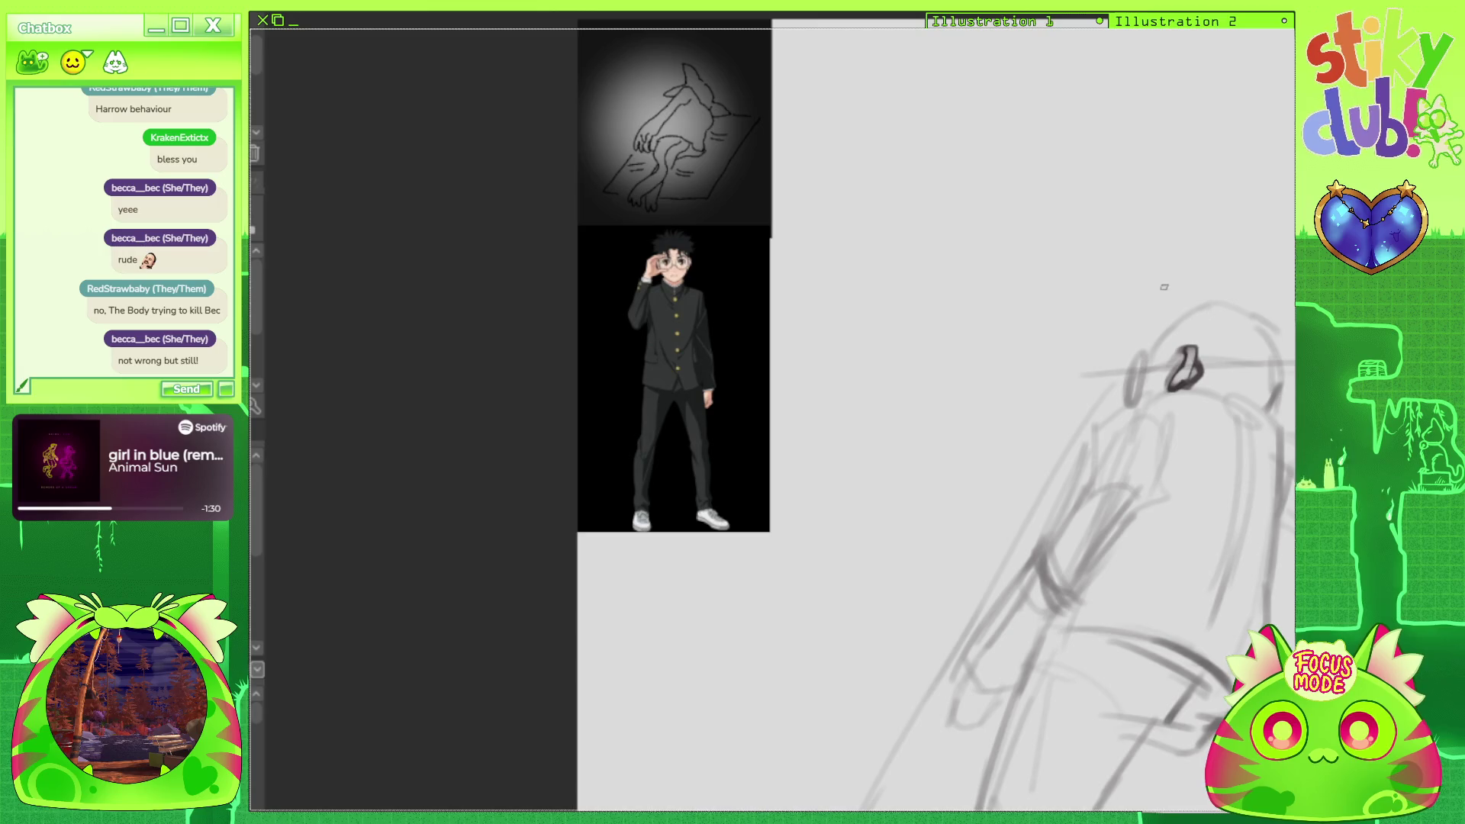
mouse_move(1122, 323)
mouse_down()
mouse_move(1131, 367)
mouse_move(1142, 355)
mouse_up()
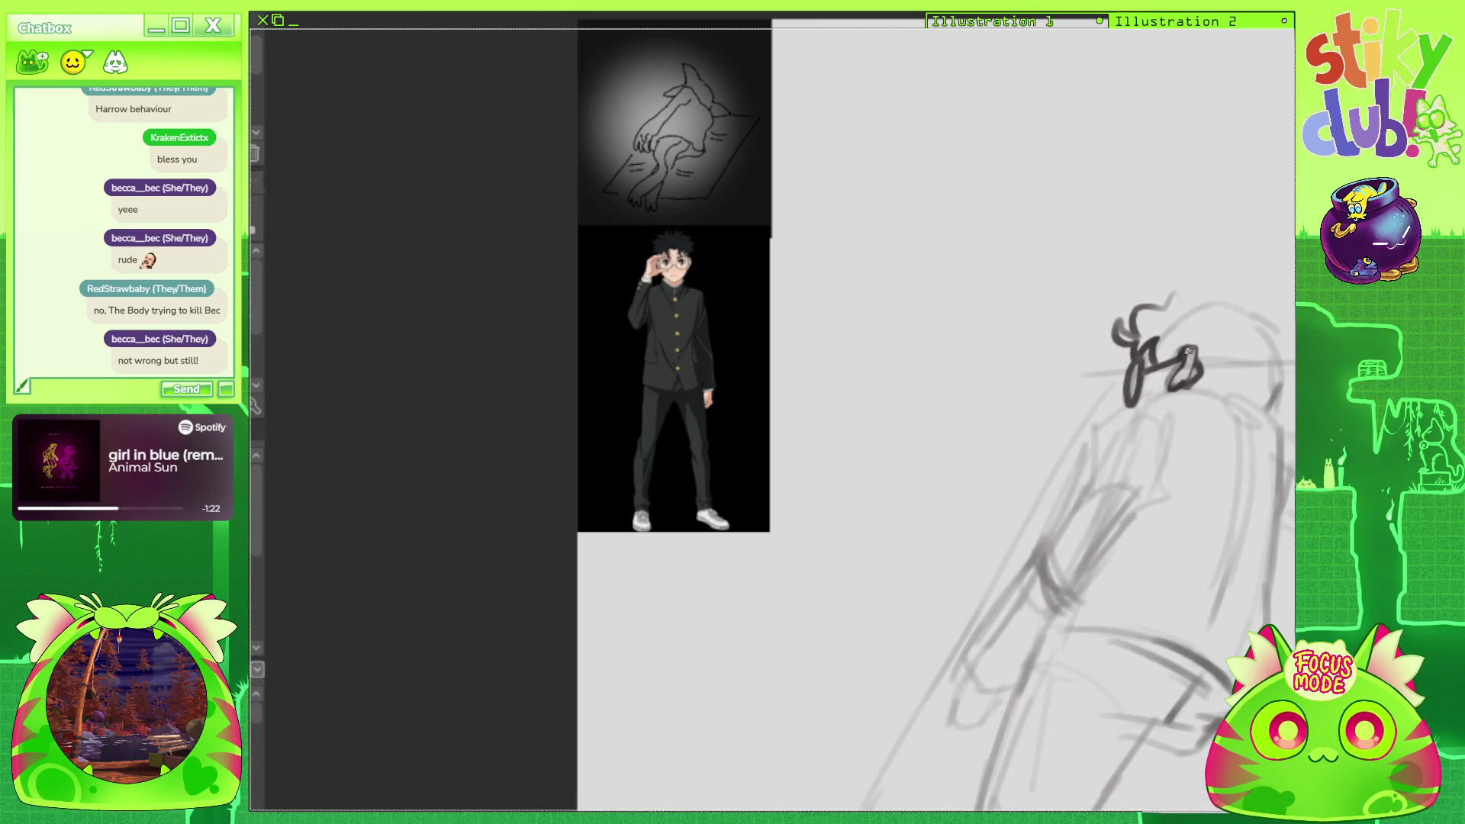
mouse_move(1194, 359)
mouse_down()
mouse_move(1212, 372)
mouse_move(1149, 379)
mouse_move(1170, 377)
mouse_up()
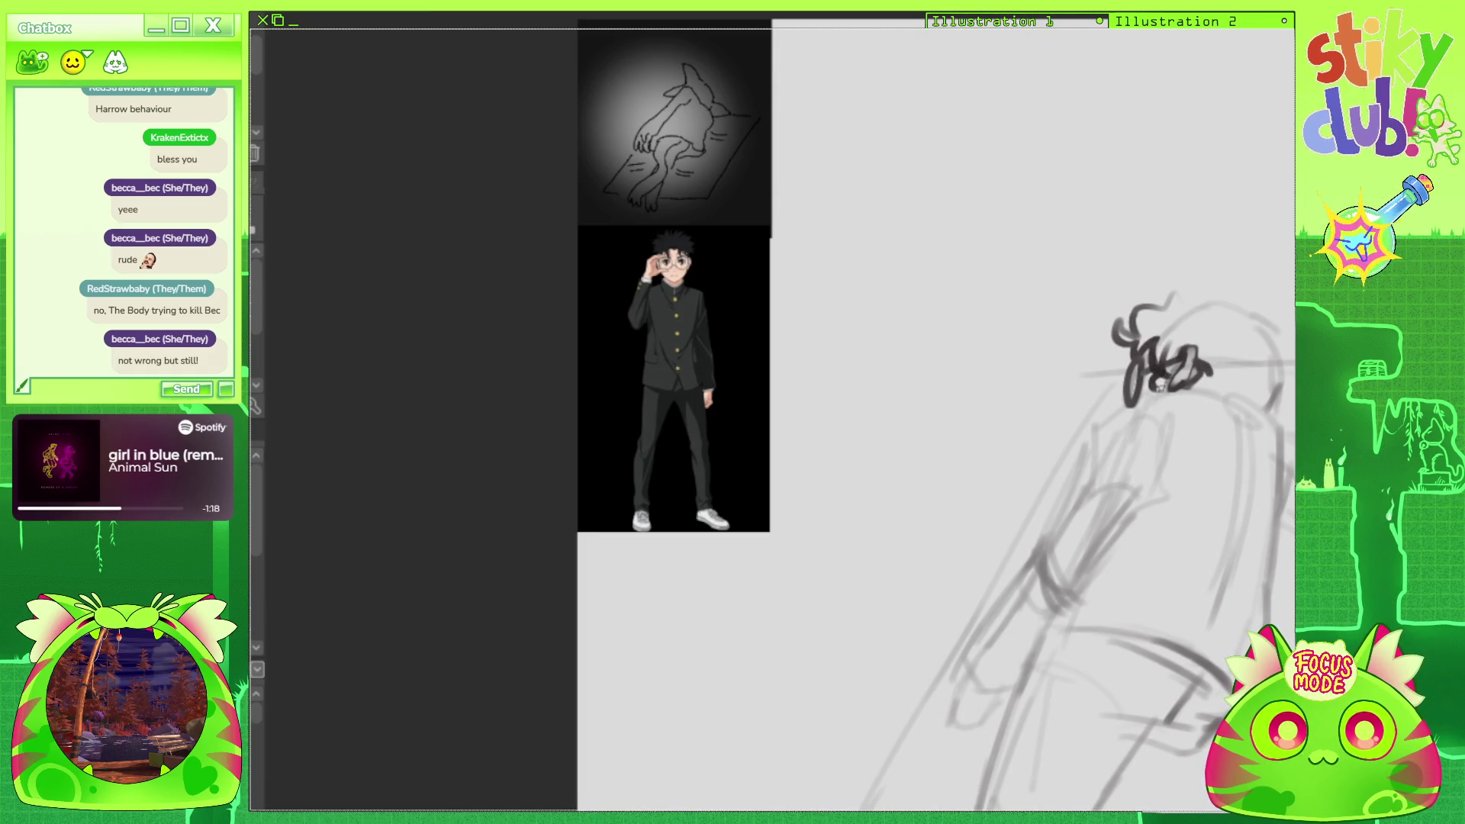
mouse_move(1152, 350)
mouse_down()
mouse_move(1146, 385)
mouse_move(1170, 363)
mouse_up()
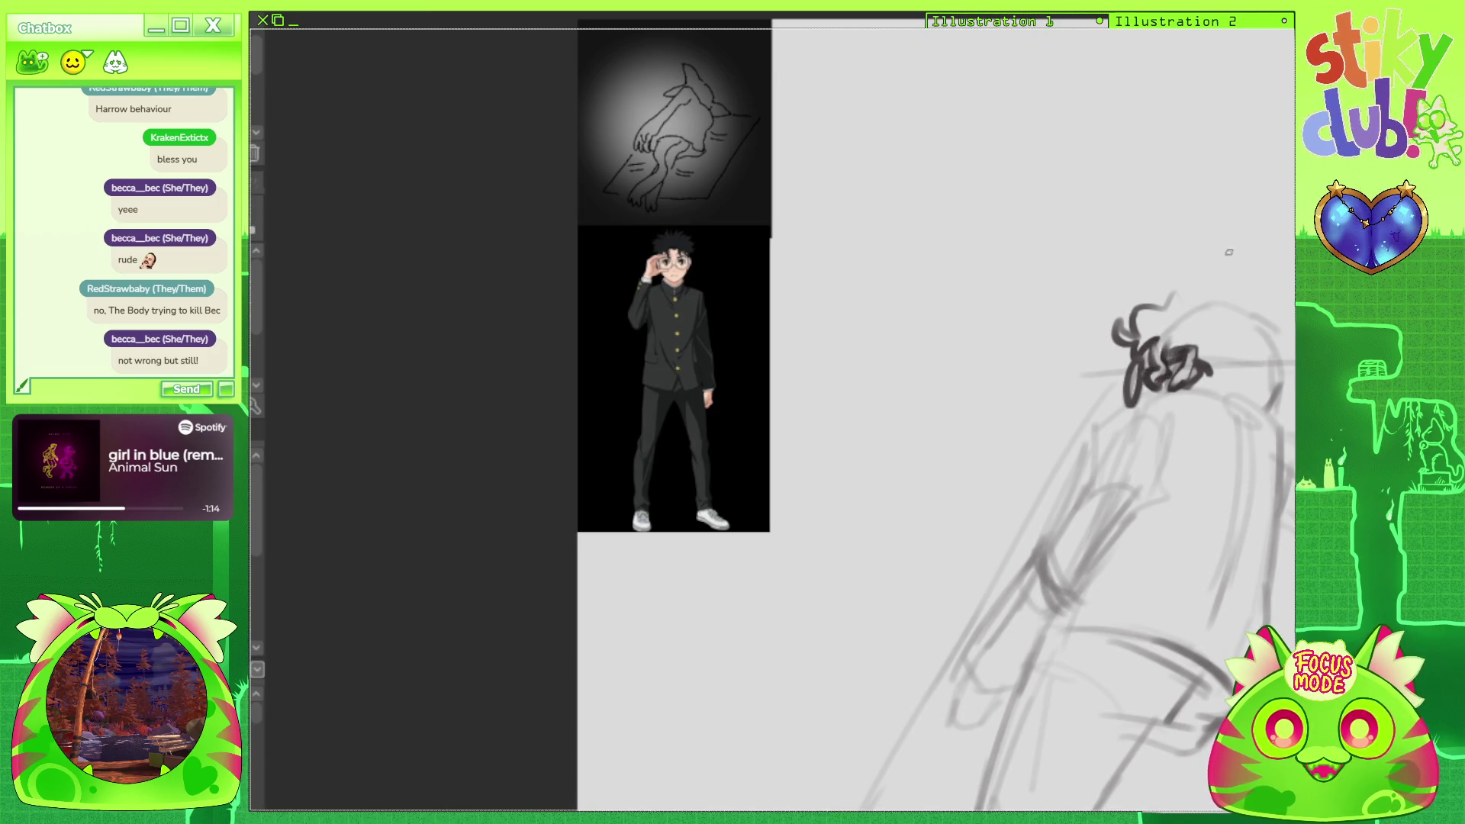
Redraw the right side of the head outline darker and add the V-shaped collar mark.
drag(1225, 265, 1199, 144)
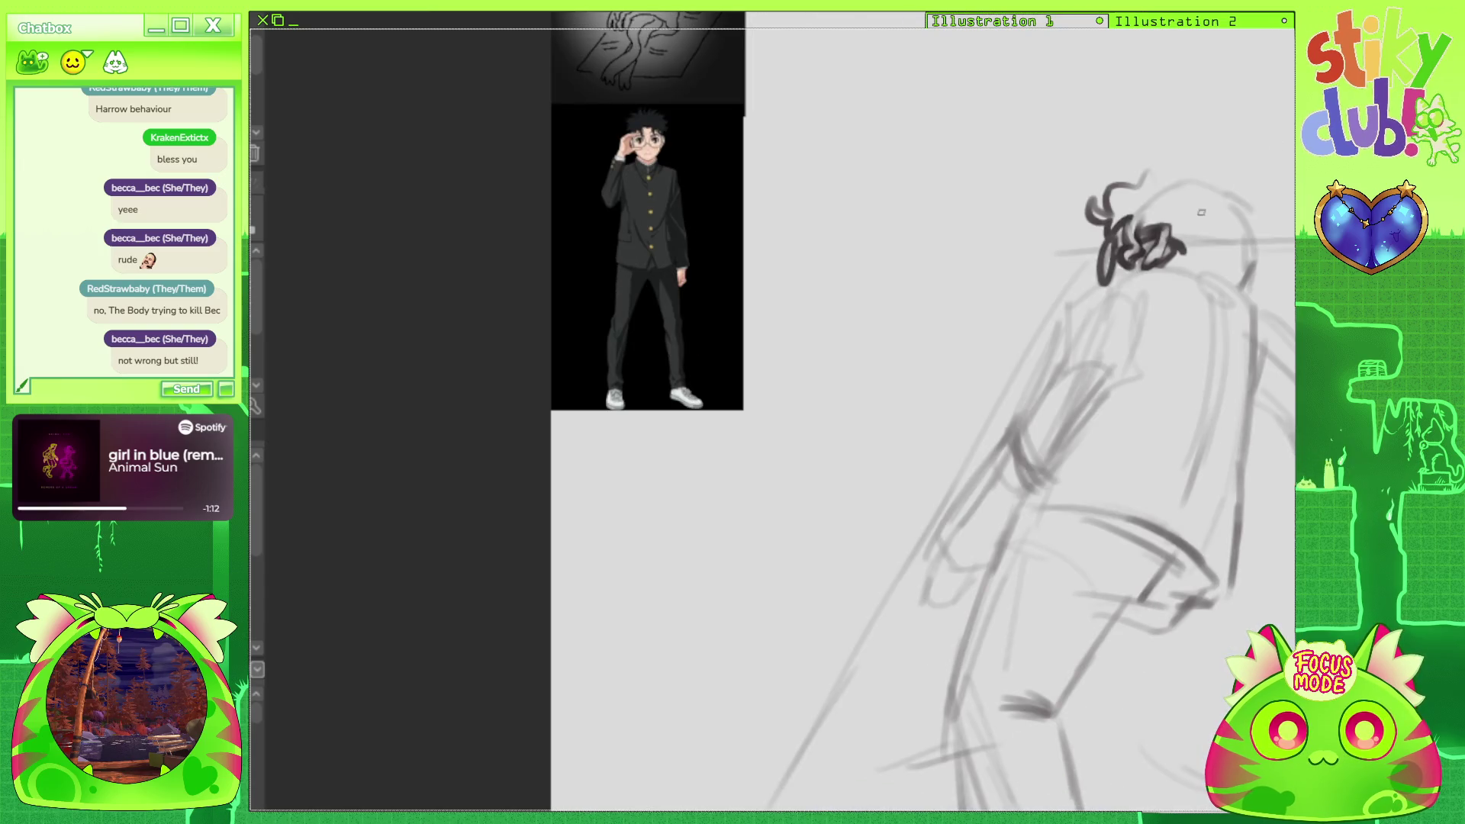
drag(1227, 274, 1255, 321)
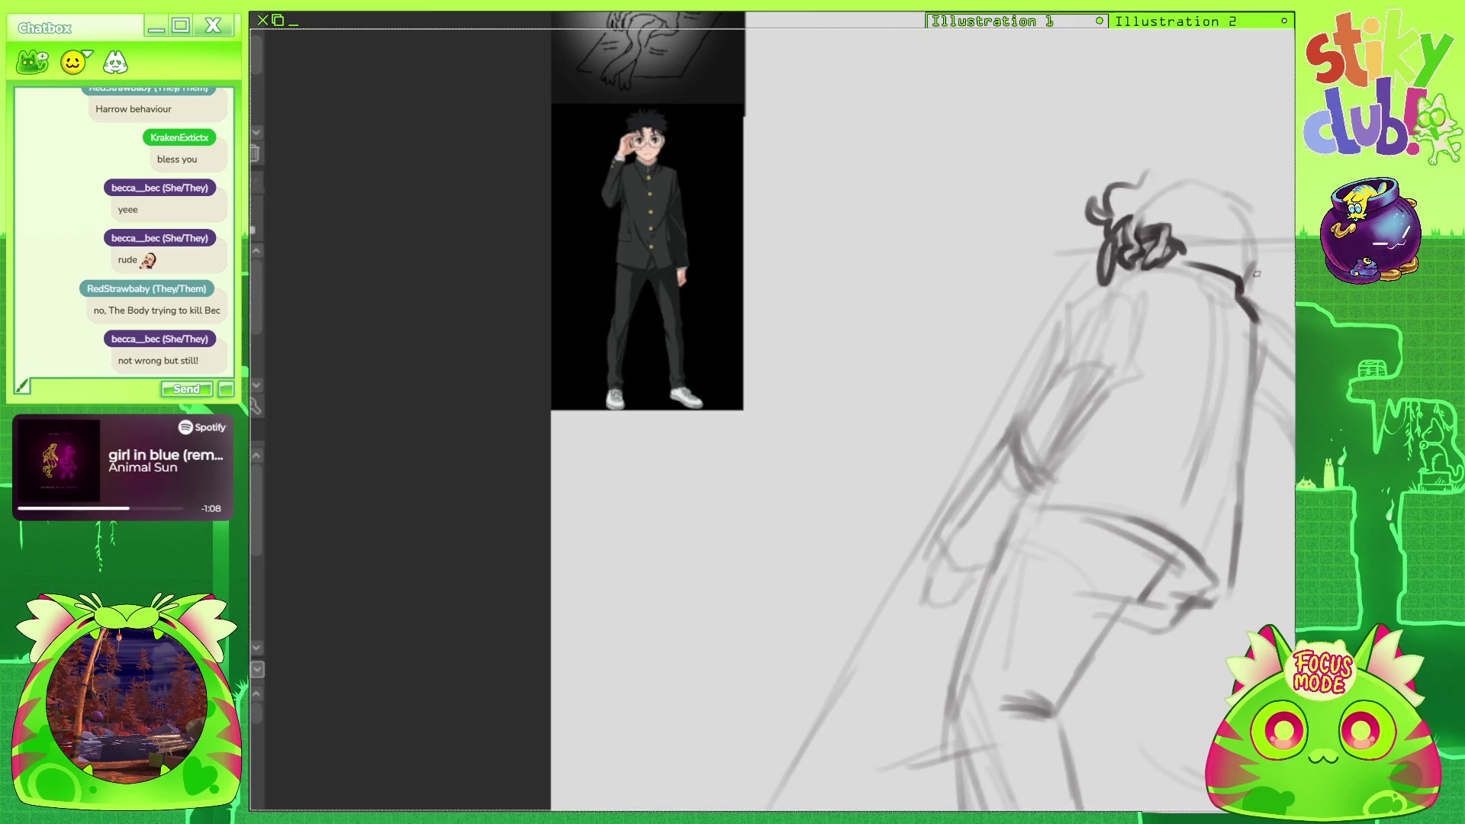
key(ctrl+z)
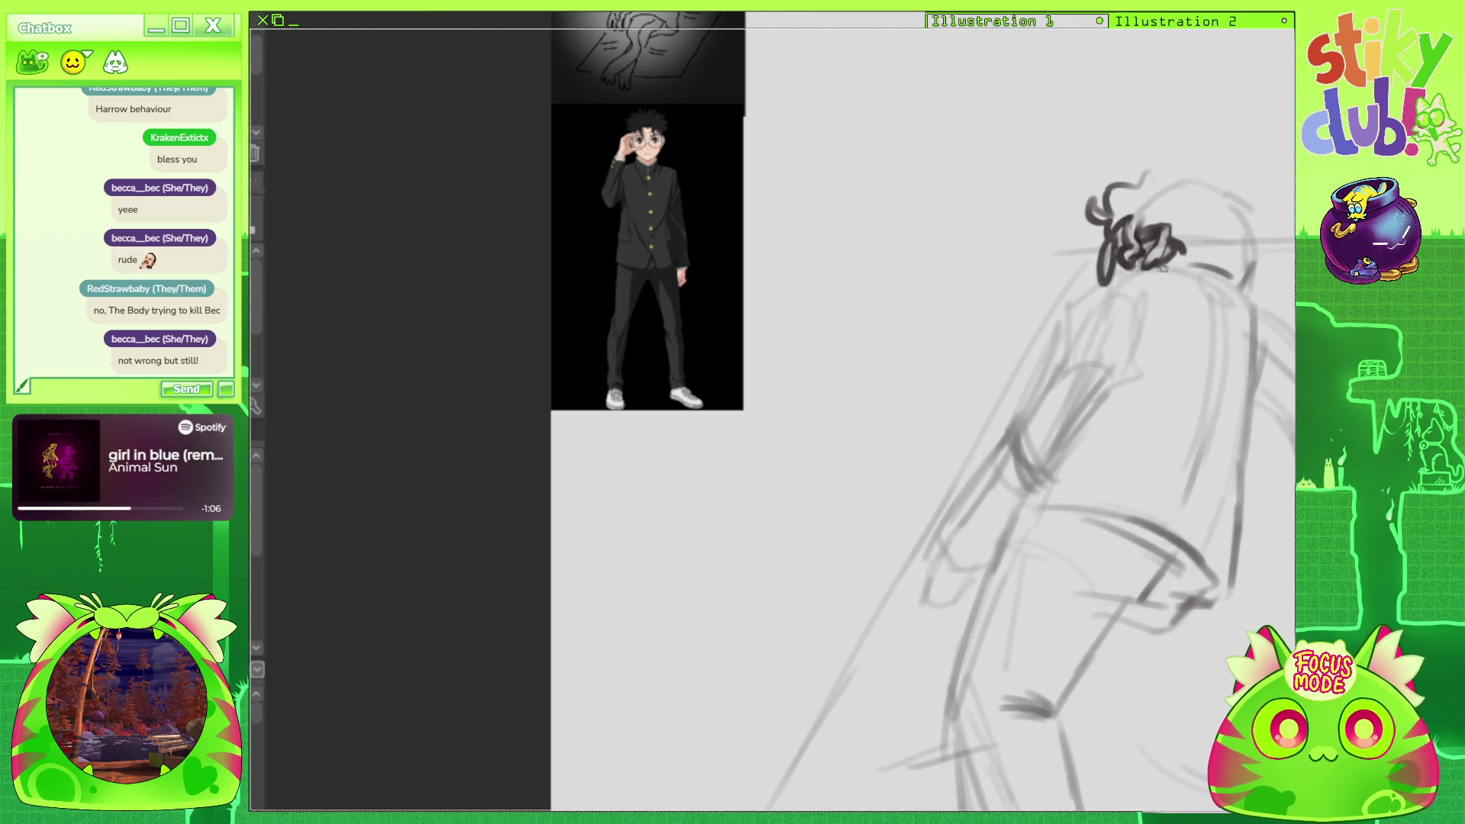
drag(1252, 283, 1253, 333)
mouse_move(1166, 309)
mouse_down()
mouse_move(1130, 359)
mouse_move(1139, 349)
mouse_up()
Ink darker lines along the hair base, both shoulders and the figure's back.
mouse_move(1152, 263)
mouse_down()
mouse_move(1087, 292)
mouse_move(1064, 362)
mouse_up()
mouse_move(1070, 301)
mouse_down()
mouse_move(1116, 305)
mouse_move(1127, 366)
mouse_up()
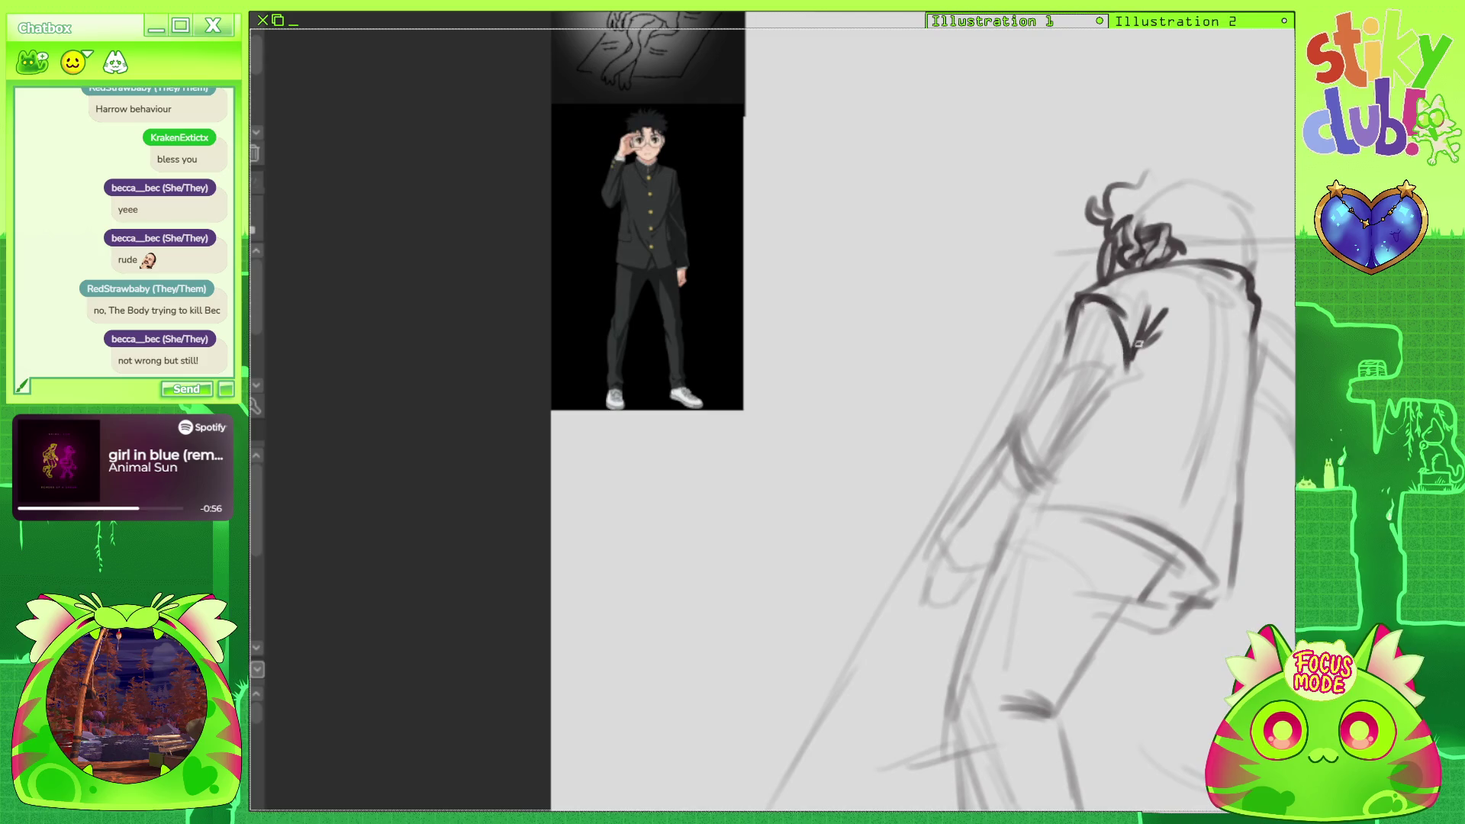
drag(1174, 270, 1247, 294)
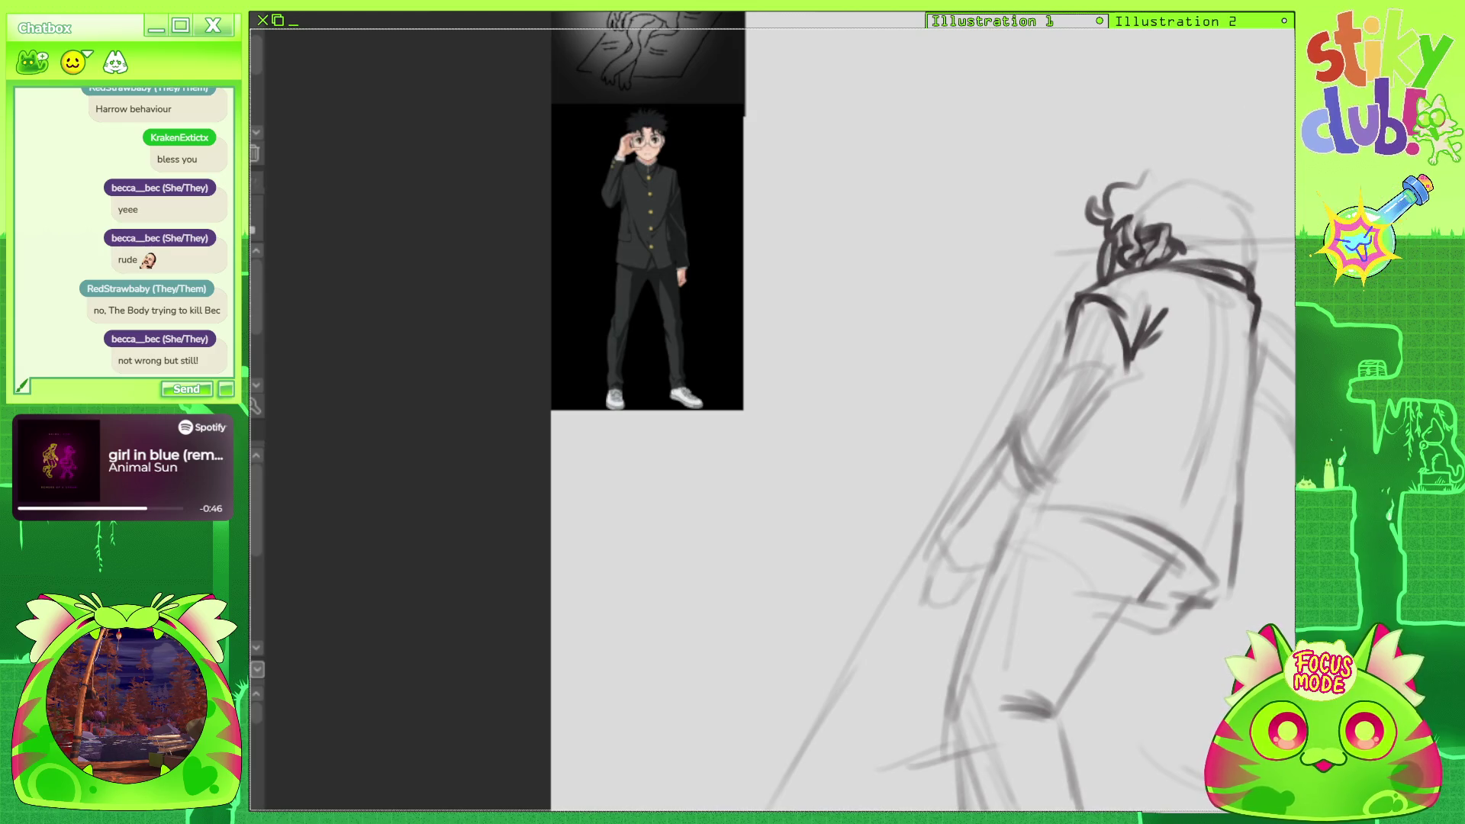
scroll(1178, 274, right, 2)
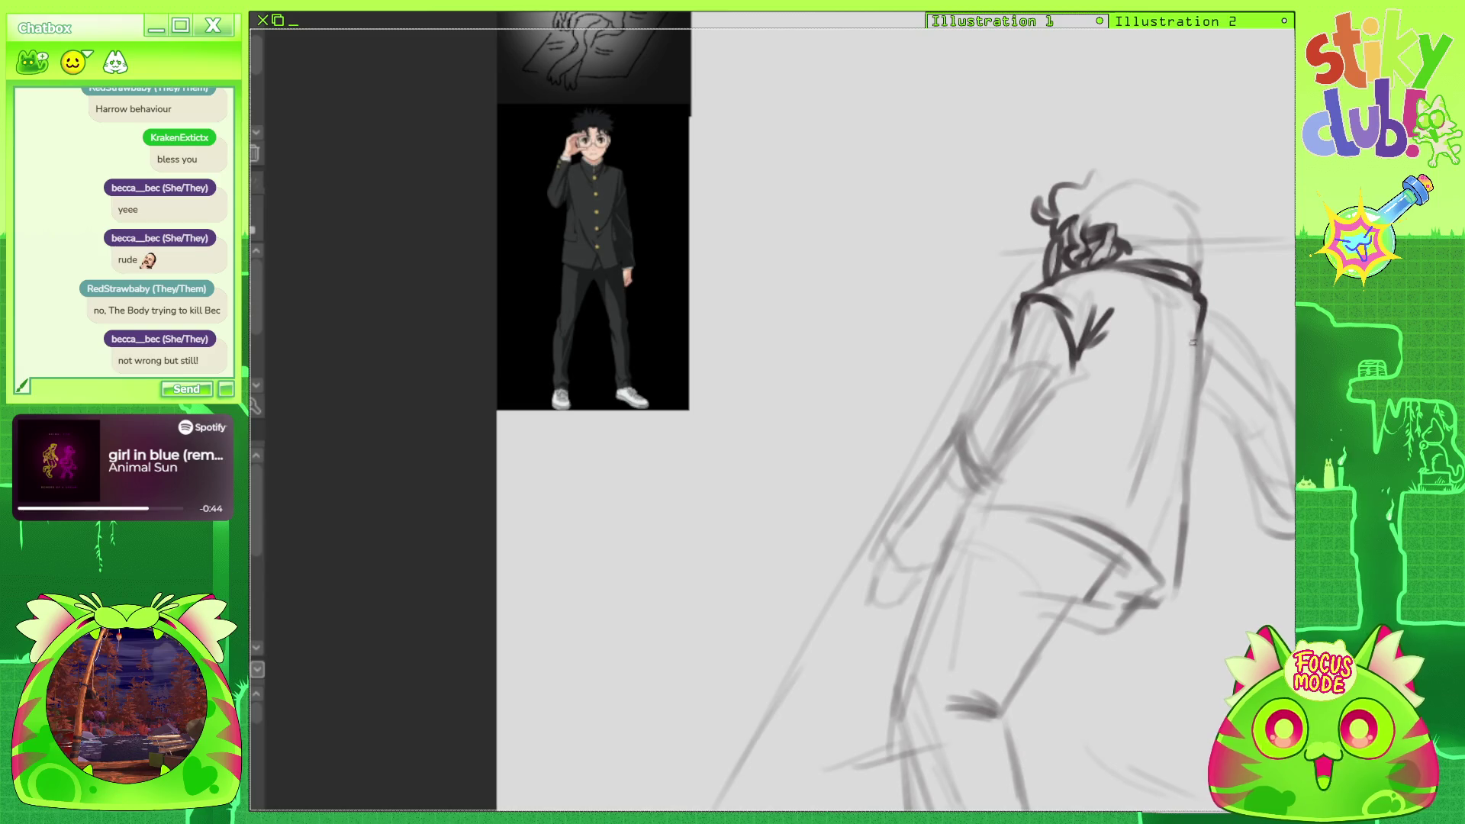
drag(1194, 332, 1195, 458)
drag(1178, 294, 1164, 401)
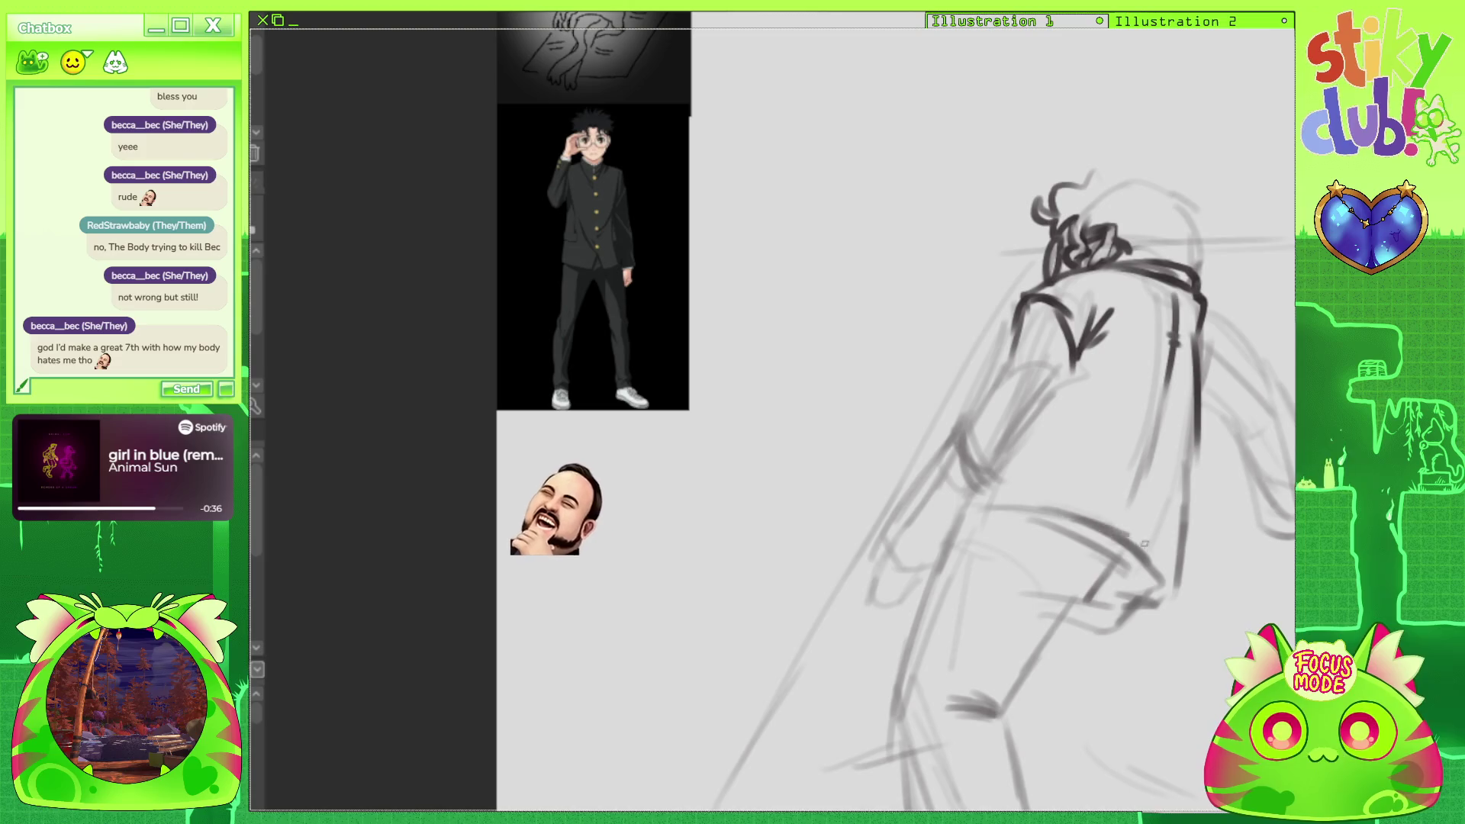
Darken the knee outline and add cuff lines at the ankle running down to the shoe.
scroll(1137, 538, down, 5)
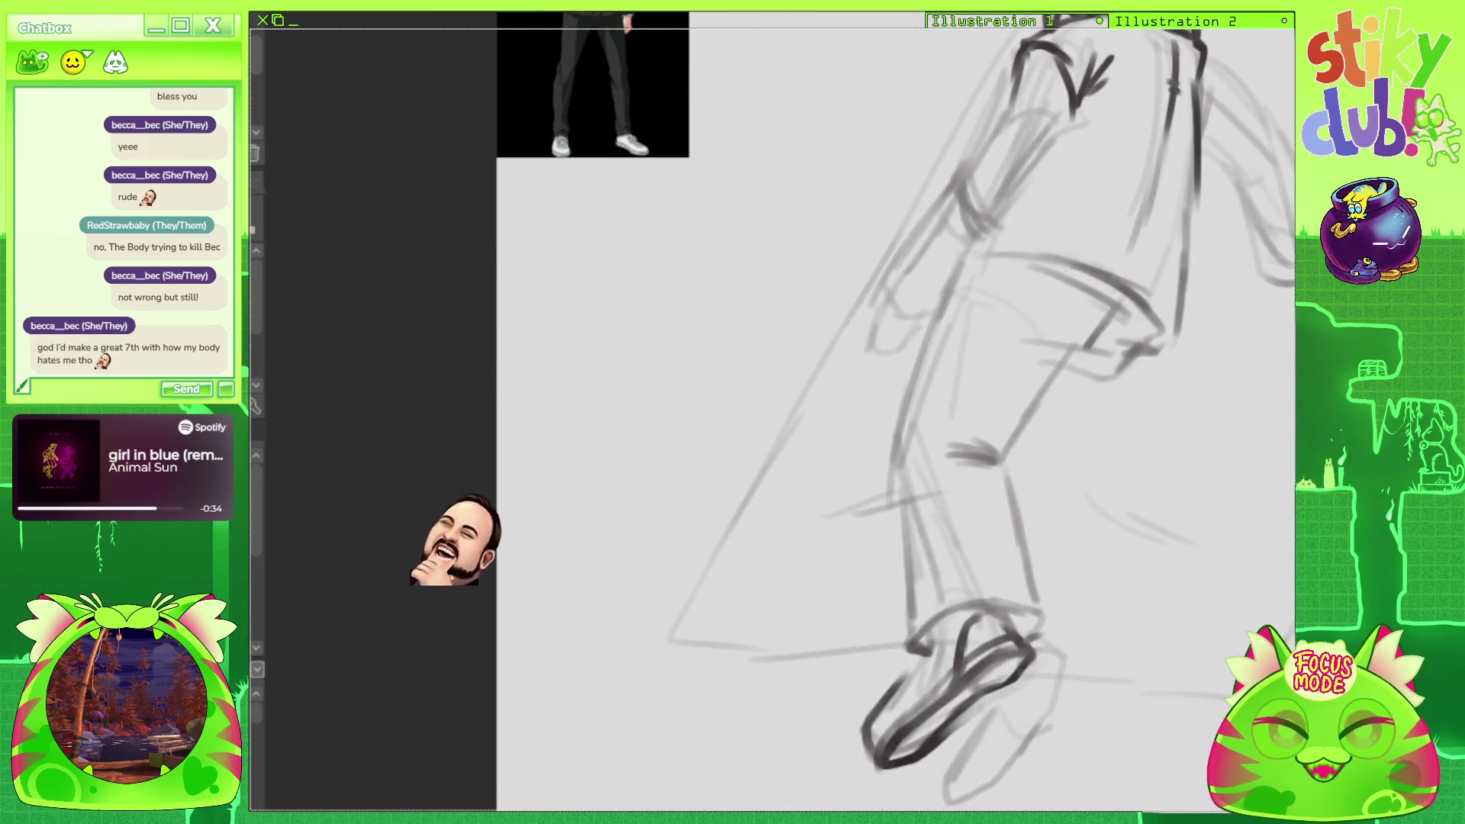
mouse_move(1054, 467)
mouse_down()
mouse_move(1145, 337)
mouse_move(1064, 441)
mouse_up()
drag(1118, 291, 1092, 330)
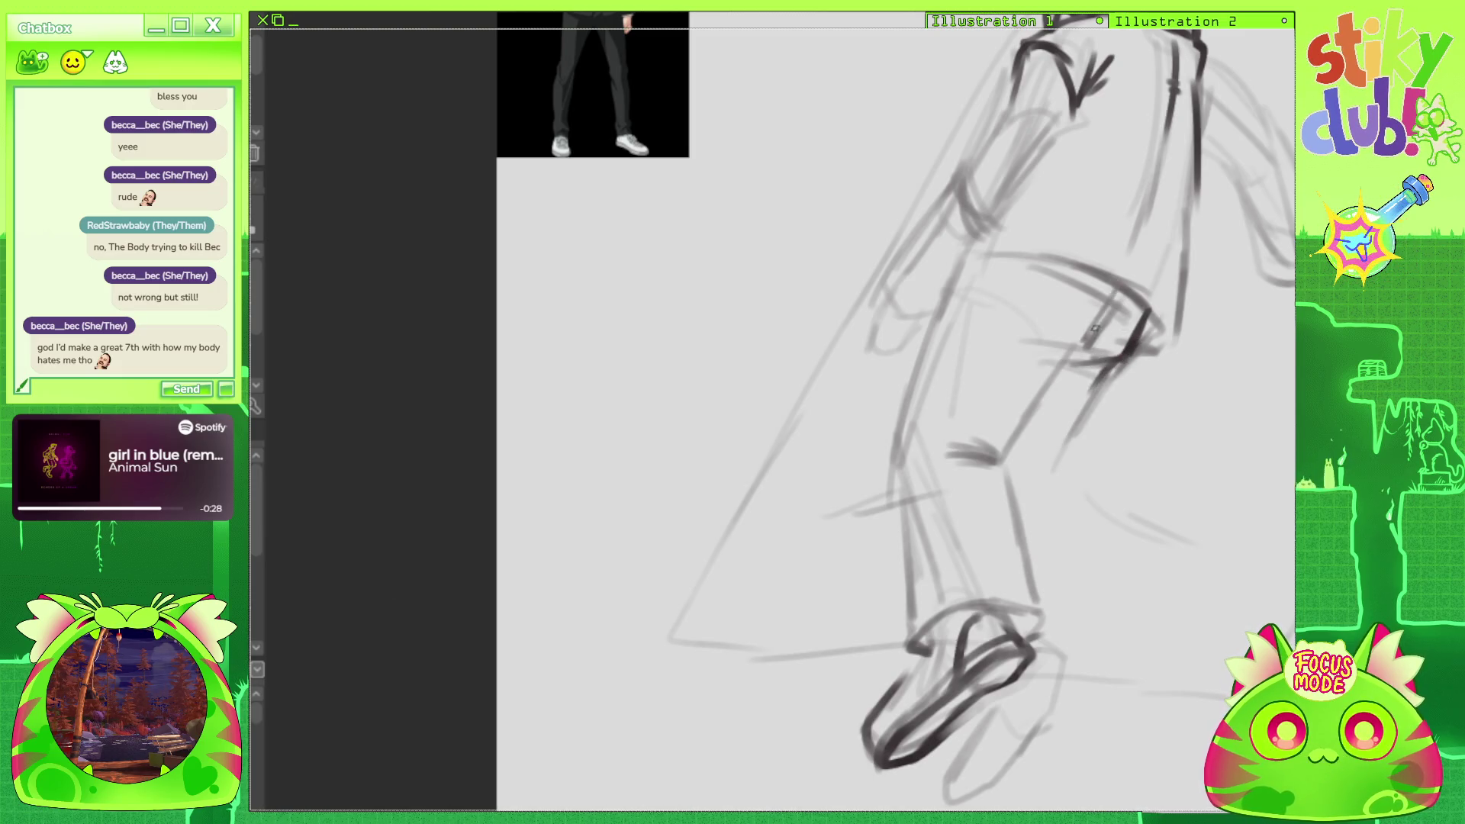
key(ctrl+z)
mouse_move(1007, 307)
mouse_down()
mouse_move(1085, 362)
mouse_move(1045, 487)
mouse_move(1060, 595)
mouse_up()
drag(1018, 475, 1056, 487)
mouse_move(1016, 489)
mouse_down()
mouse_move(1052, 501)
mouse_move(1058, 468)
mouse_move(1059, 617)
mouse_up()
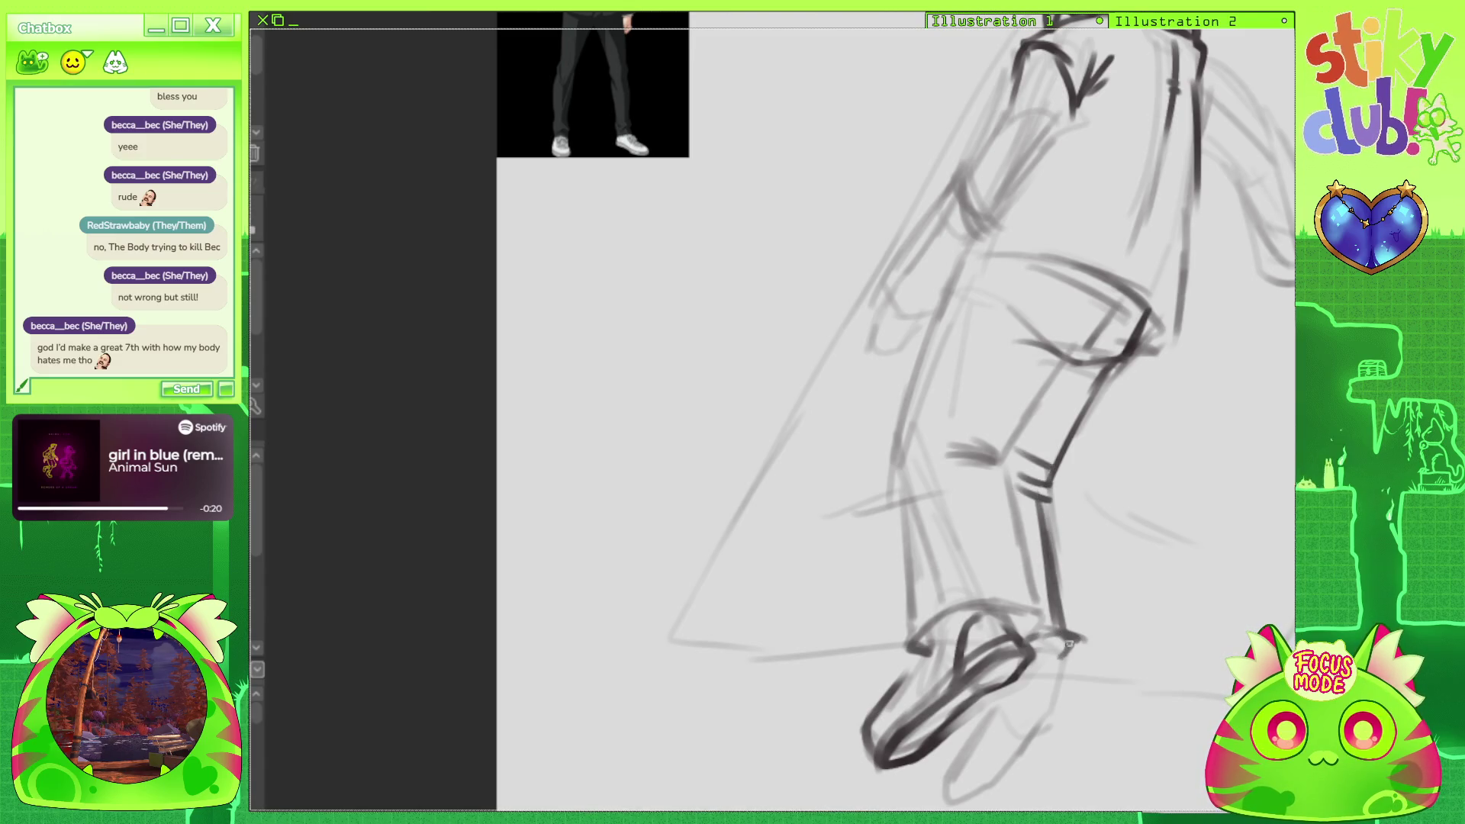
Sketch the shoe's heel and trace its outer edge darker in a rotated view.
mouse_move(1050, 674)
mouse_down()
mouse_move(1023, 720)
mouse_move(1055, 727)
mouse_up()
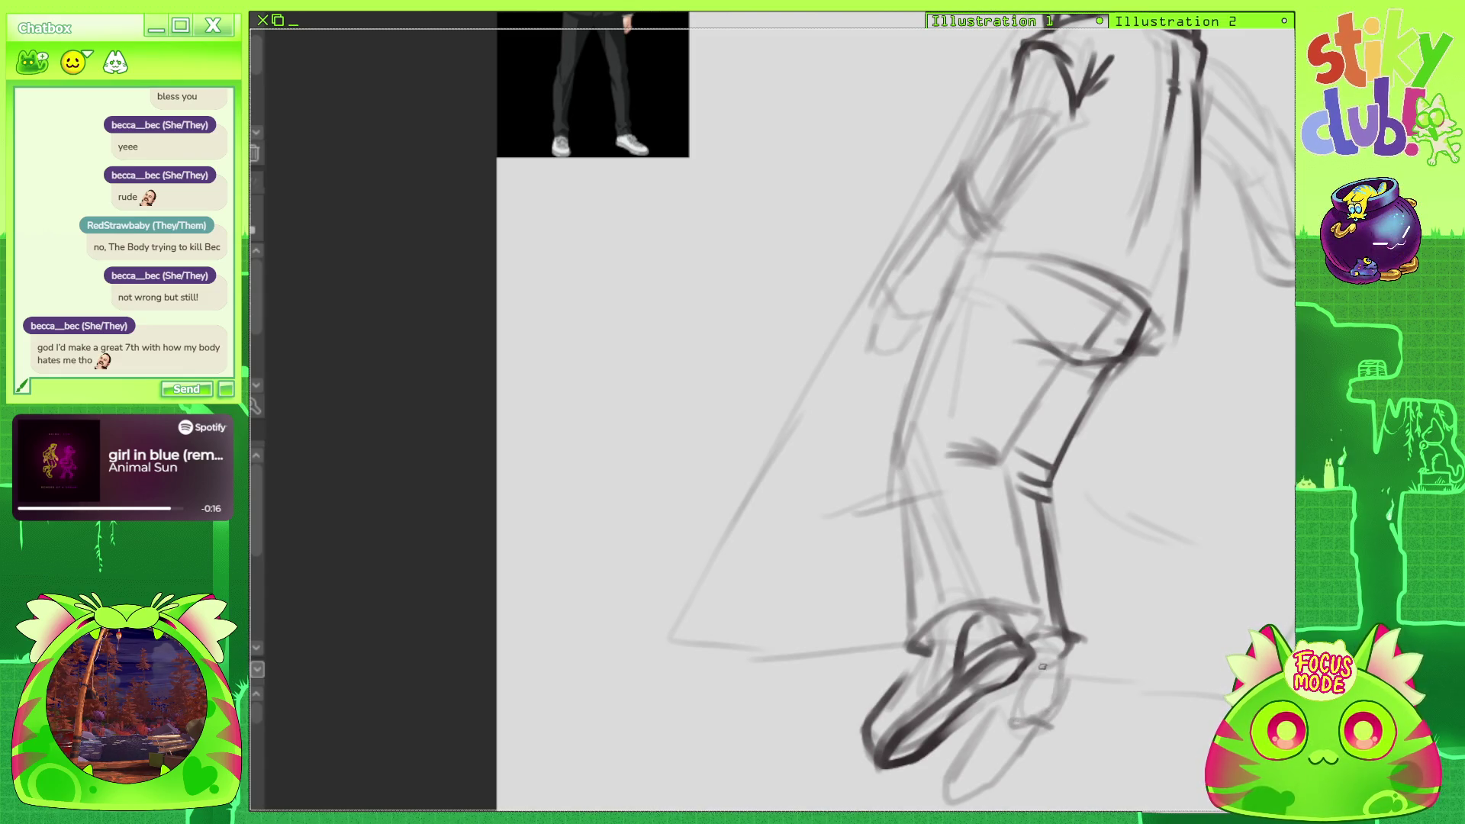
scroll(1200, 343, down, 2)
mouse_move(1201, 343)
mouse_down()
mouse_move(1201, 162)
mouse_move(1103, 375)
mouse_move(1114, 453)
mouse_up()
drag(1082, 340, 1093, 422)
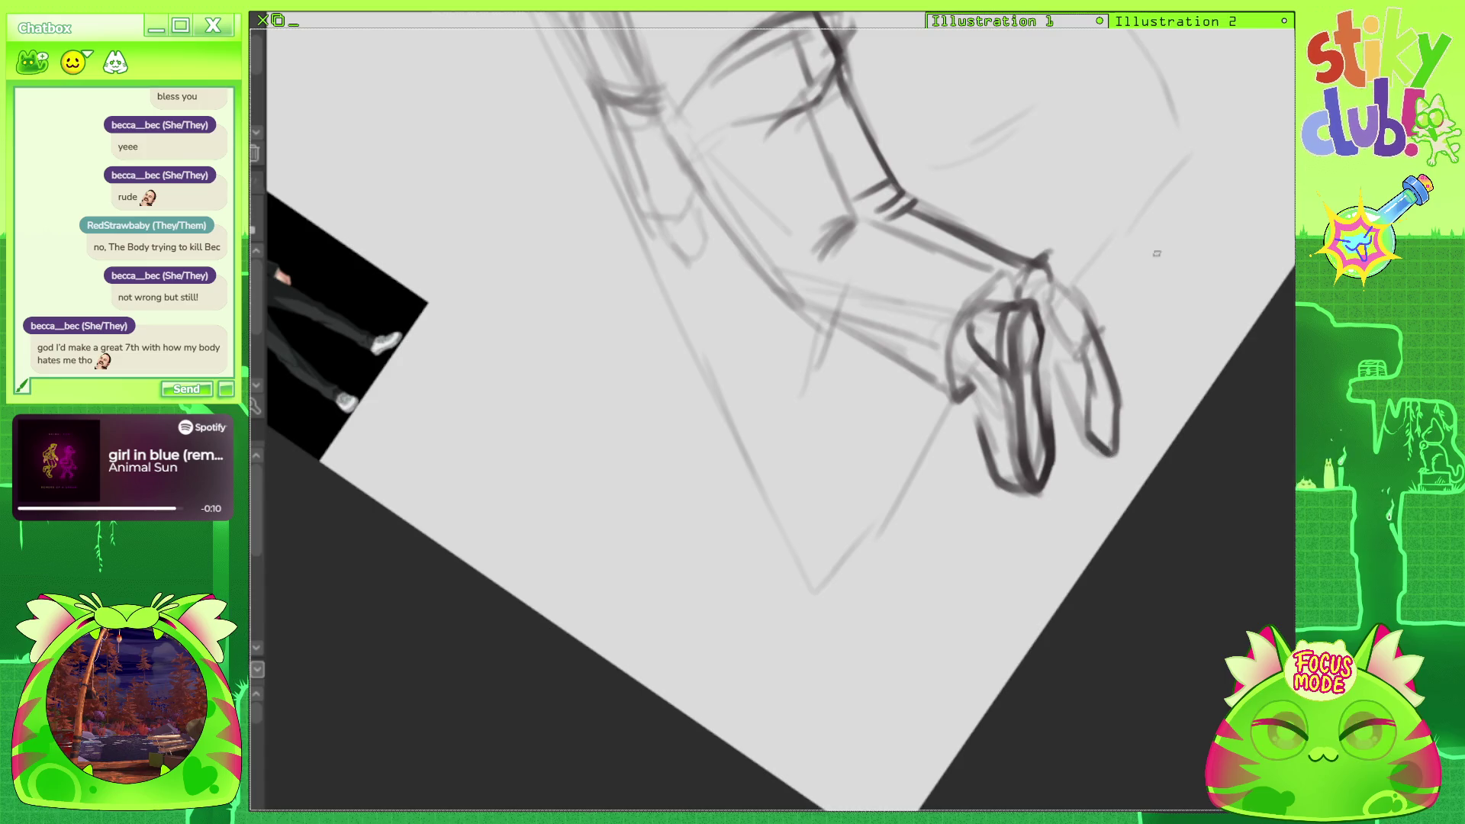
key(ctrl+at)
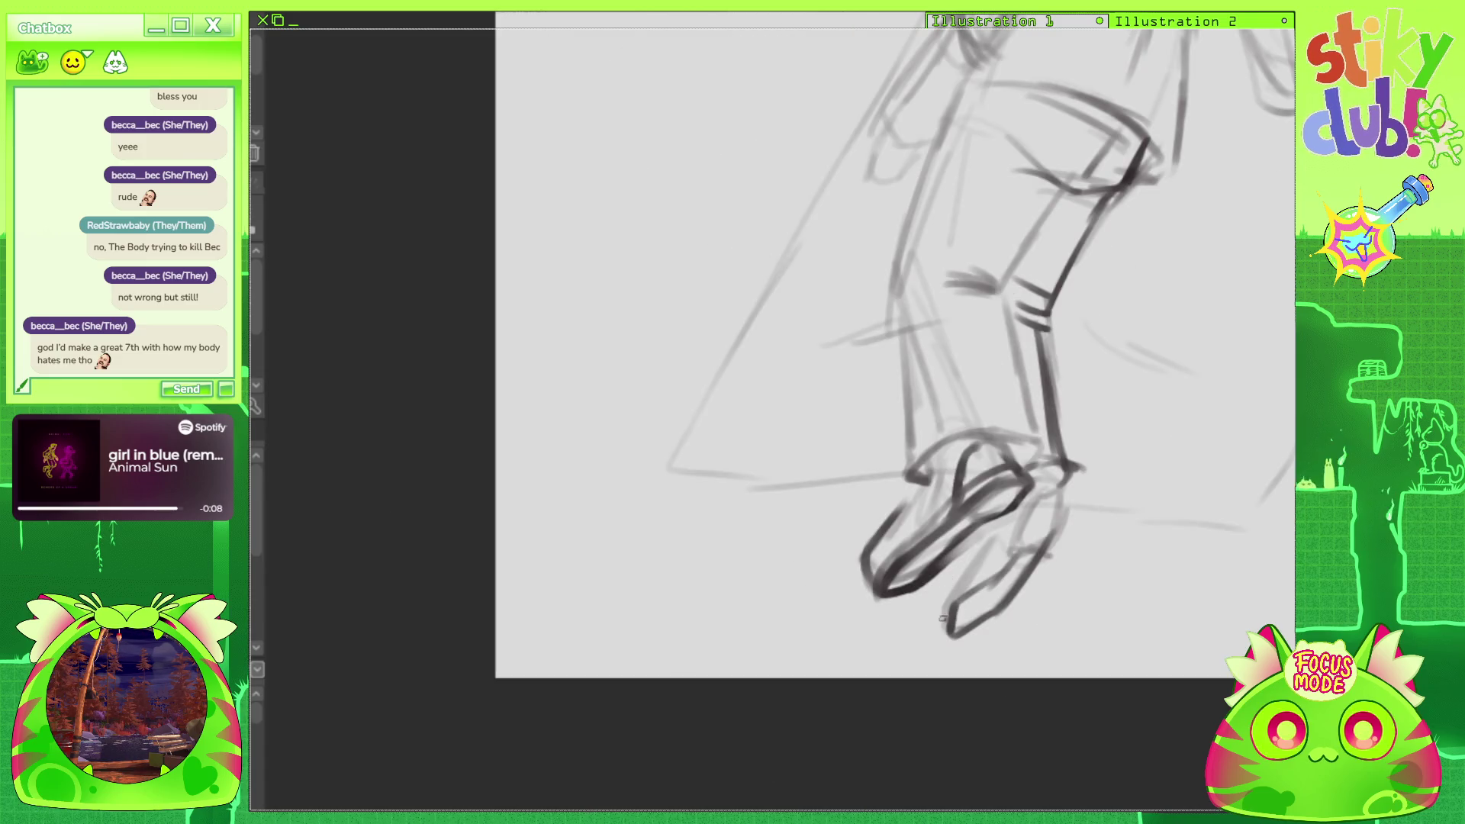
Reinforce both shoes' toes, edges and top lines with bold dark outlines.
mouse_move(950, 630)
mouse_down()
mouse_move(937, 634)
mouse_move(956, 587)
mouse_up()
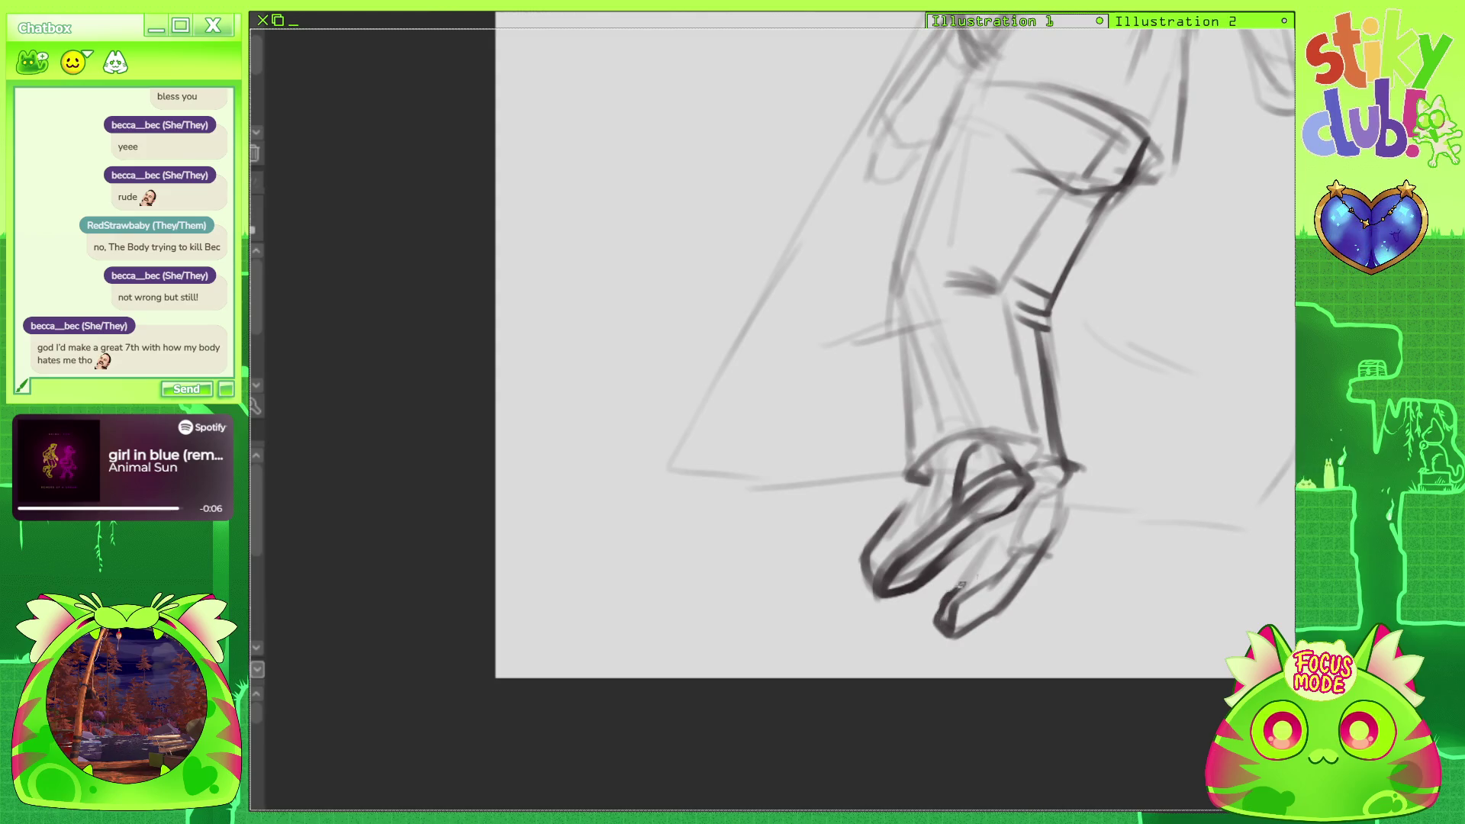
drag(1007, 546, 1047, 483)
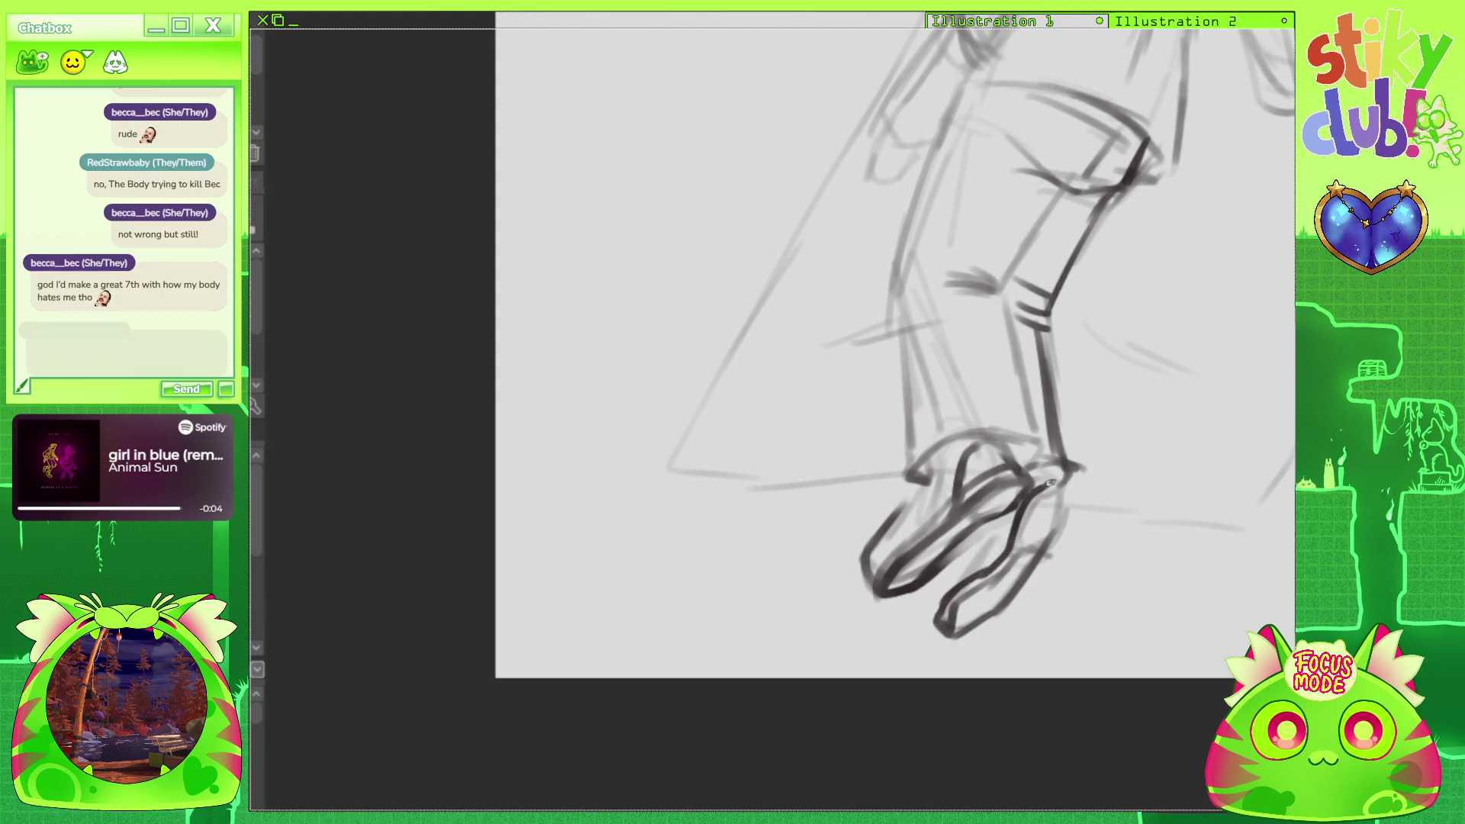
mouse_move(956, 612)
mouse_down()
mouse_move(1060, 487)
mouse_move(1053, 543)
mouse_up()
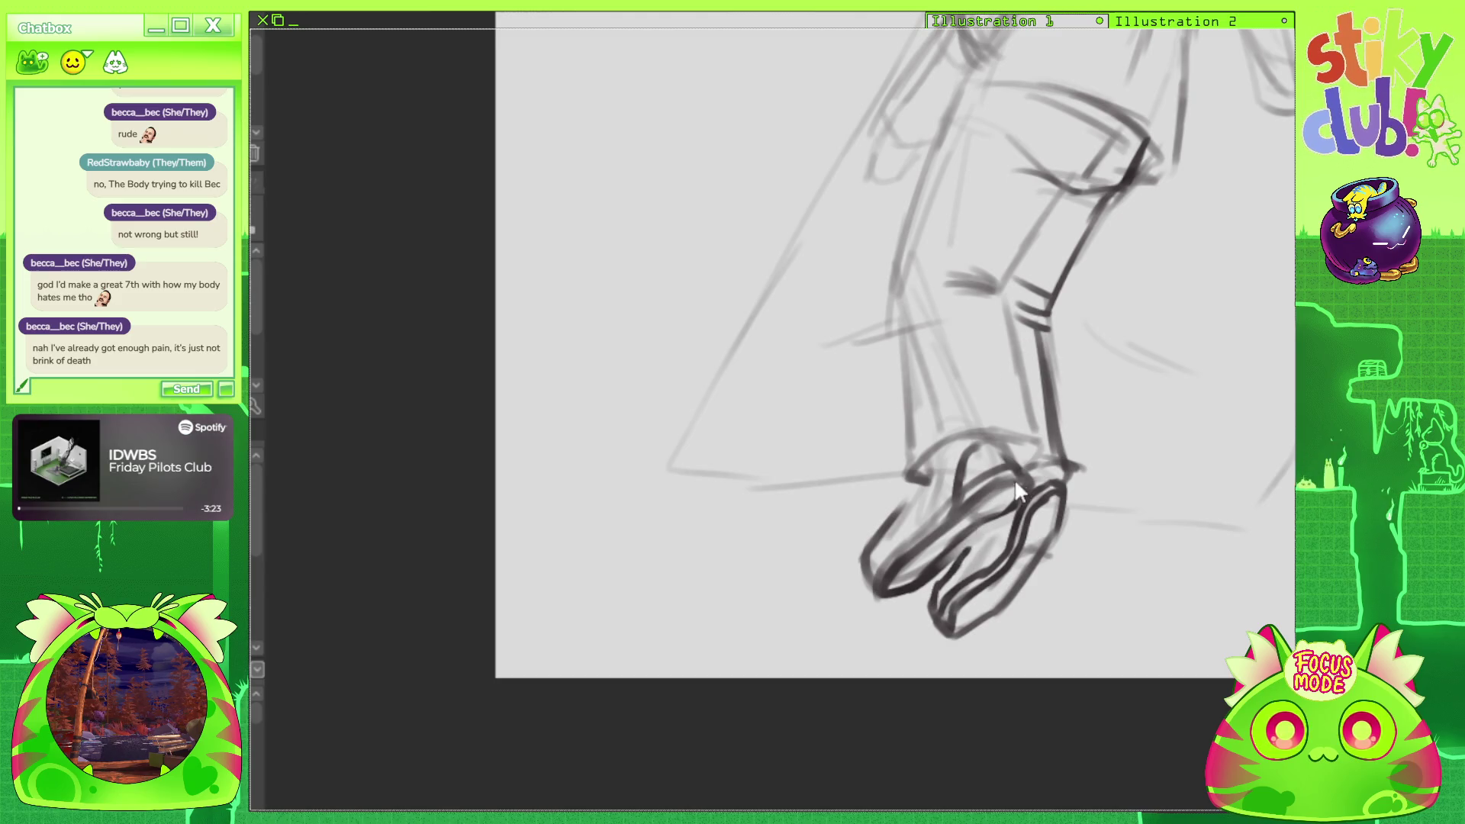
drag(944, 581, 985, 525)
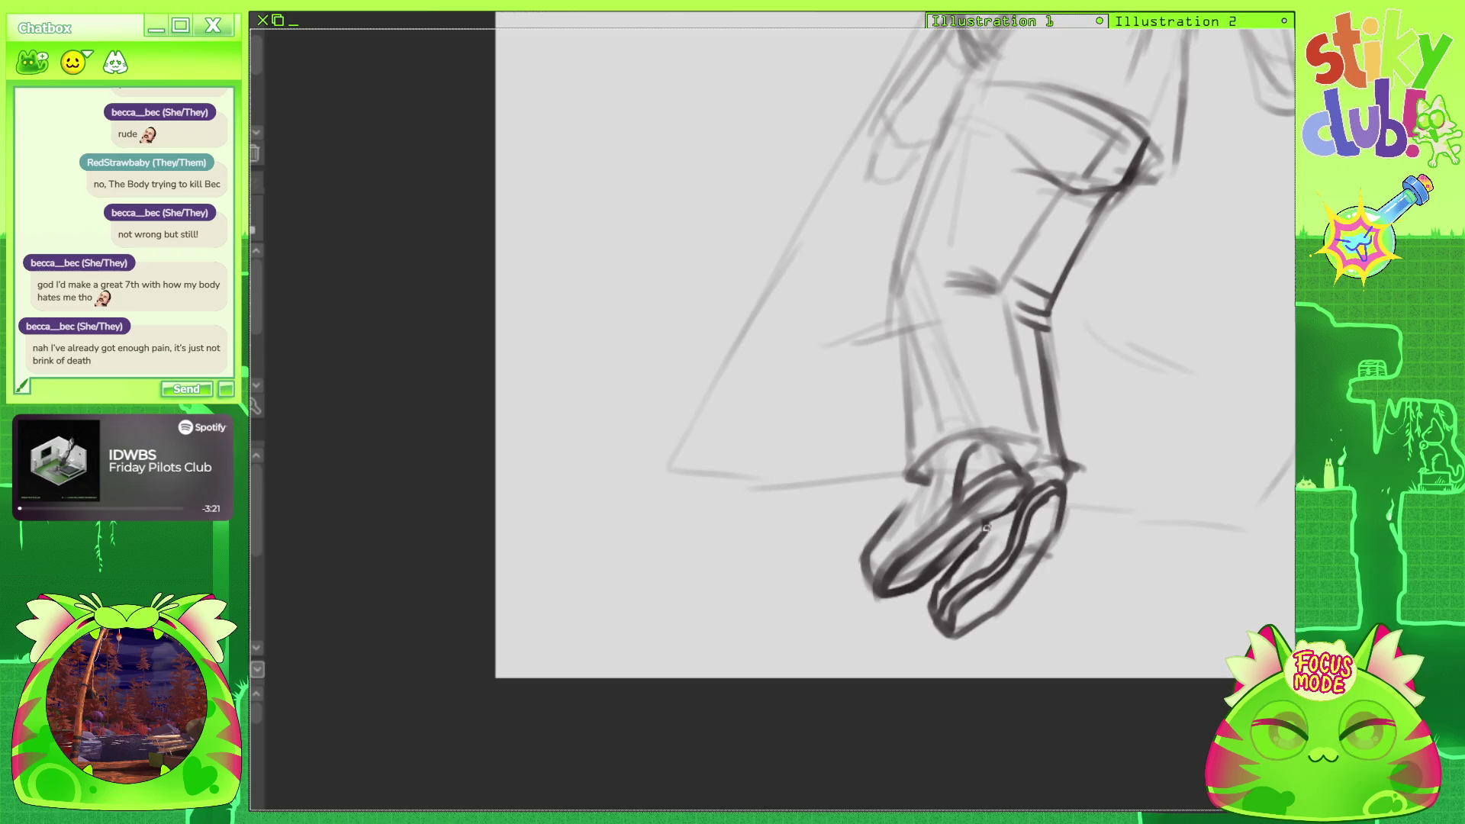
drag(1022, 473, 1054, 461)
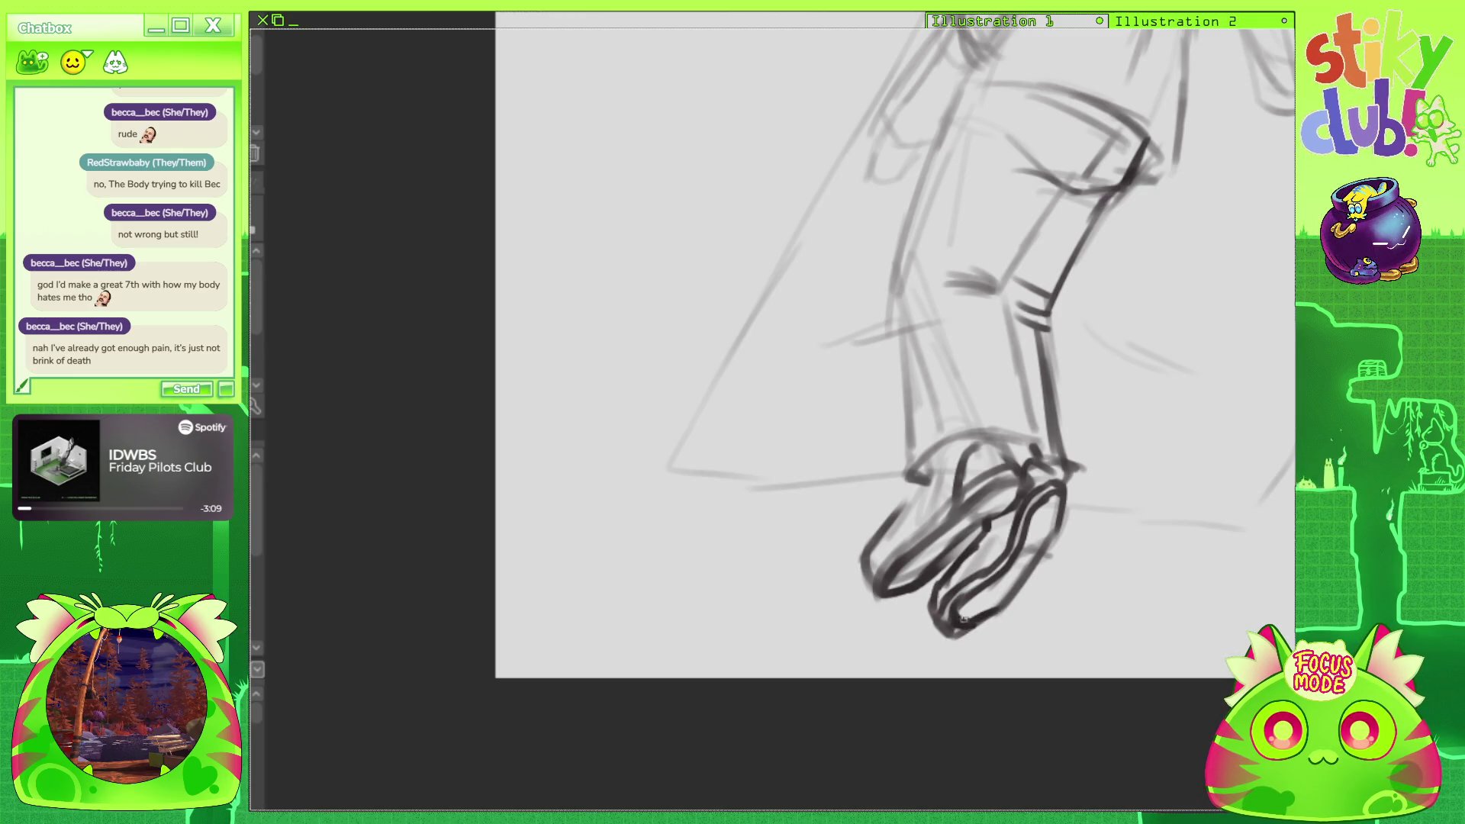
drag(940, 597, 953, 632)
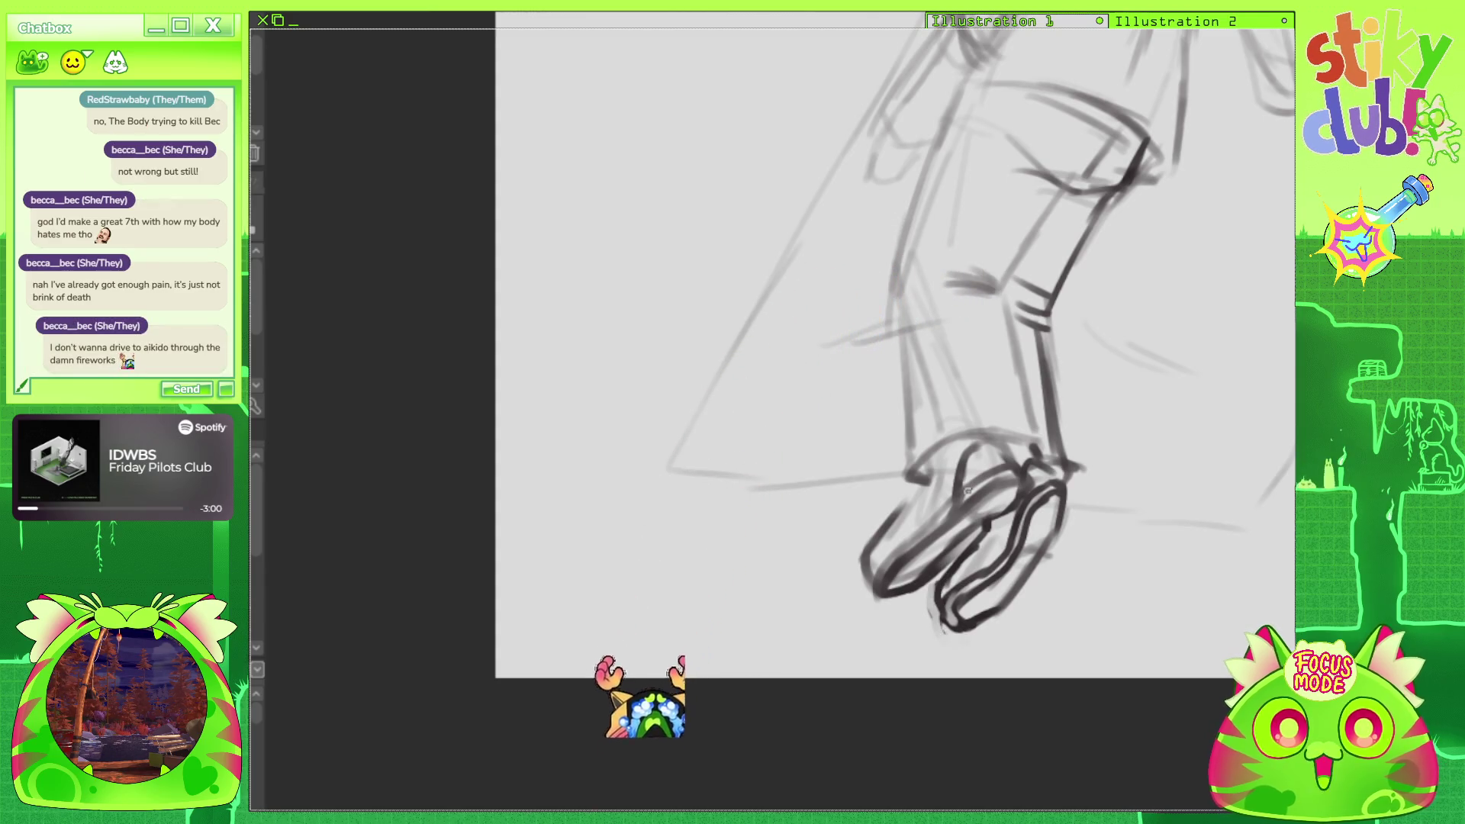
Add a short line near the hand and retrace the pocket and hip curve darker.
scroll(967, 491, down, 3)
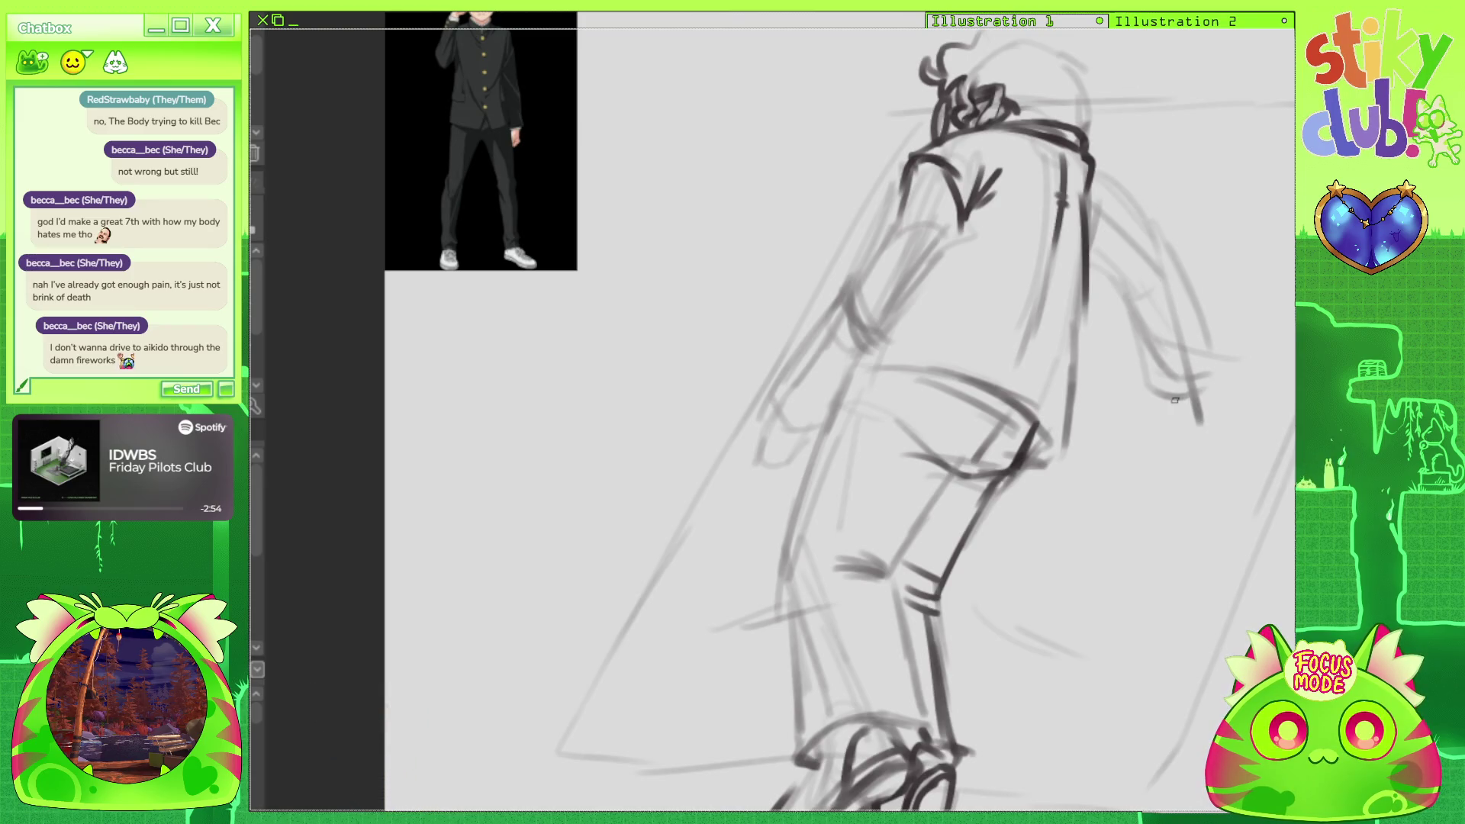
drag(1166, 400, 1160, 418)
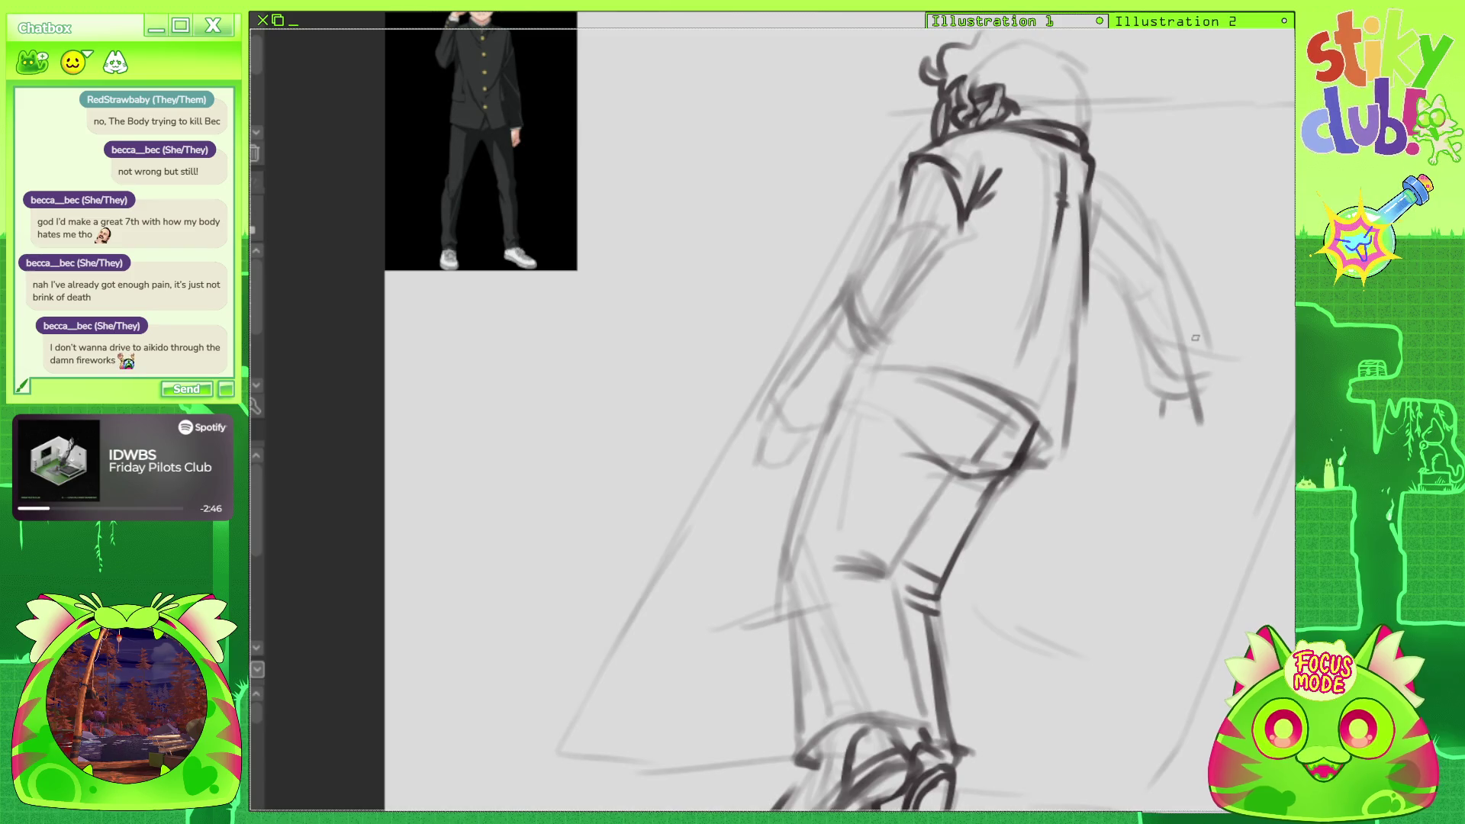
mouse_move(924, 469)
mouse_down()
mouse_move(980, 460)
mouse_move(1015, 418)
mouse_up()
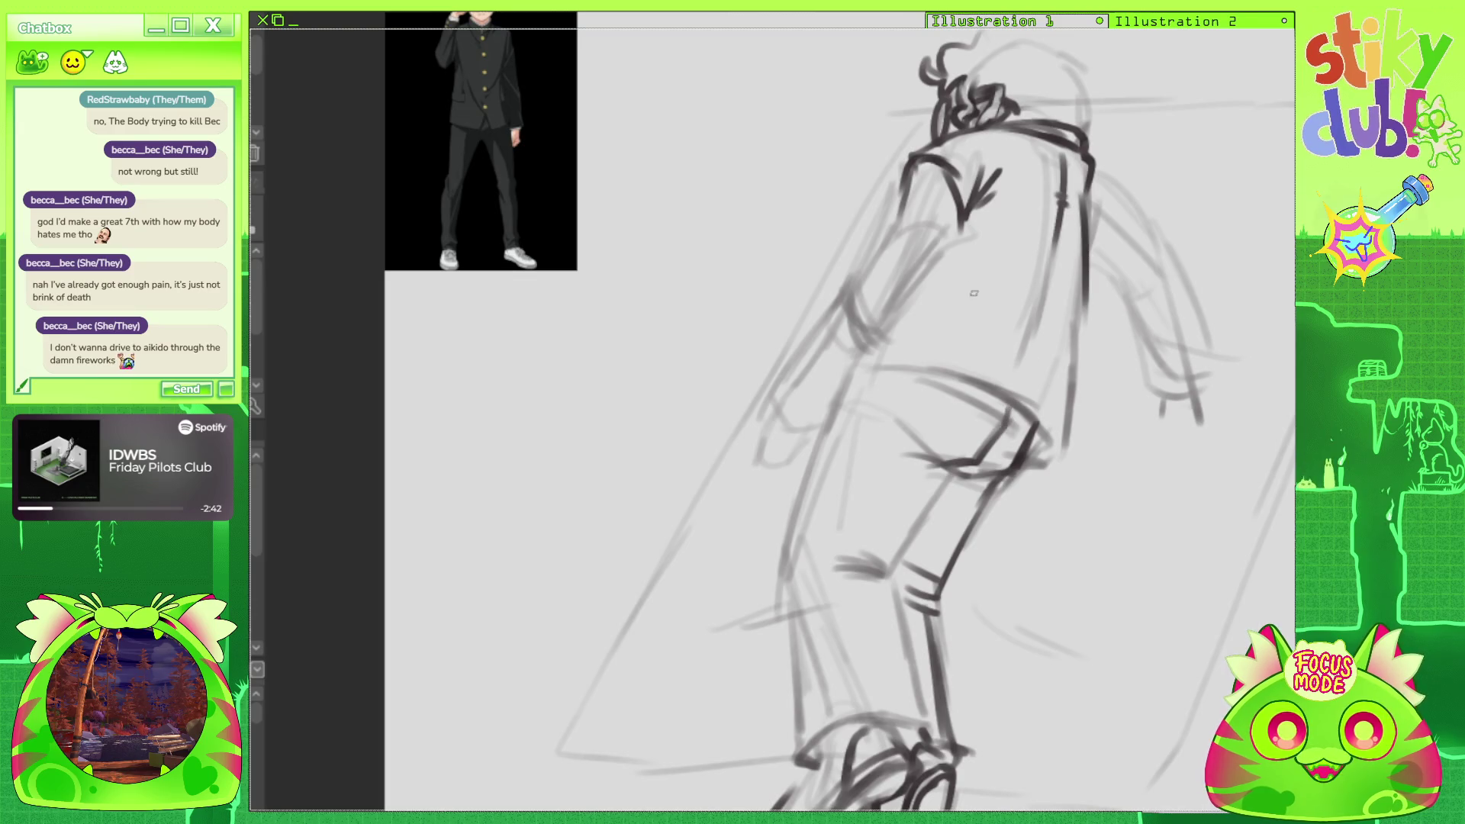
drag(976, 380, 1049, 454)
mouse_move(979, 379)
mouse_down()
mouse_move(1047, 434)
mouse_move(1051, 457)
mouse_up()
Darken the back edge and torso contours, redraw one torso curve, and darken the right arm.
drag(1084, 254, 1076, 397)
drag(1076, 422, 1067, 450)
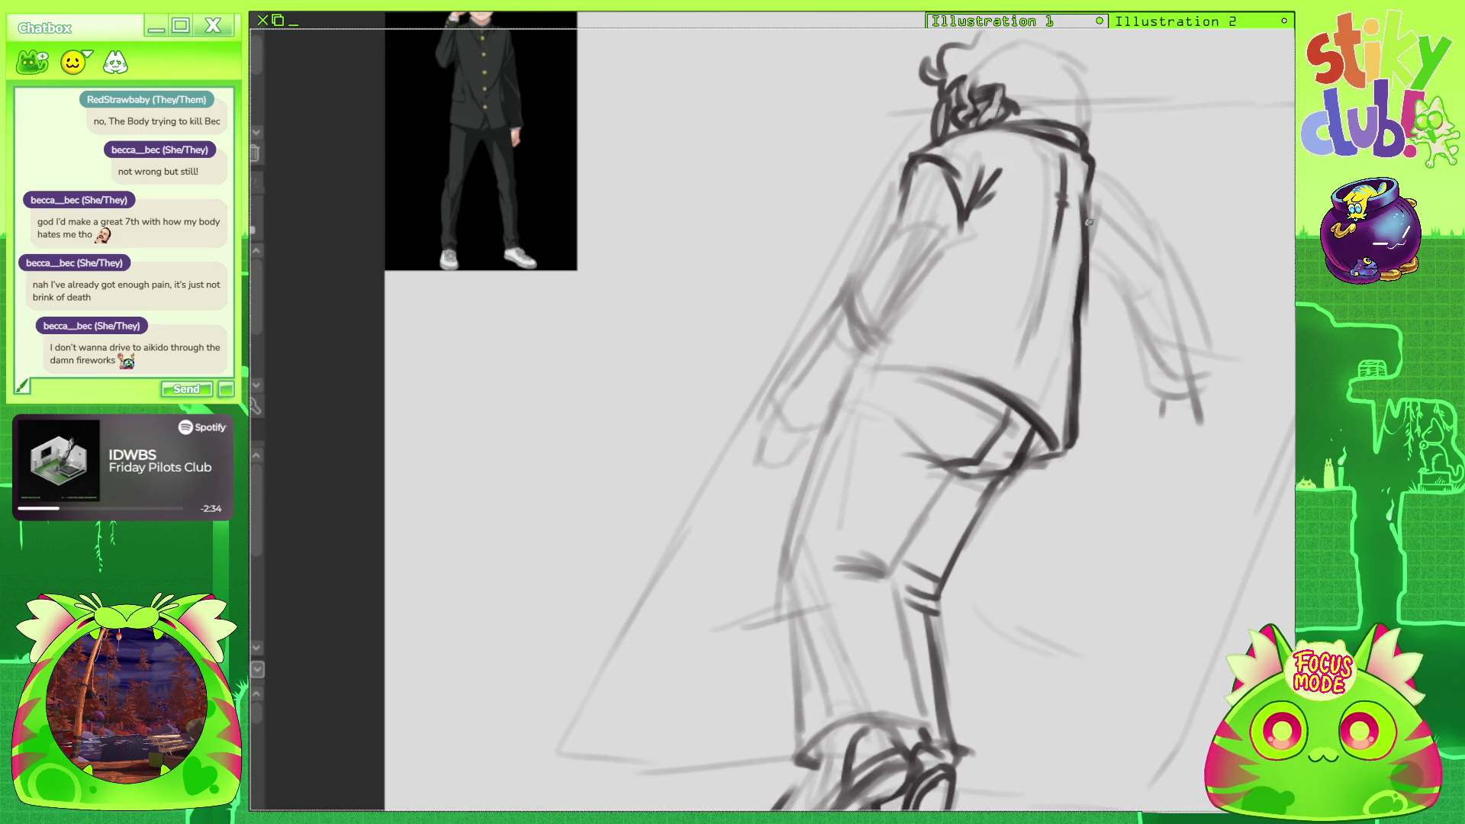
mouse_move(1082, 281)
mouse_down()
mouse_move(1097, 176)
mouse_move(1108, 206)
mouse_move(1084, 263)
mouse_move(1129, 220)
mouse_move(1152, 254)
mouse_move(1134, 284)
mouse_move(1157, 302)
mouse_up()
drag(1129, 189, 1186, 271)
key(ctrl+z)
mouse_move(1091, 160)
mouse_down()
mouse_move(1190, 282)
mouse_move(1146, 378)
mouse_move(1164, 397)
mouse_up()
drag(915, 458, 860, 337)
scroll(763, 412, down, 2)
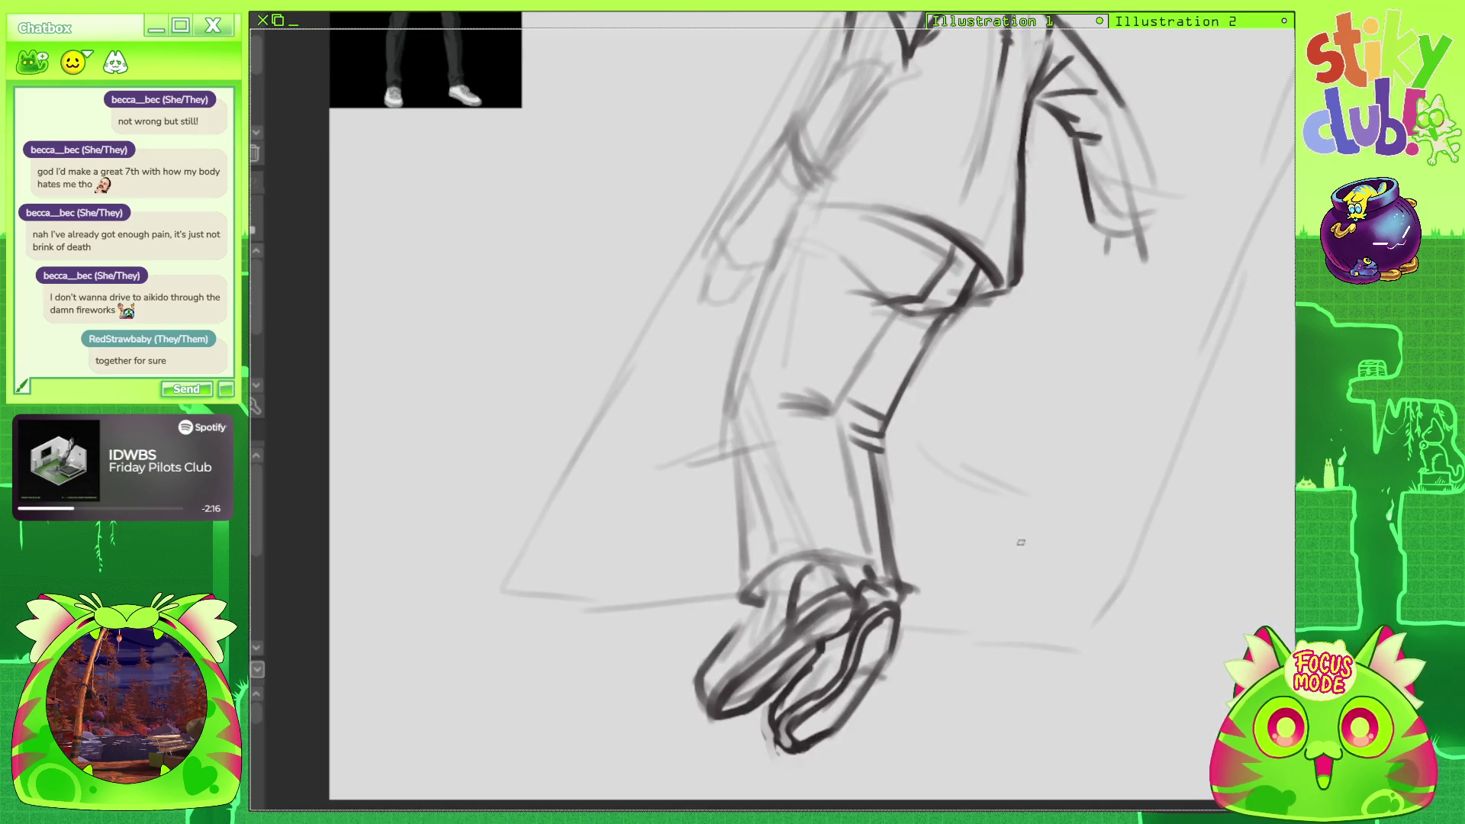
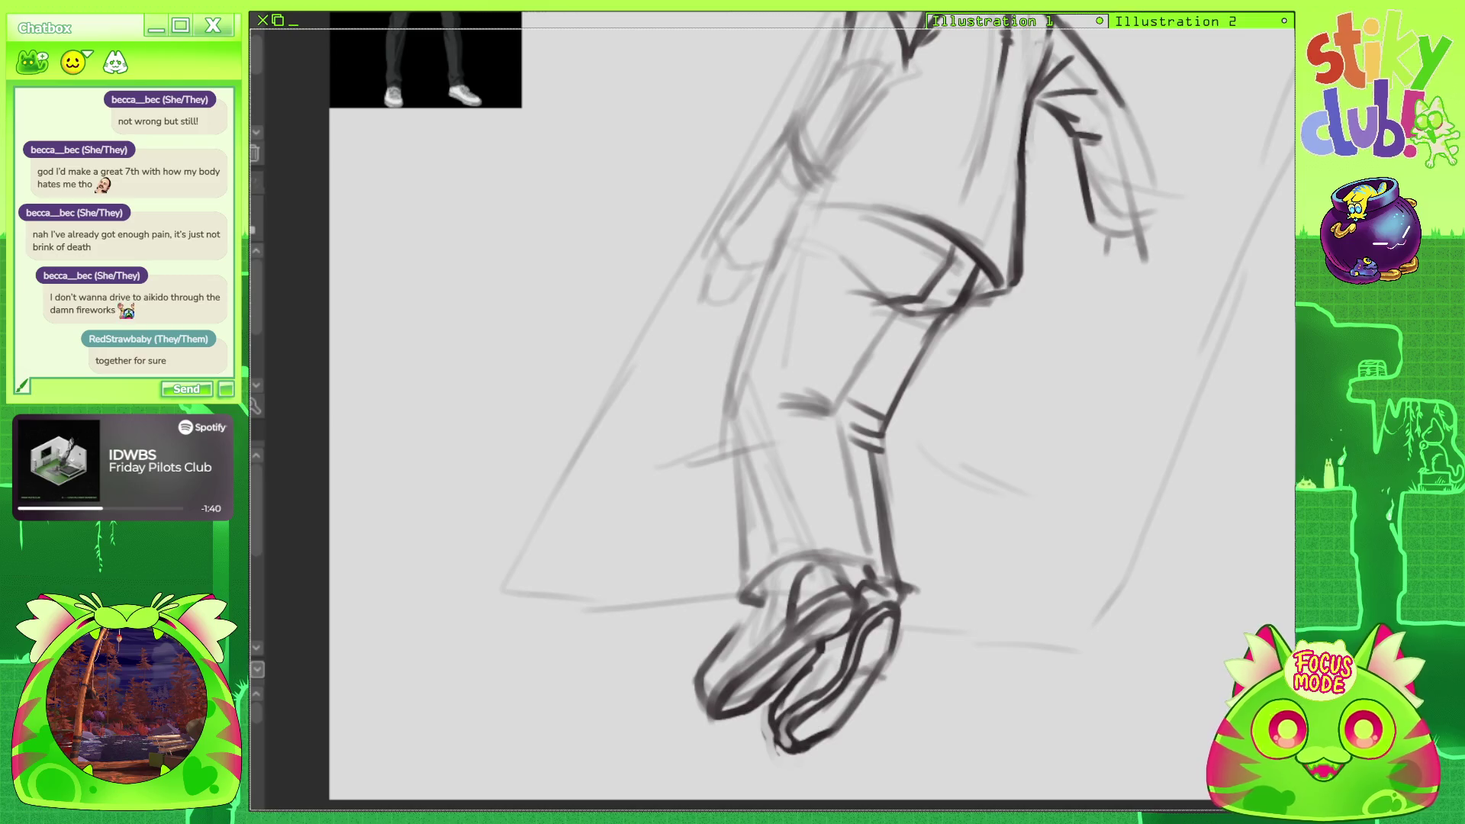
Sketch the lower curve of a round head beside the fallen figure and darken it.
scroll(712, 431, down, 5)
scroll(968, 287, up, 4)
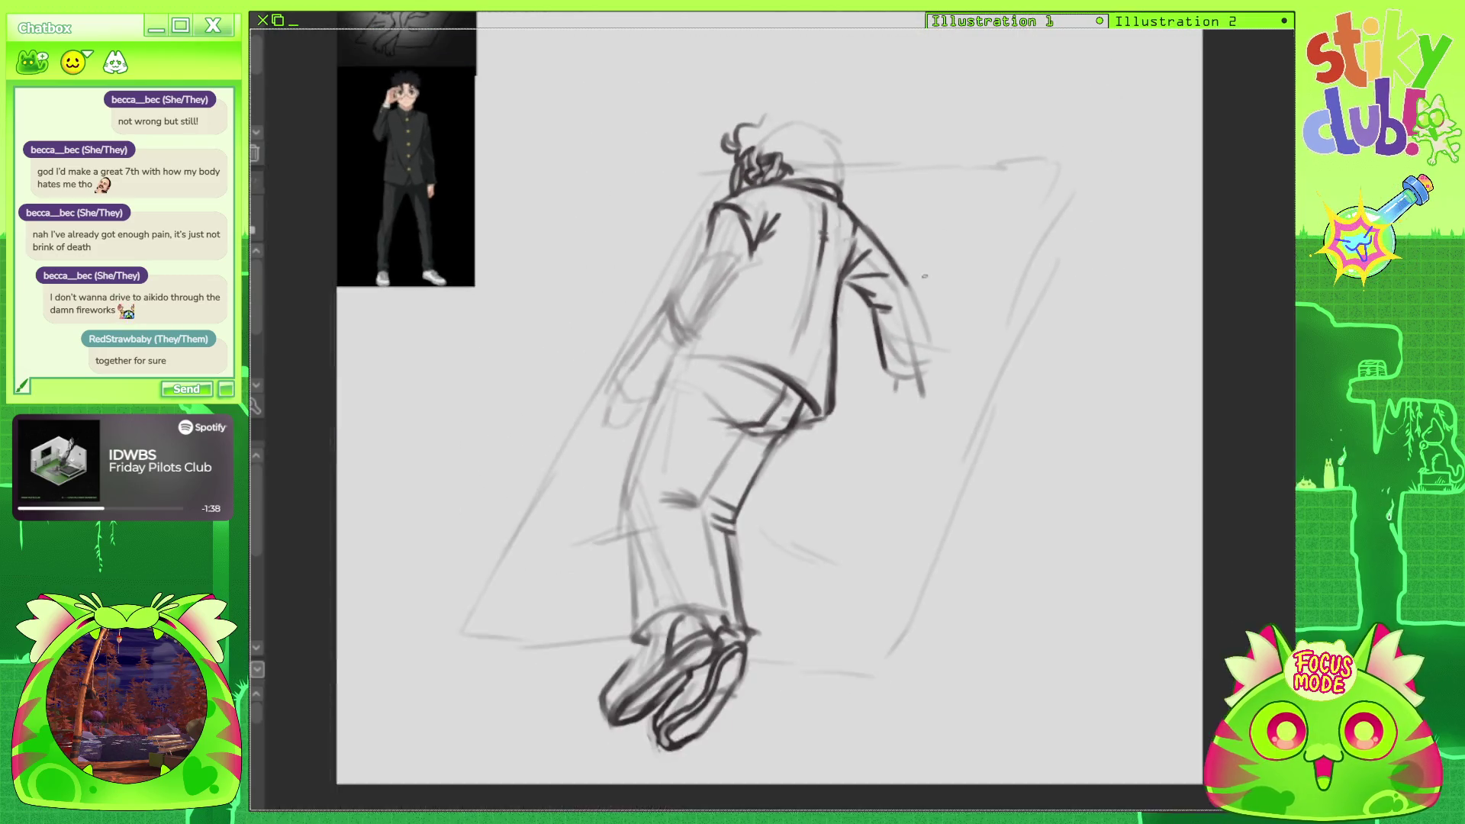
scroll(865, 455, down, 1)
mouse_move(864, 442)
mouse_down()
mouse_move(914, 359)
mouse_move(957, 398)
mouse_move(954, 307)
mouse_move(992, 393)
mouse_move(916, 338)
mouse_move(944, 409)
mouse_move(899, 339)
mouse_up()
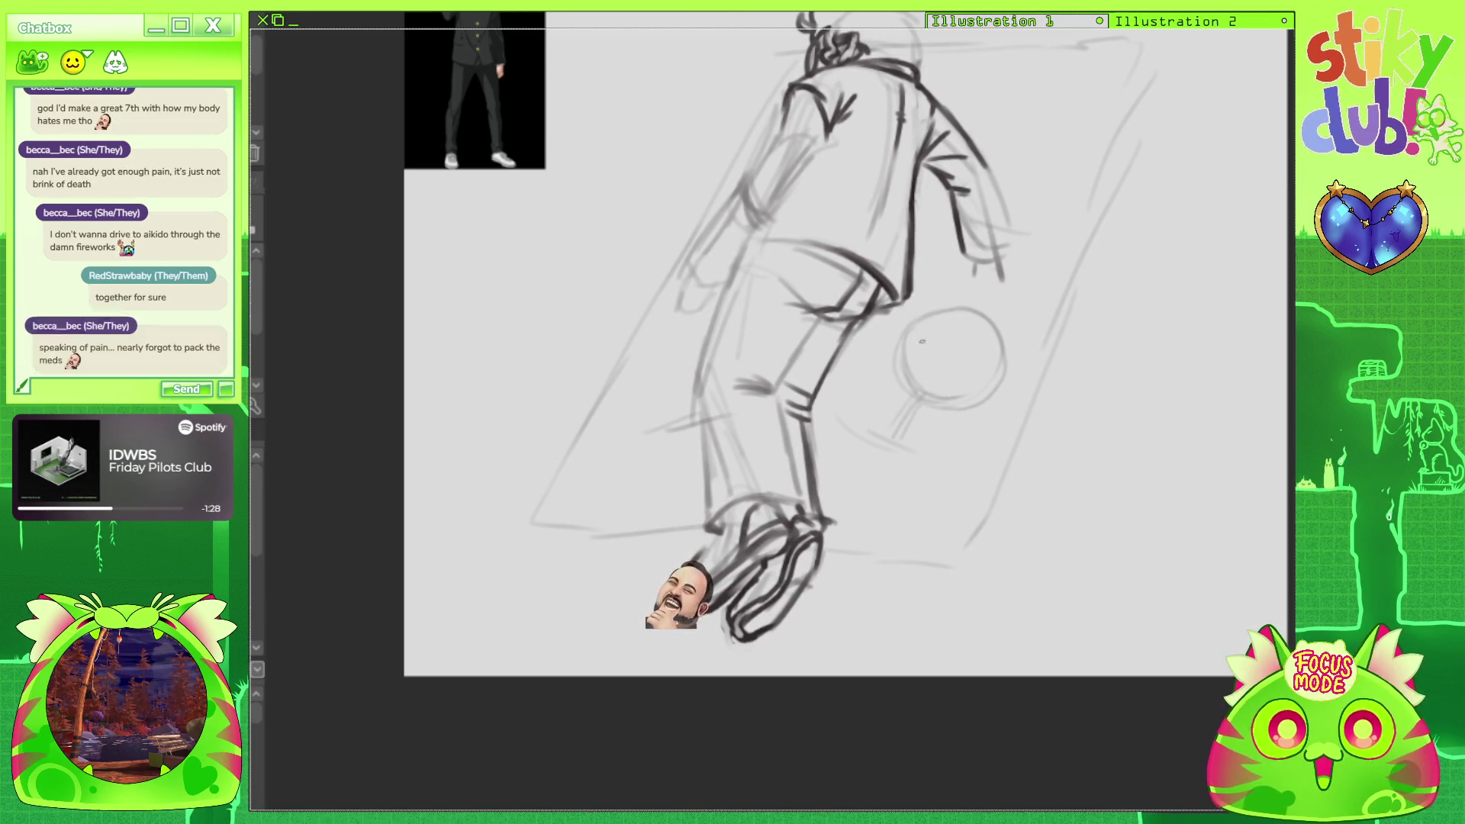
mouse_move(885, 450)
mouse_down()
mouse_move(937, 392)
mouse_move(967, 458)
mouse_move(937, 479)
mouse_up()
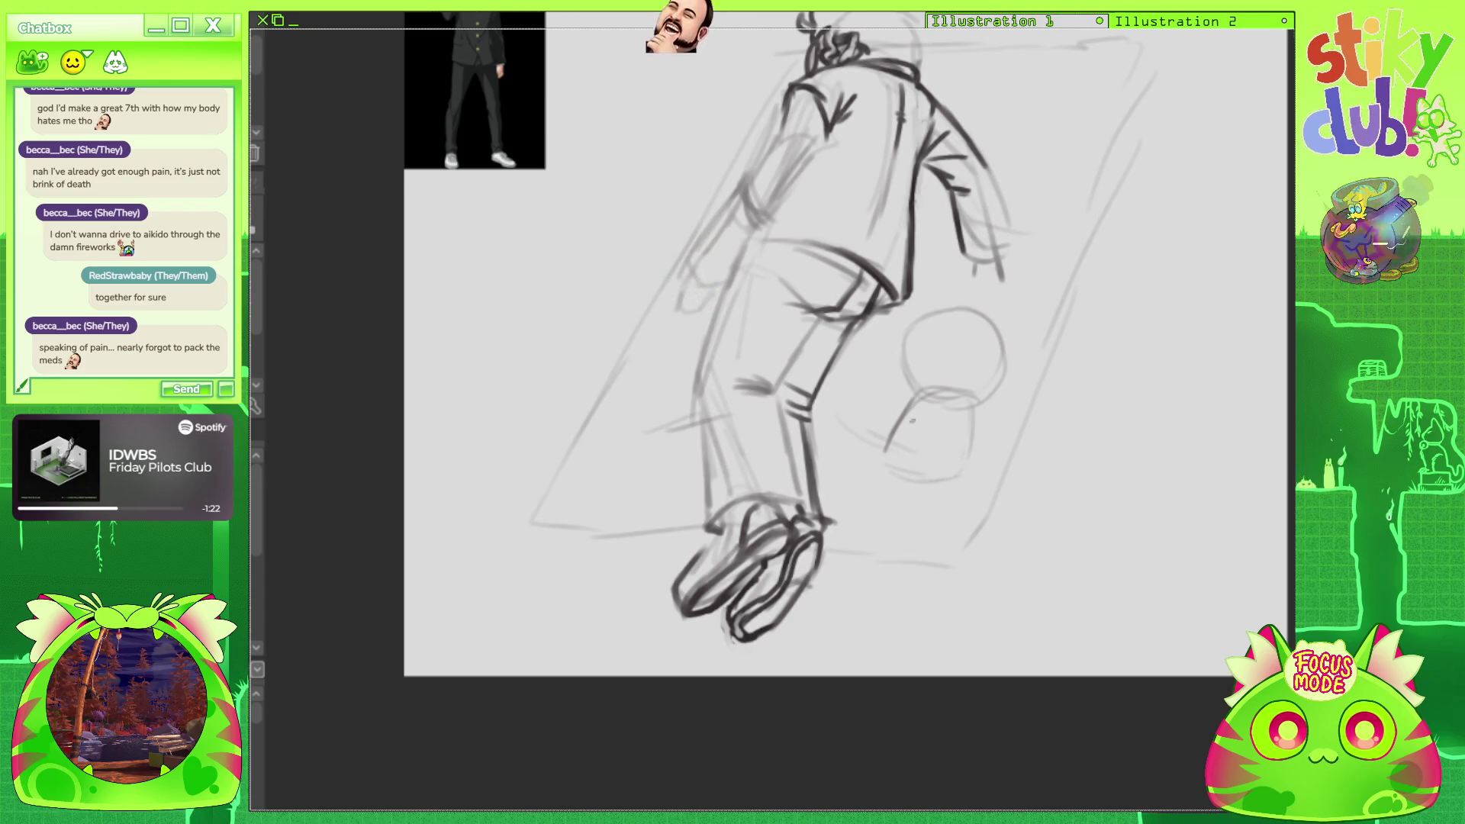
drag(948, 480, 915, 477)
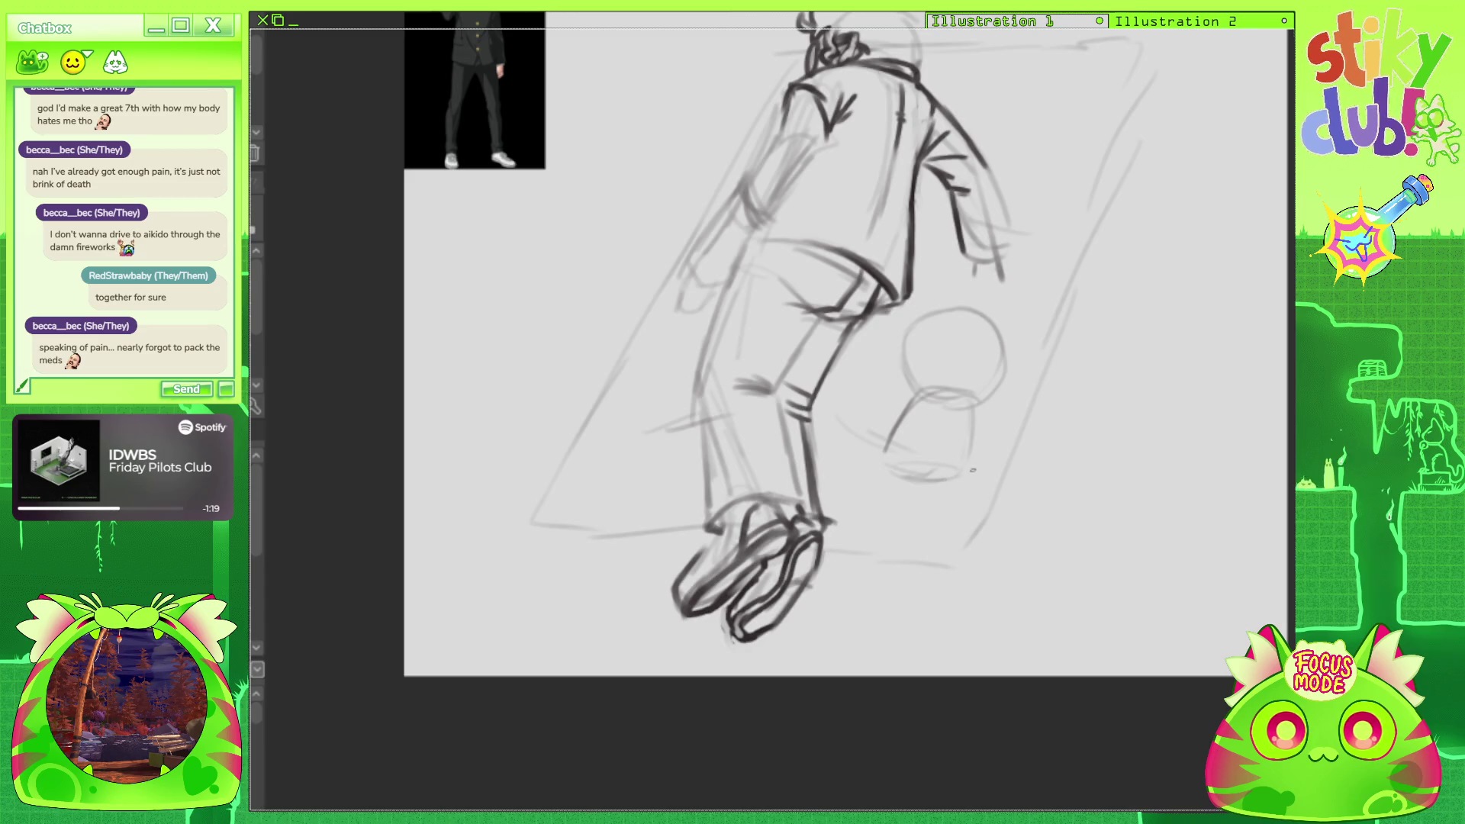
Darken the figure's arm line and redraw the head circle's left edge.
drag(987, 468, 1212, 558)
mouse_move(997, 284)
mouse_down()
mouse_move(965, 331)
mouse_move(1017, 333)
mouse_up()
drag(991, 458, 821, 467)
drag(839, 412, 860, 391)
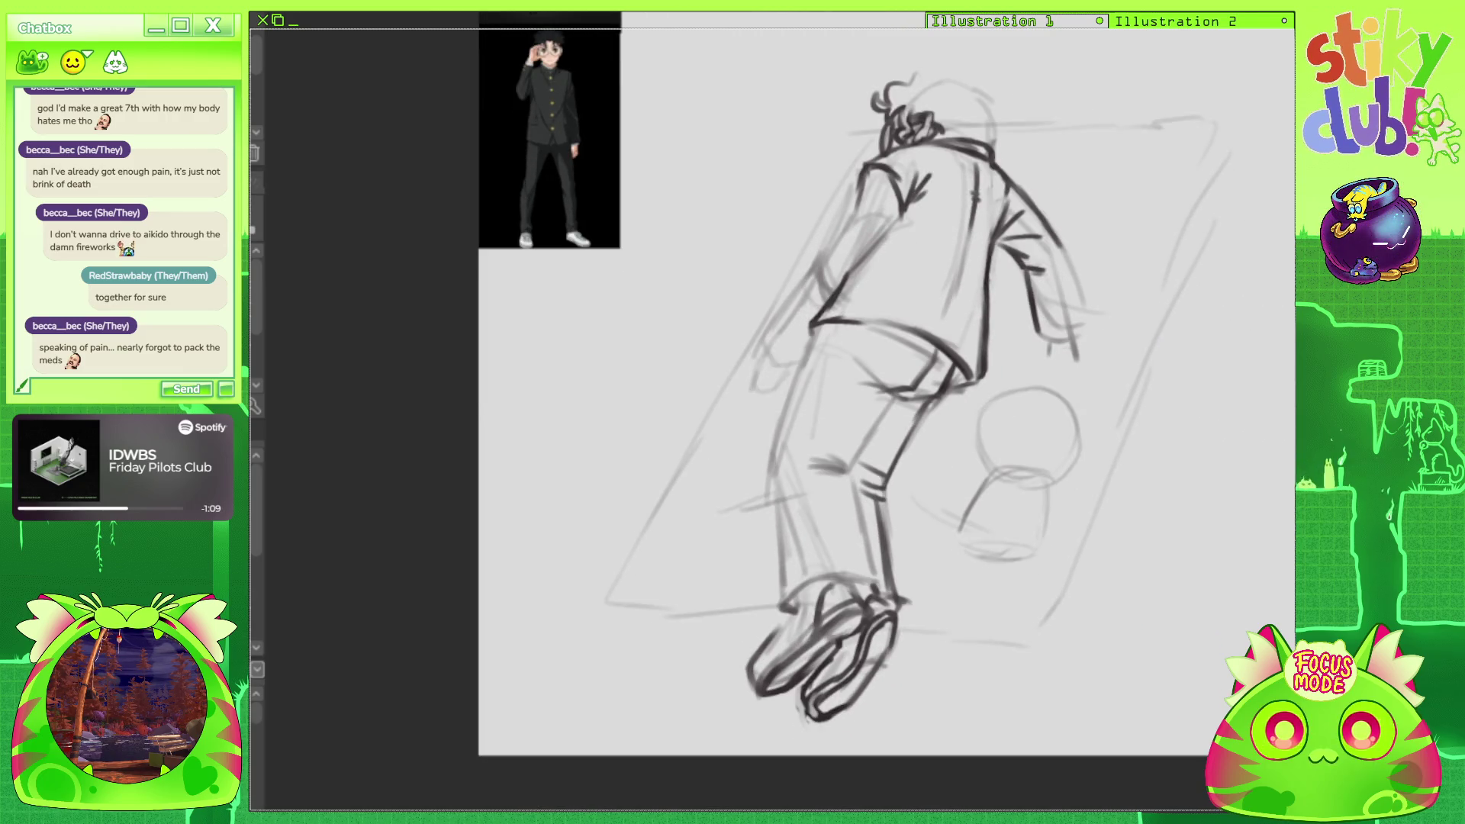
drag(970, 424, 975, 451)
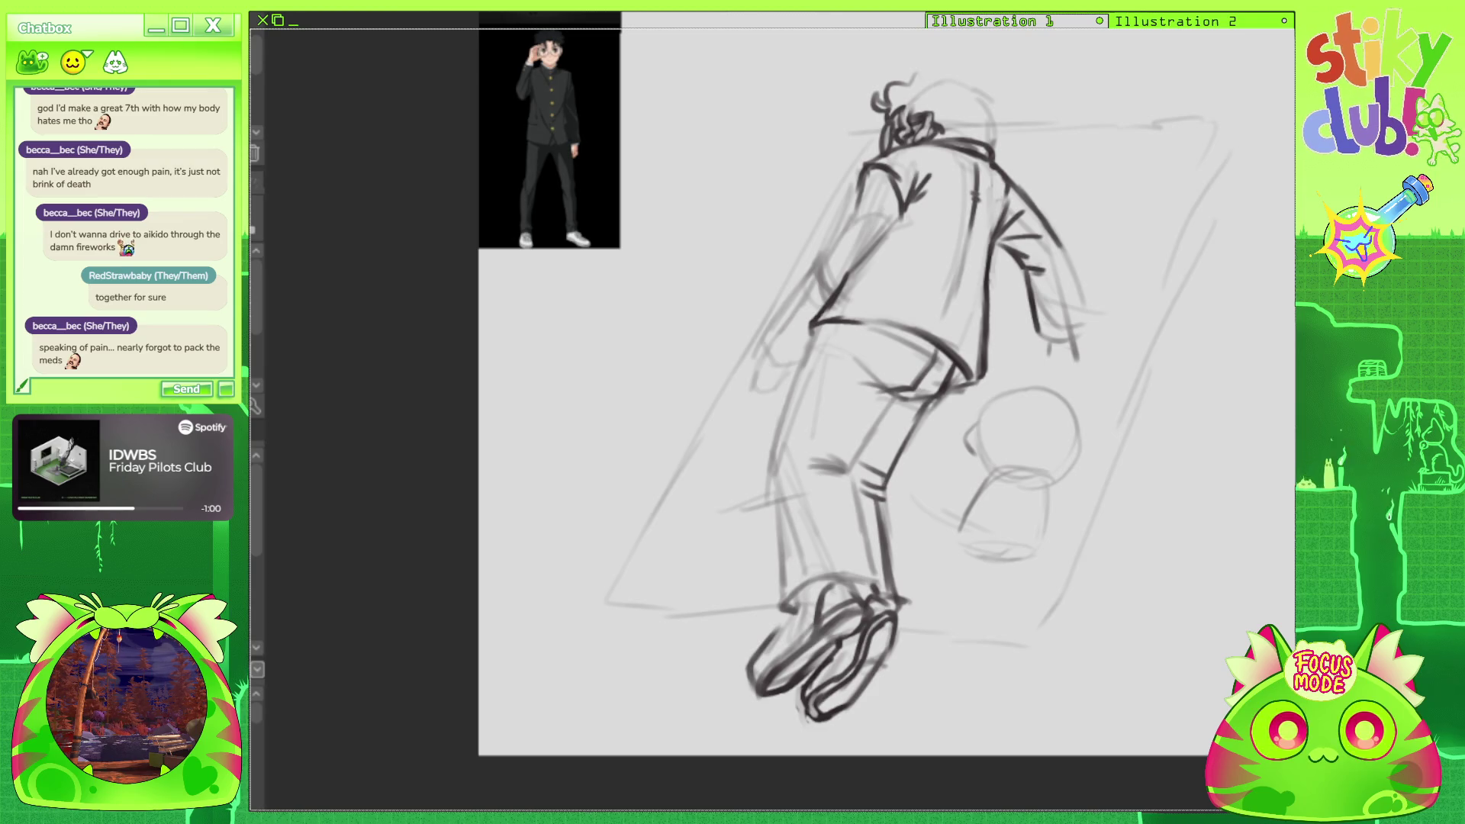
drag(986, 398, 975, 466)
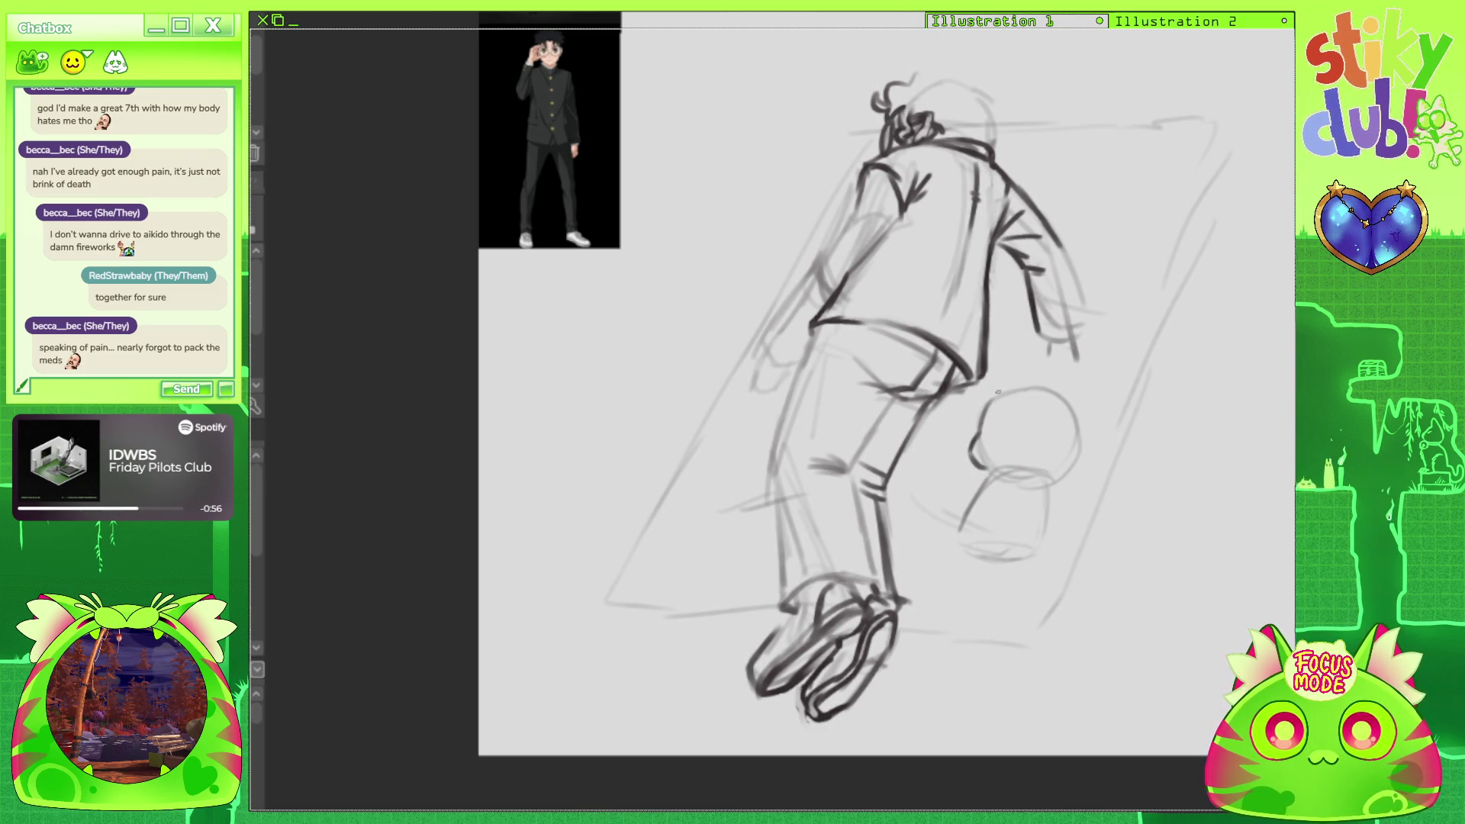
Draw a pointed ear above the head, undoing the stray strokes beside it.
mouse_move(993, 403)
mouse_down()
mouse_move(1019, 361)
mouse_move(1079, 435)
mouse_up()
mouse_move(1048, 369)
mouse_down()
mouse_move(1082, 415)
mouse_move(1076, 381)
mouse_move(1084, 426)
mouse_move(1057, 482)
mouse_up()
key(ctrl+z)
key(ctrl+z)
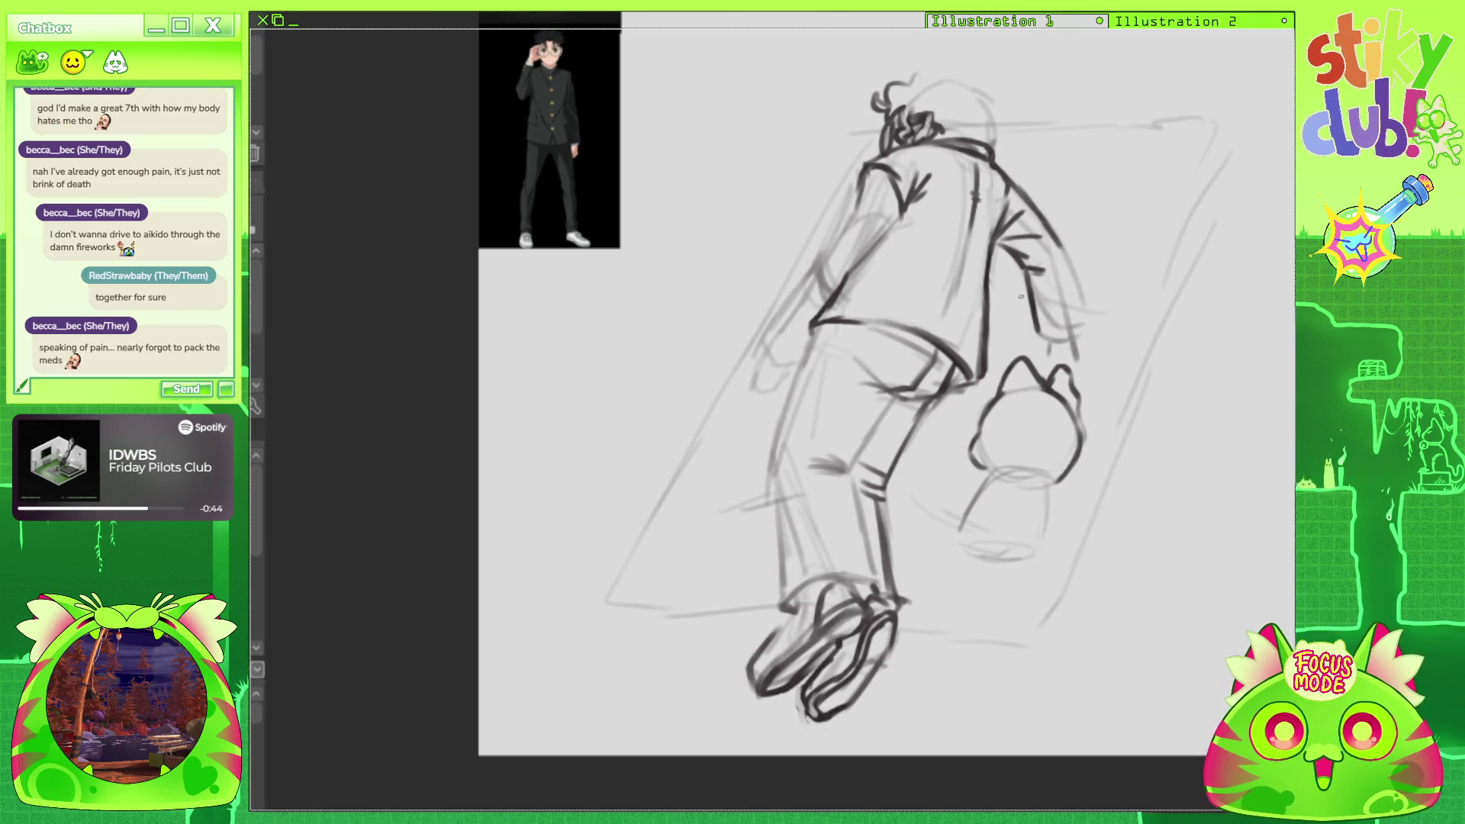
Extend the head's lower-right edge into a hooked raised paw with curves across the body top.
drag(1051, 481, 1079, 513)
drag(1054, 519, 1085, 535)
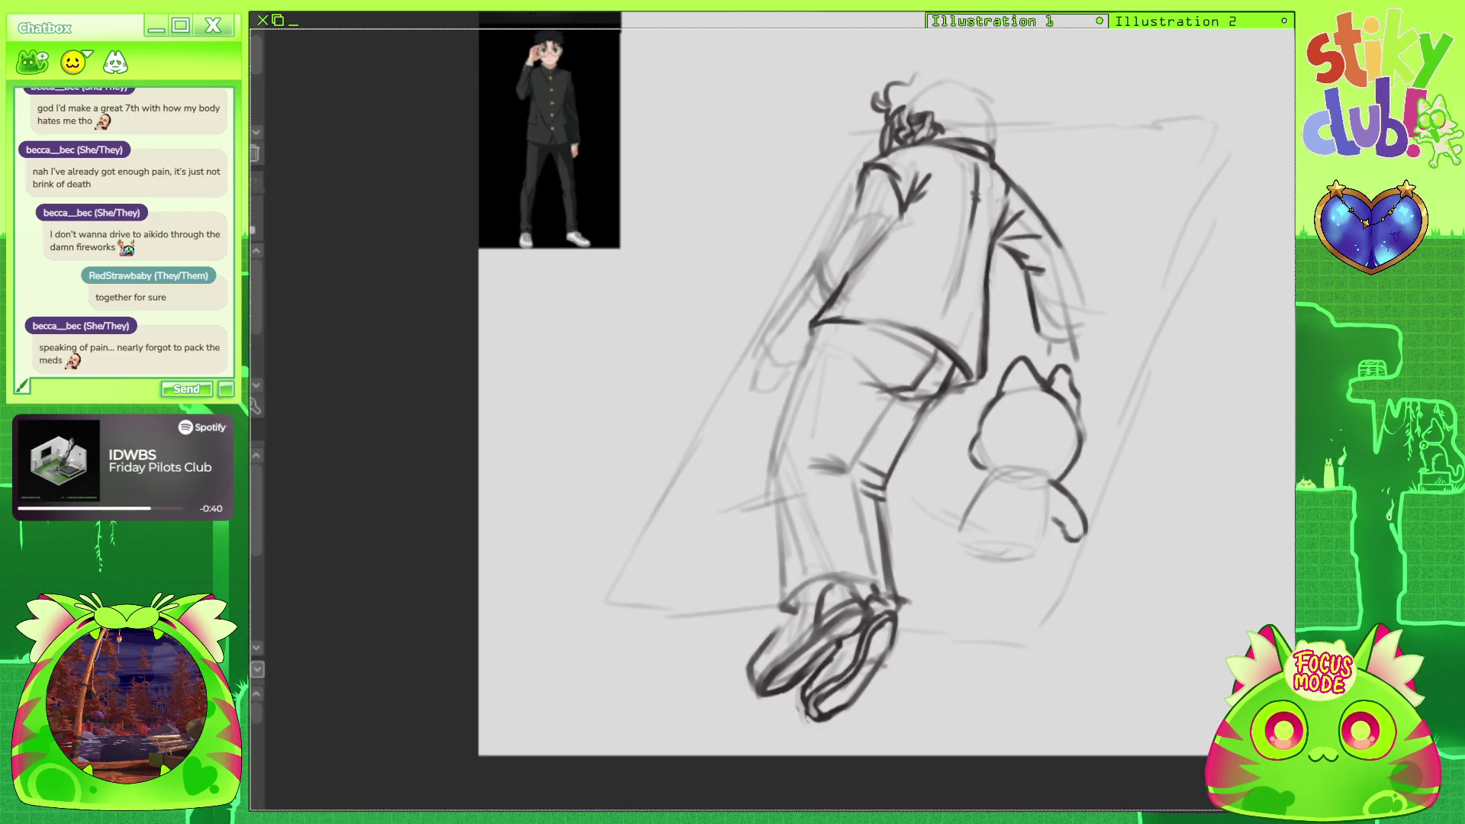
mouse_move(959, 492)
mouse_down()
mouse_move(984, 470)
mouse_move(1013, 490)
mouse_move(976, 479)
mouse_move(934, 520)
mouse_move(969, 515)
mouse_move(1010, 478)
mouse_up()
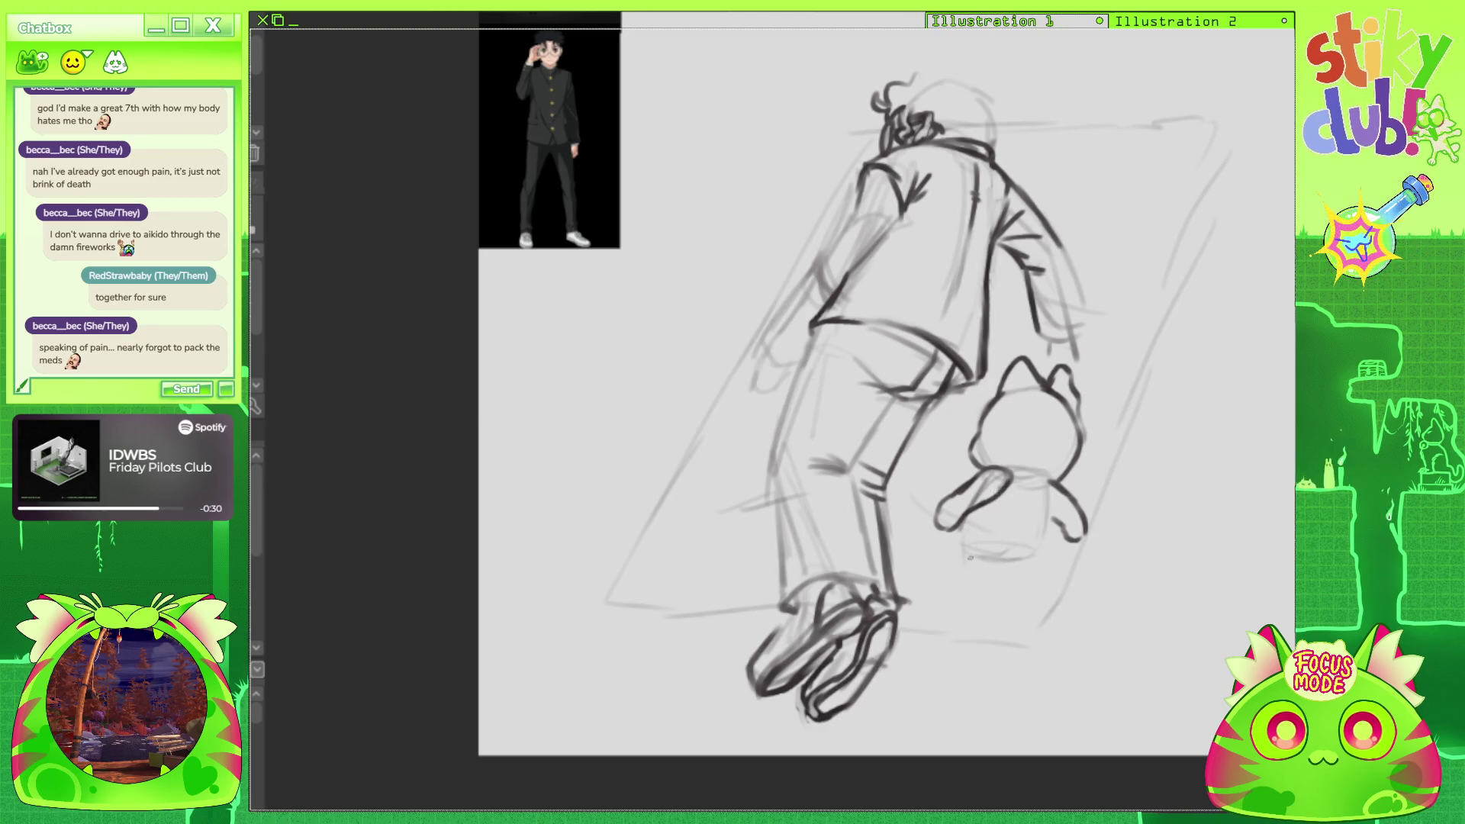
Sketch the body's left side reaching down toward the mat, undoing two misplaced strokes.
drag(970, 551, 1023, 540)
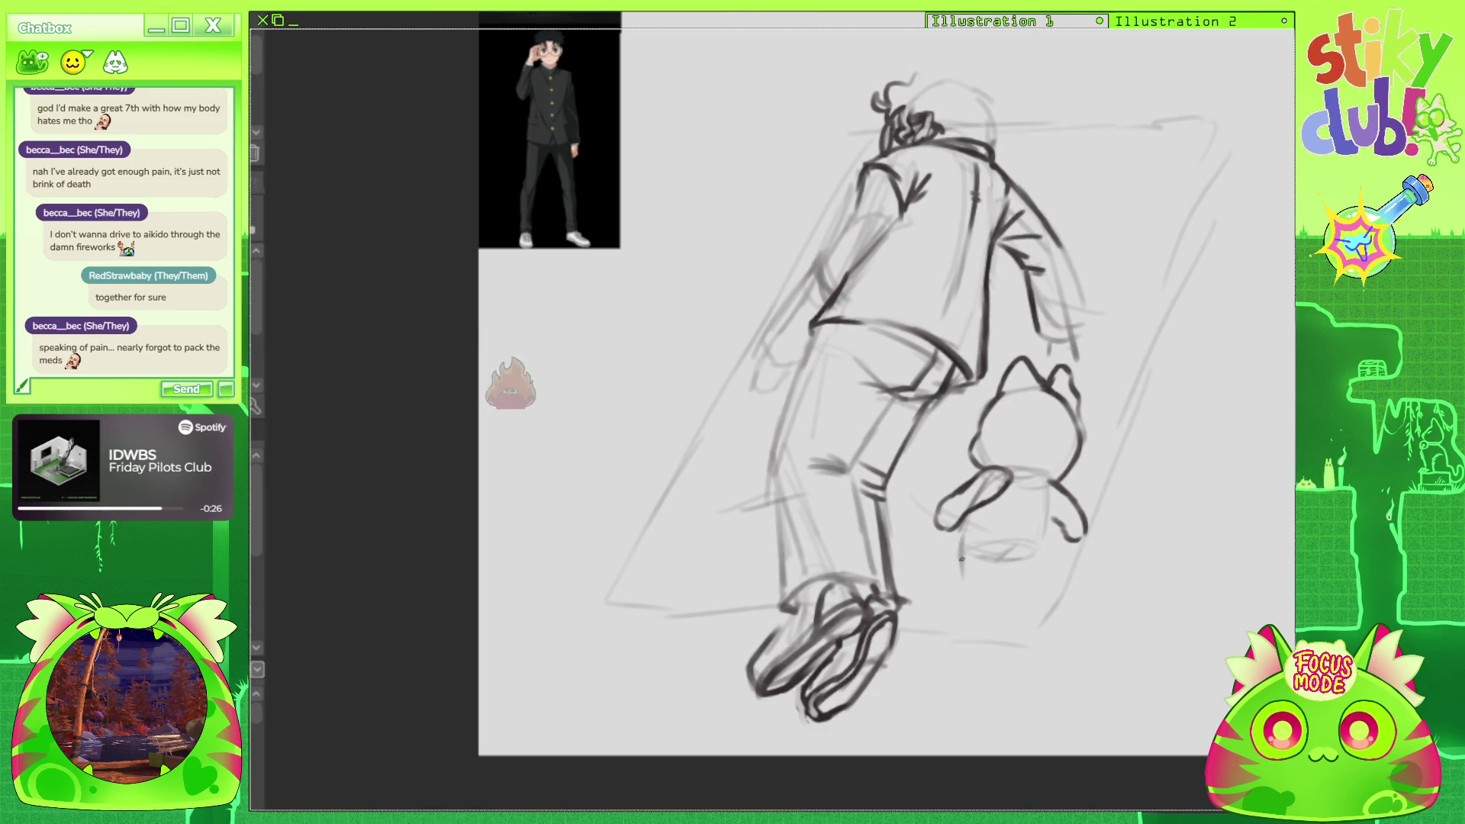
drag(960, 554, 967, 604)
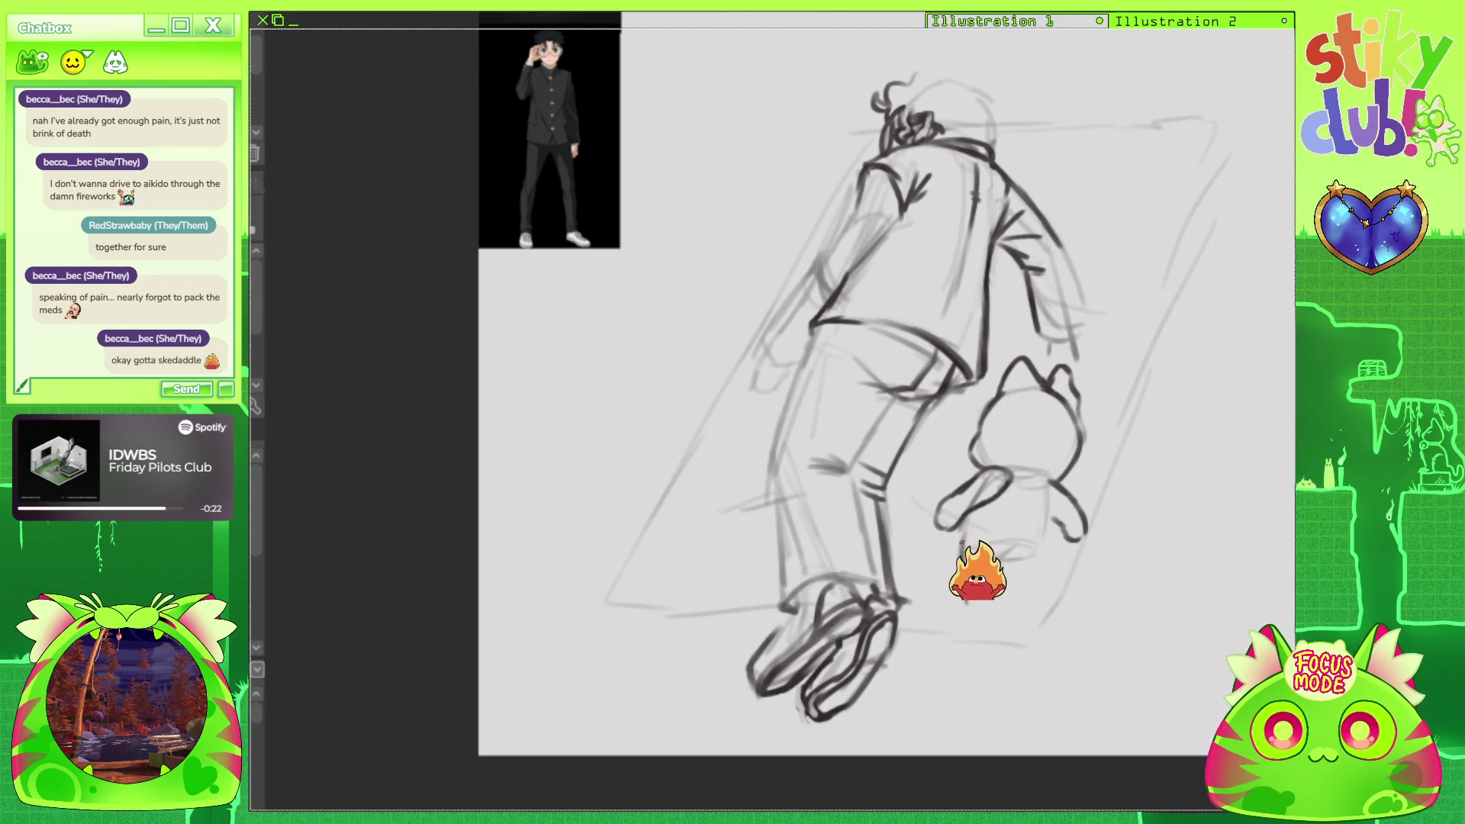
key(ctrl+z)
mouse_move(963, 535)
mouse_down()
mouse_move(956, 600)
mouse_move(971, 628)
mouse_up()
key(ctrl+z)
key(ctrl+z)
mouse_move(960, 538)
mouse_down()
mouse_move(957, 587)
mouse_move(989, 599)
mouse_move(1003, 561)
mouse_move(1026, 584)
mouse_move(1031, 564)
mouse_up()
mouse_move(956, 599)
mouse_down()
mouse_move(970, 642)
mouse_move(991, 642)
mouse_move(1000, 604)
mouse_move(1012, 627)
mouse_up()
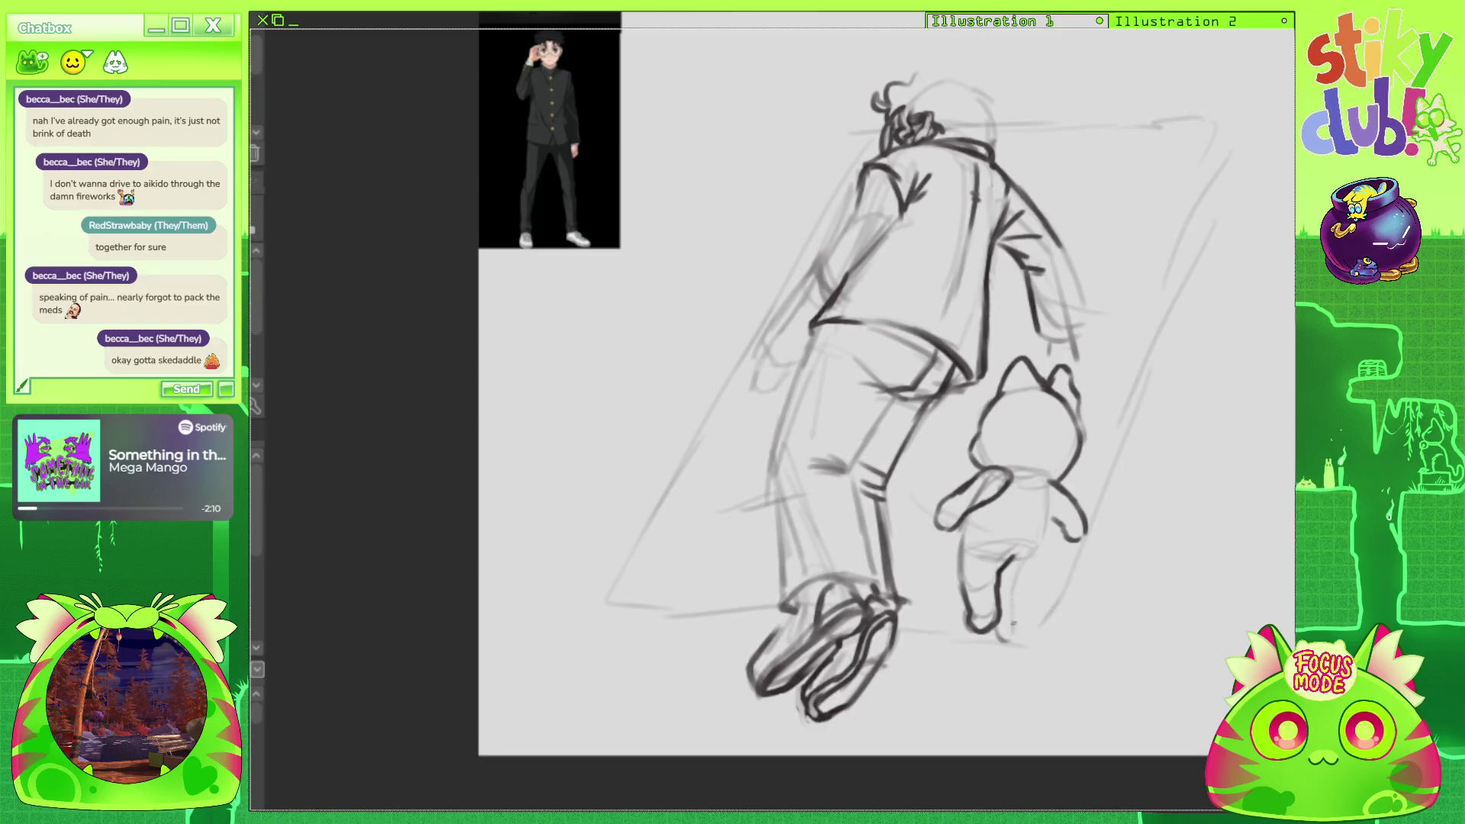
Define the cat's right side and a small dark toe, undoing a faint stray line.
drag(997, 590, 1023, 584)
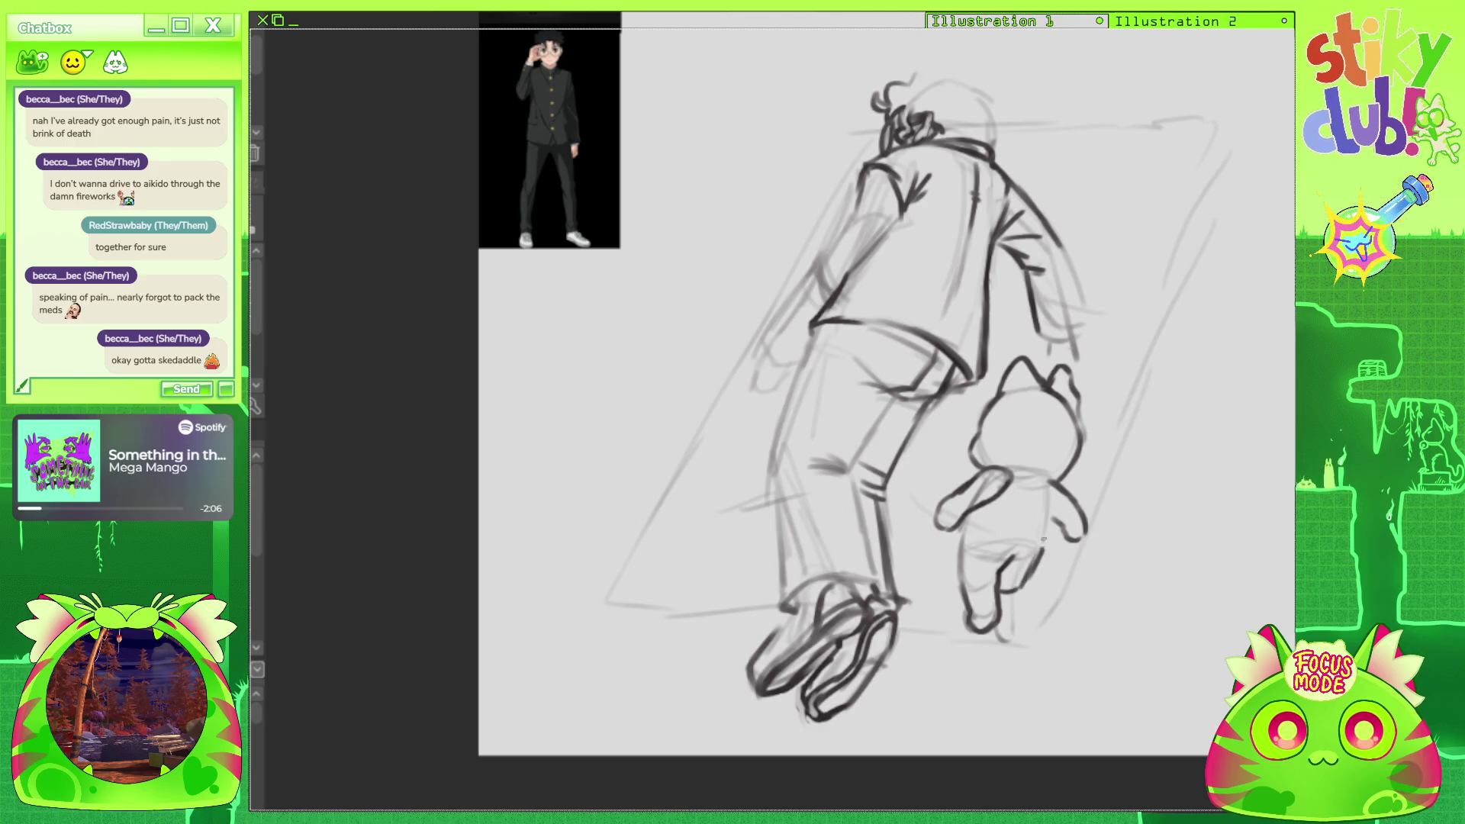
drag(1023, 585, 1012, 627)
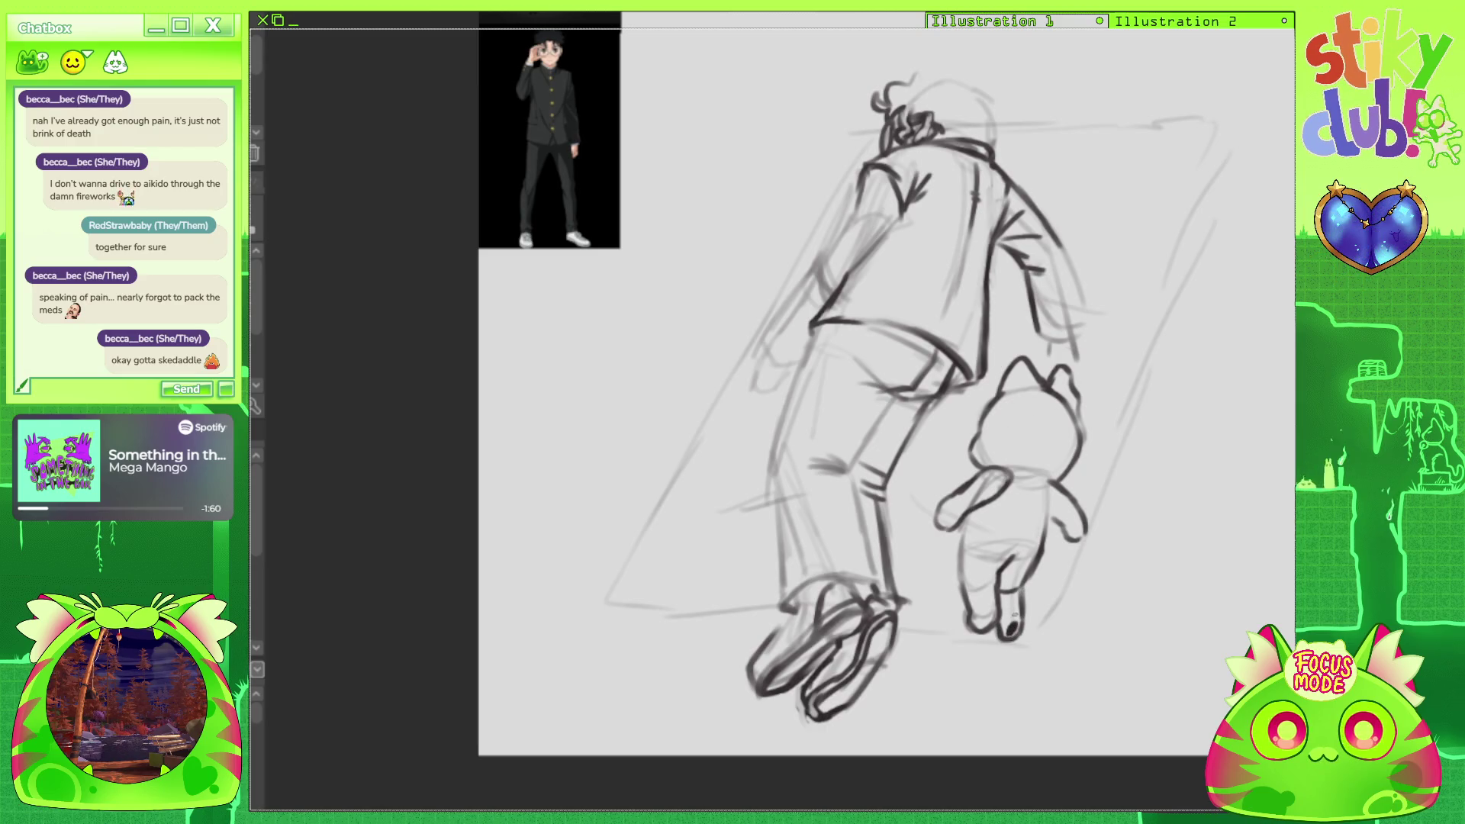
drag(977, 621, 990, 628)
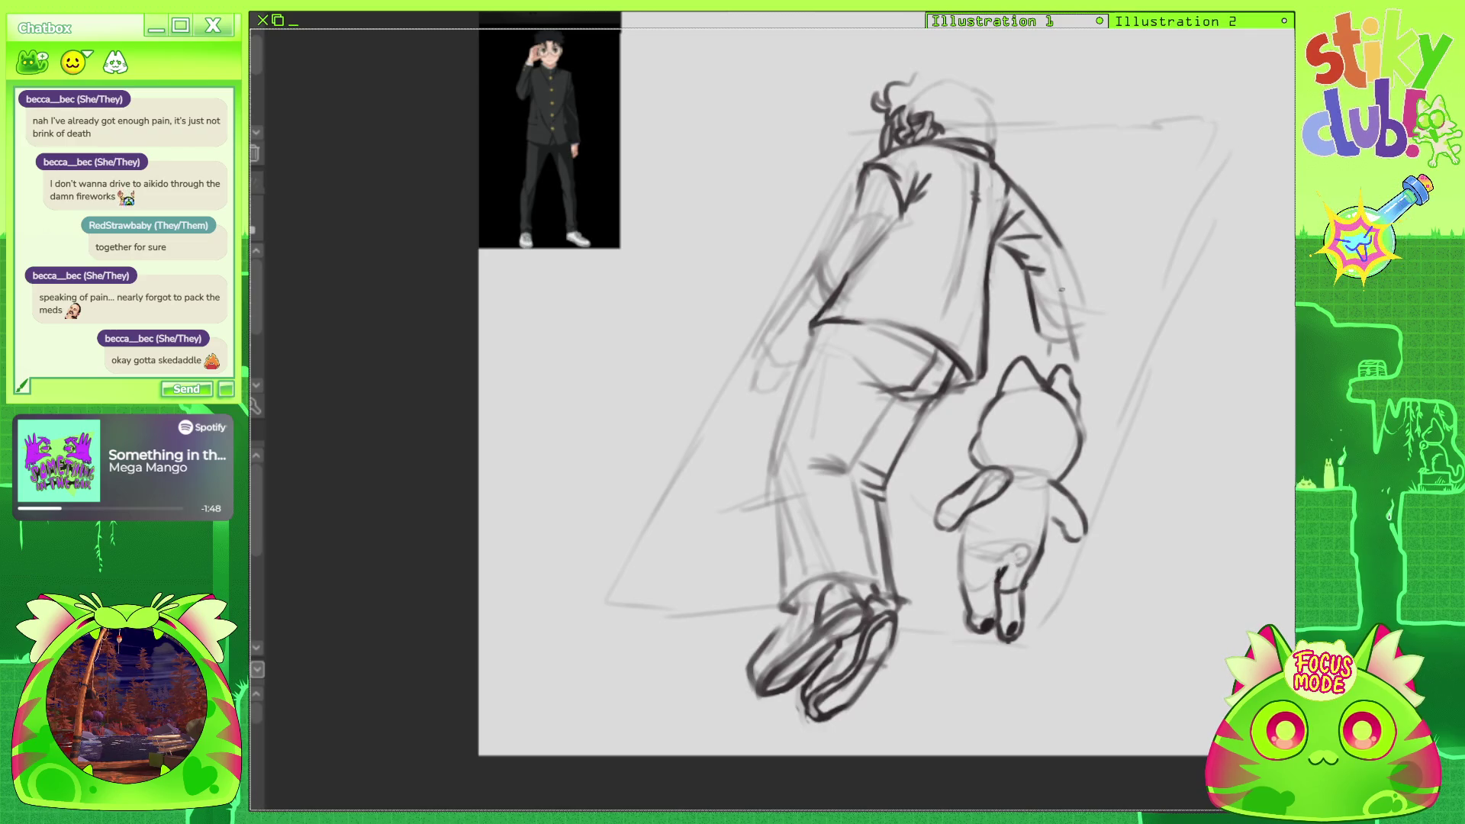
drag(1041, 474, 1022, 539)
key(ctrl+z)
Add a collar line across the neck, firm up the right ear and detail the paw.
mouse_move(1011, 477)
mouse_down()
mouse_move(1058, 474)
mouse_move(1062, 489)
mouse_up()
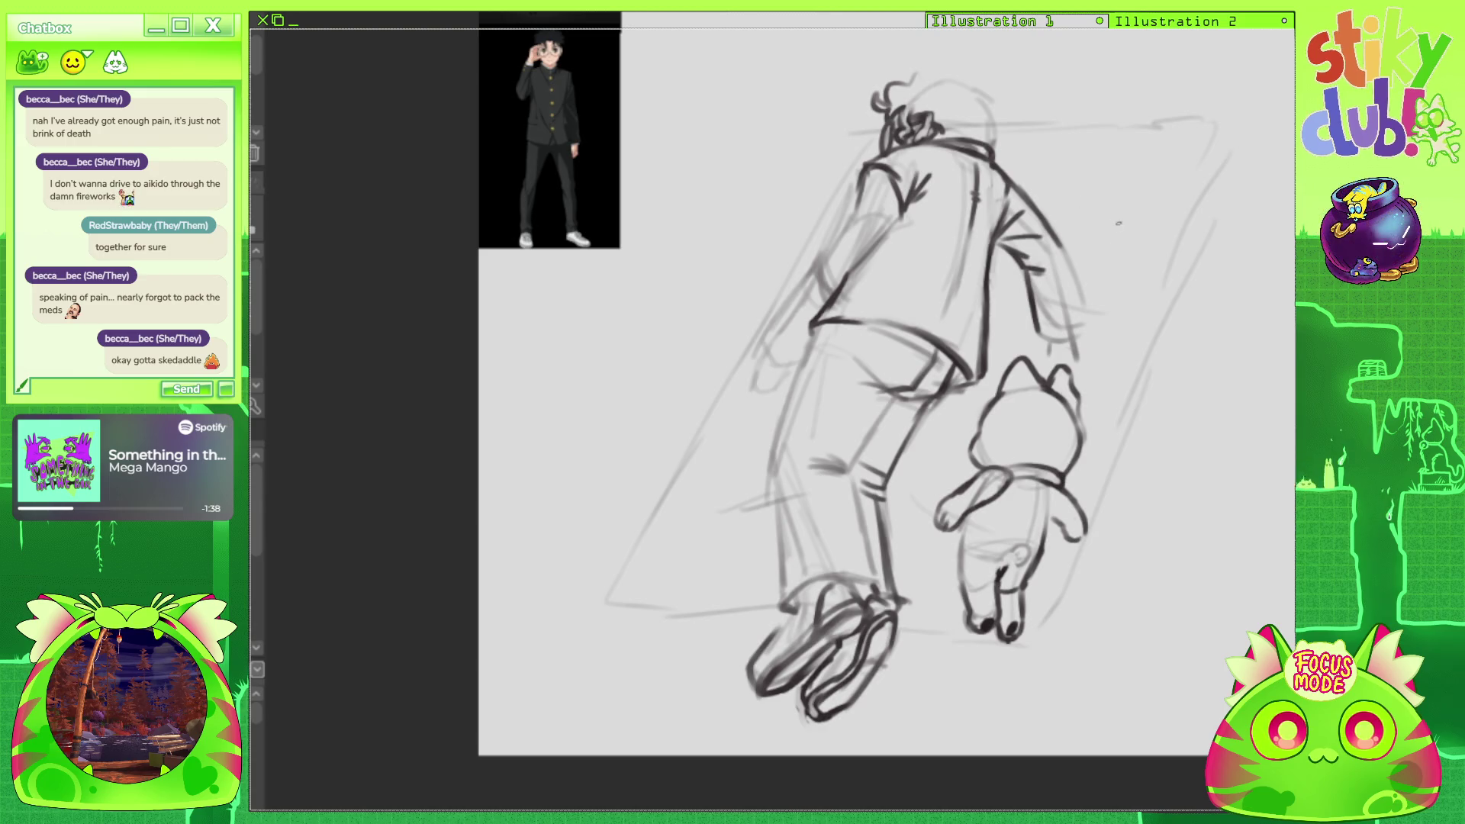
drag(1066, 370, 1084, 469)
mouse_move(1020, 551)
mouse_down()
mouse_move(1009, 582)
mouse_move(1044, 591)
mouse_up()
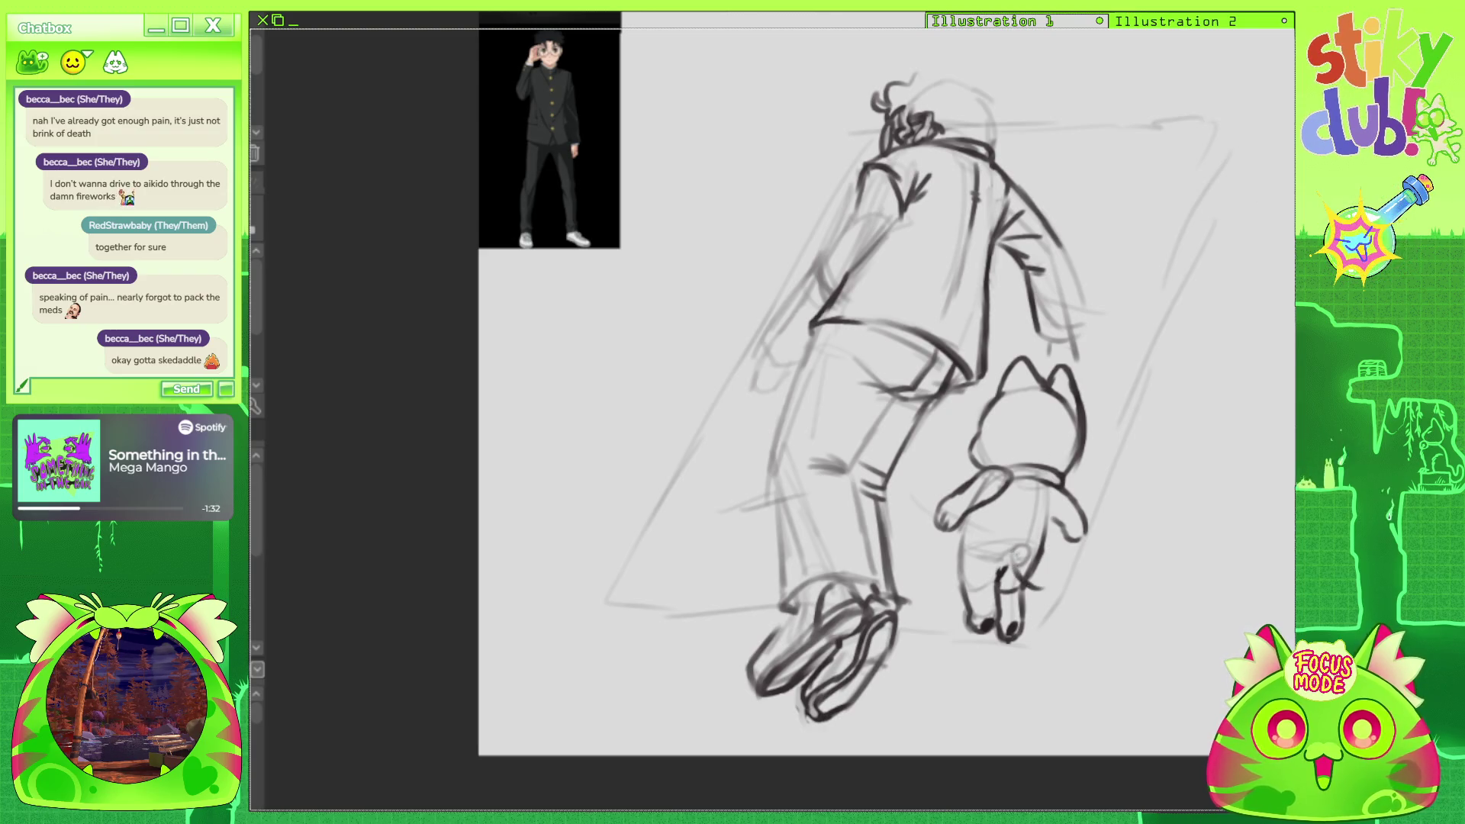
Draw the mat's long diagonal right edge and a curling tail beside the cat.
drag(1199, 125, 1278, 129)
drag(1290, 188, 1119, 660)
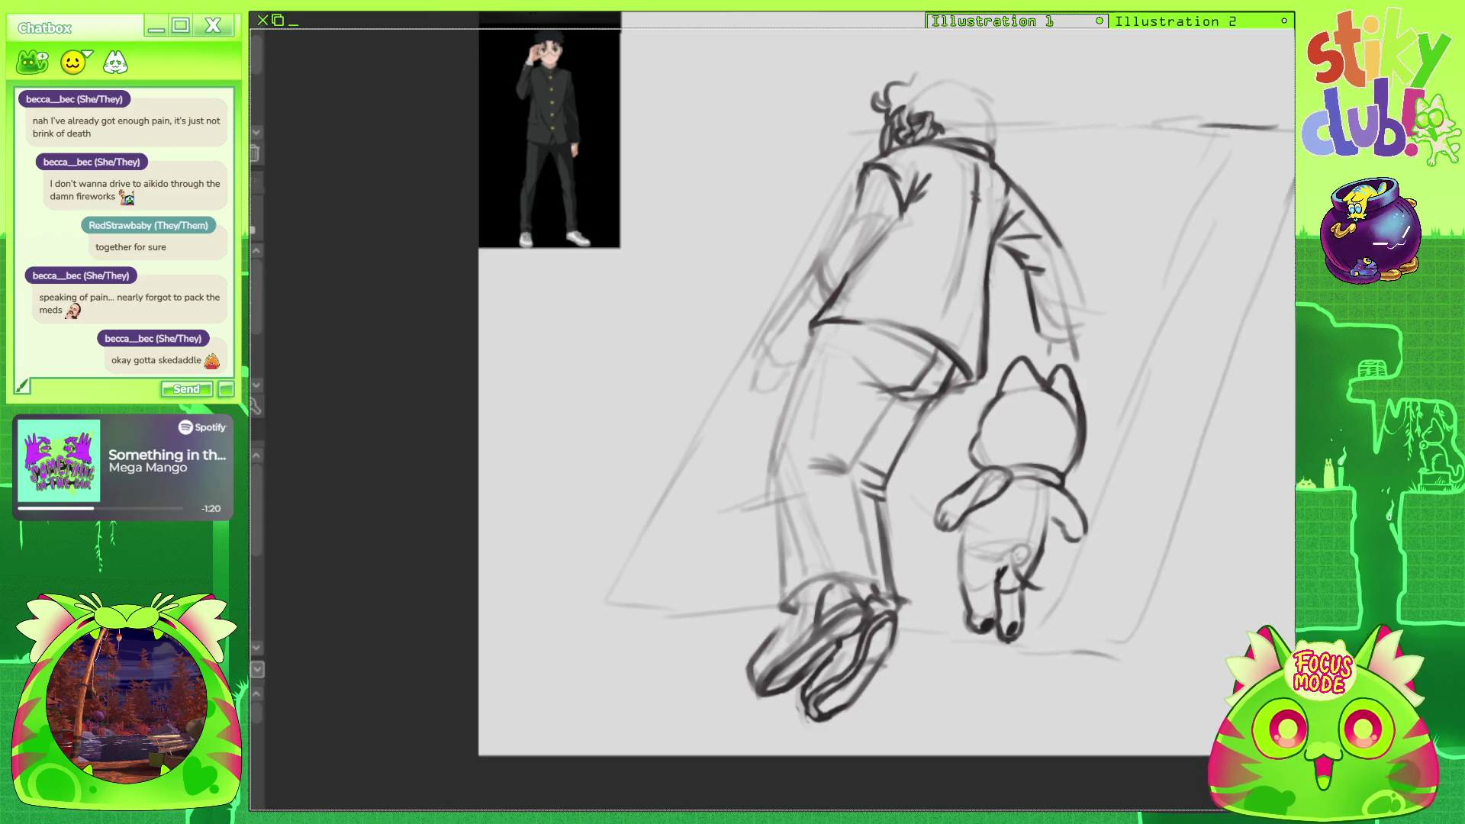
mouse_move(1026, 565)
mouse_down()
mouse_move(1062, 551)
mouse_move(1097, 565)
mouse_move(1083, 580)
mouse_move(1094, 566)
mouse_up()
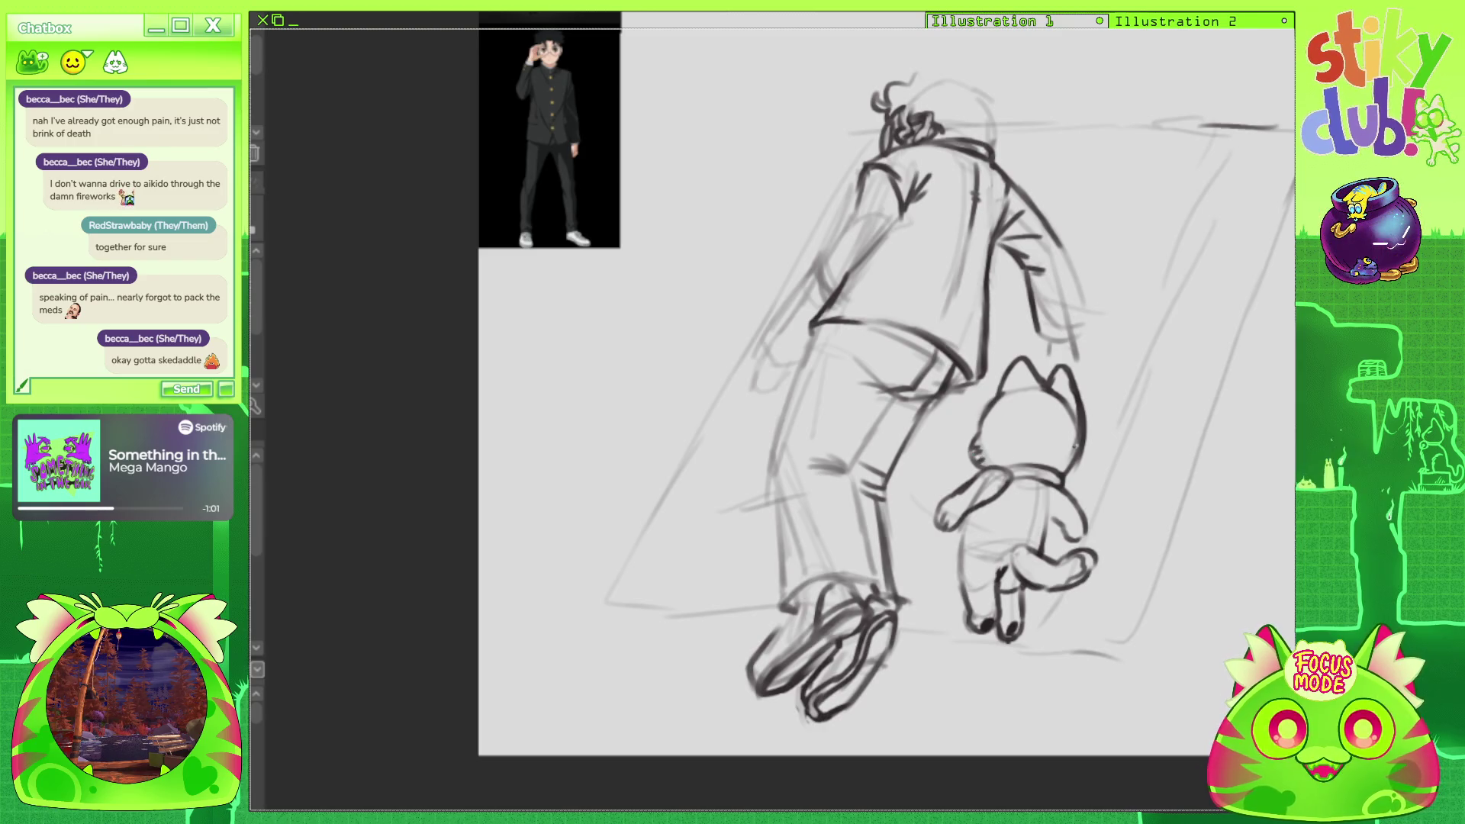
Zoom in and pencil curly hair across the top and back of the figure's head.
scroll(837, 324, up, 1)
scroll(838, 324, down, 2)
scroll(838, 324, up, 1)
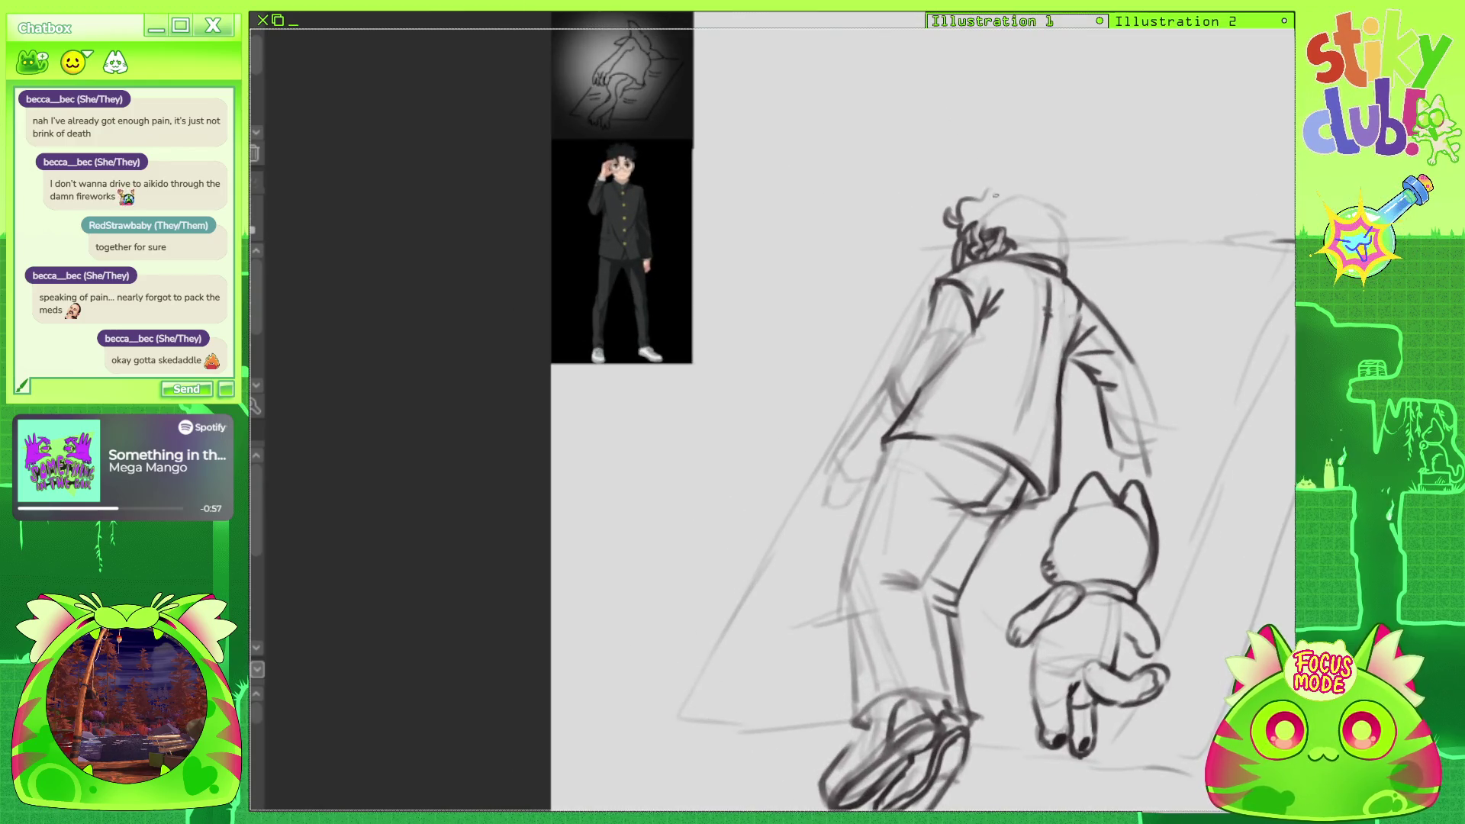
mouse_move(963, 192)
mouse_down()
mouse_move(988, 185)
mouse_move(1010, 204)
mouse_move(995, 180)
mouse_up()
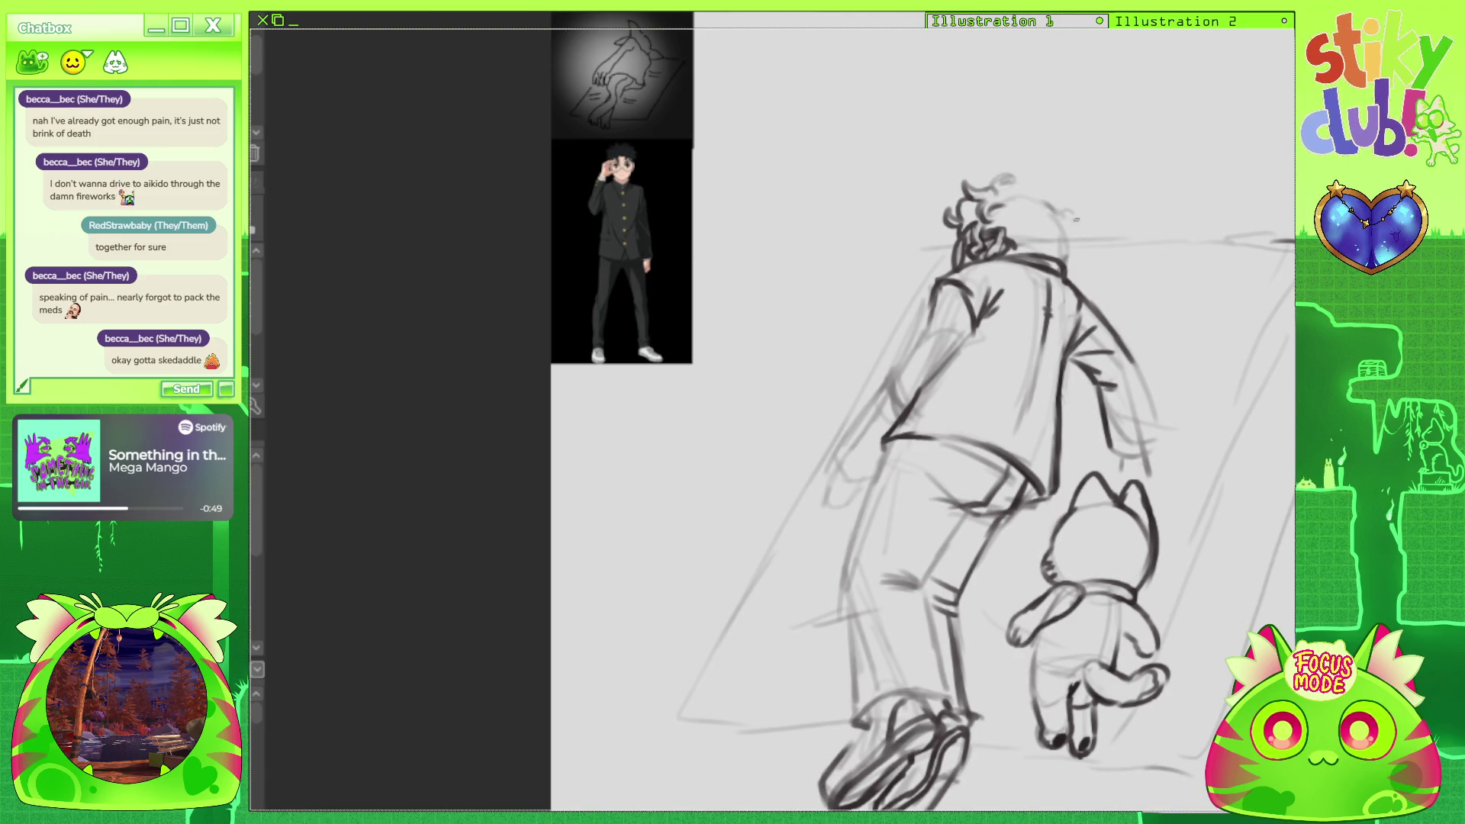
drag(1085, 231, 1087, 240)
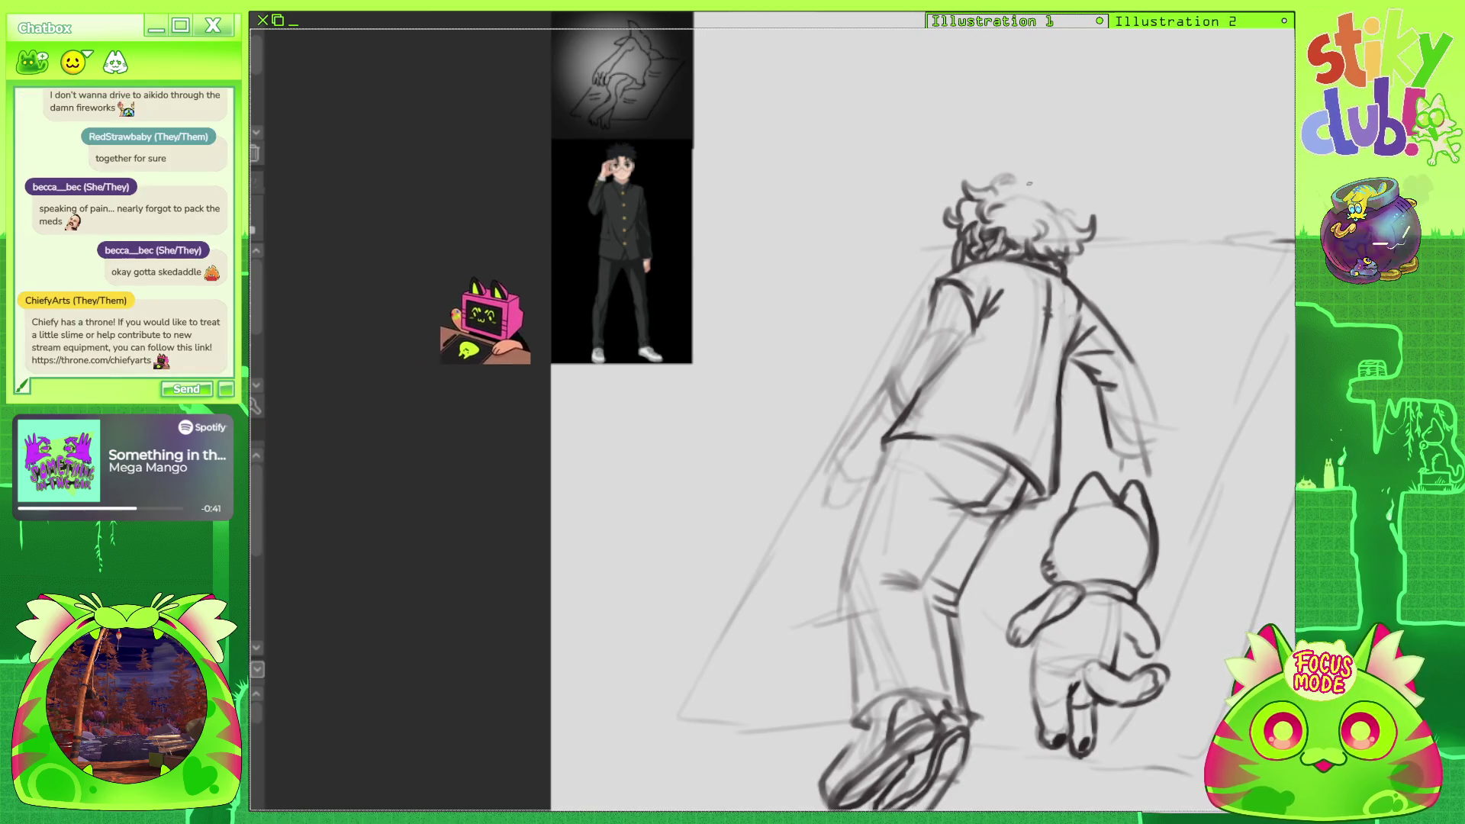
drag(1004, 182, 1050, 180)
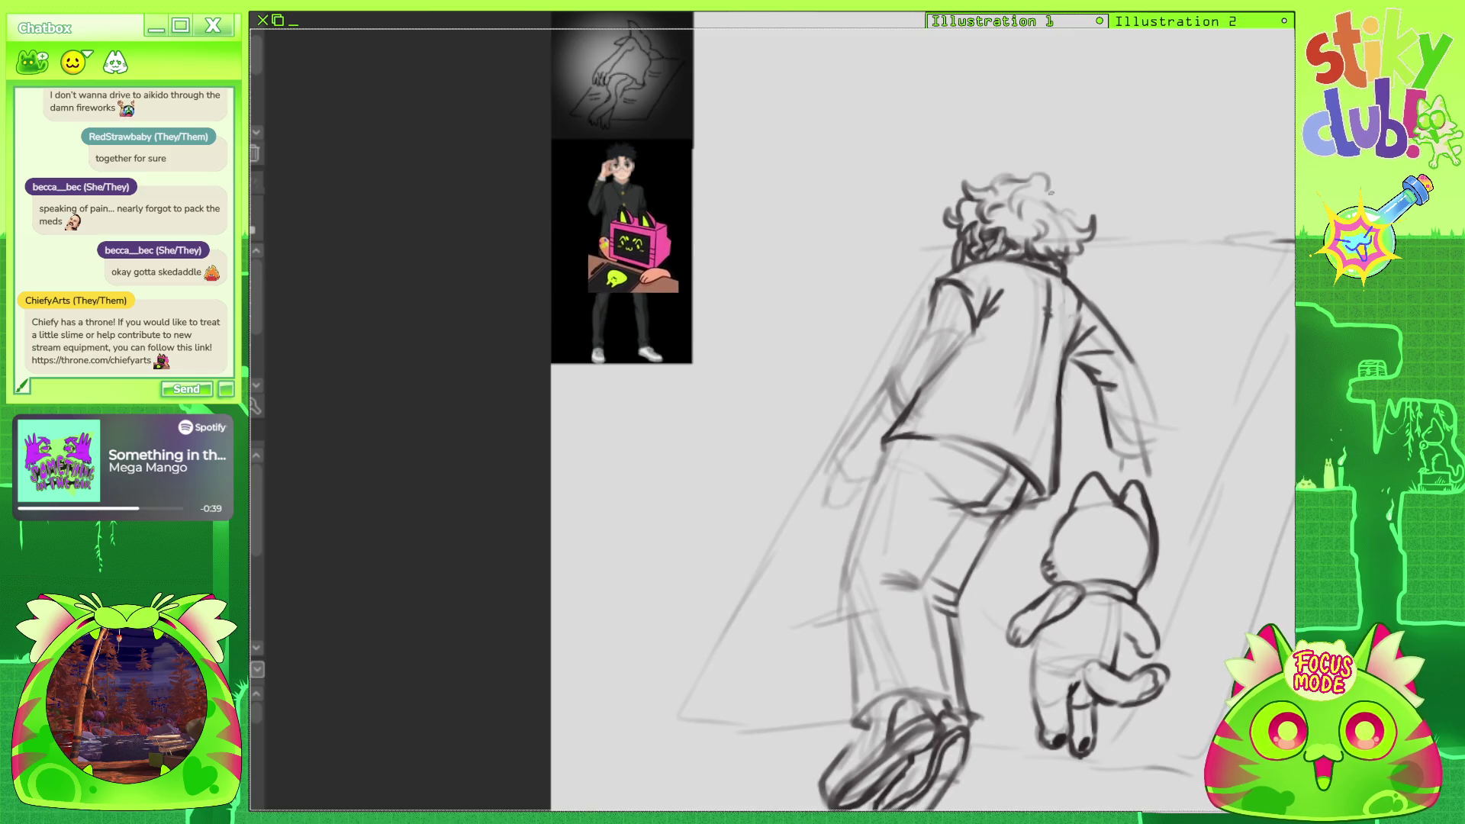
Darken the jacket's left edge and trace the trousers' left edge.
mouse_move(927, 308)
mouse_down()
mouse_move(926, 332)
mouse_move(966, 342)
mouse_move(905, 360)
mouse_move(885, 420)
mouse_up()
mouse_move(903, 373)
mouse_down()
mouse_move(839, 450)
mouse_move(855, 472)
mouse_move(881, 470)
mouse_move(866, 511)
mouse_up()
drag(892, 445, 845, 552)
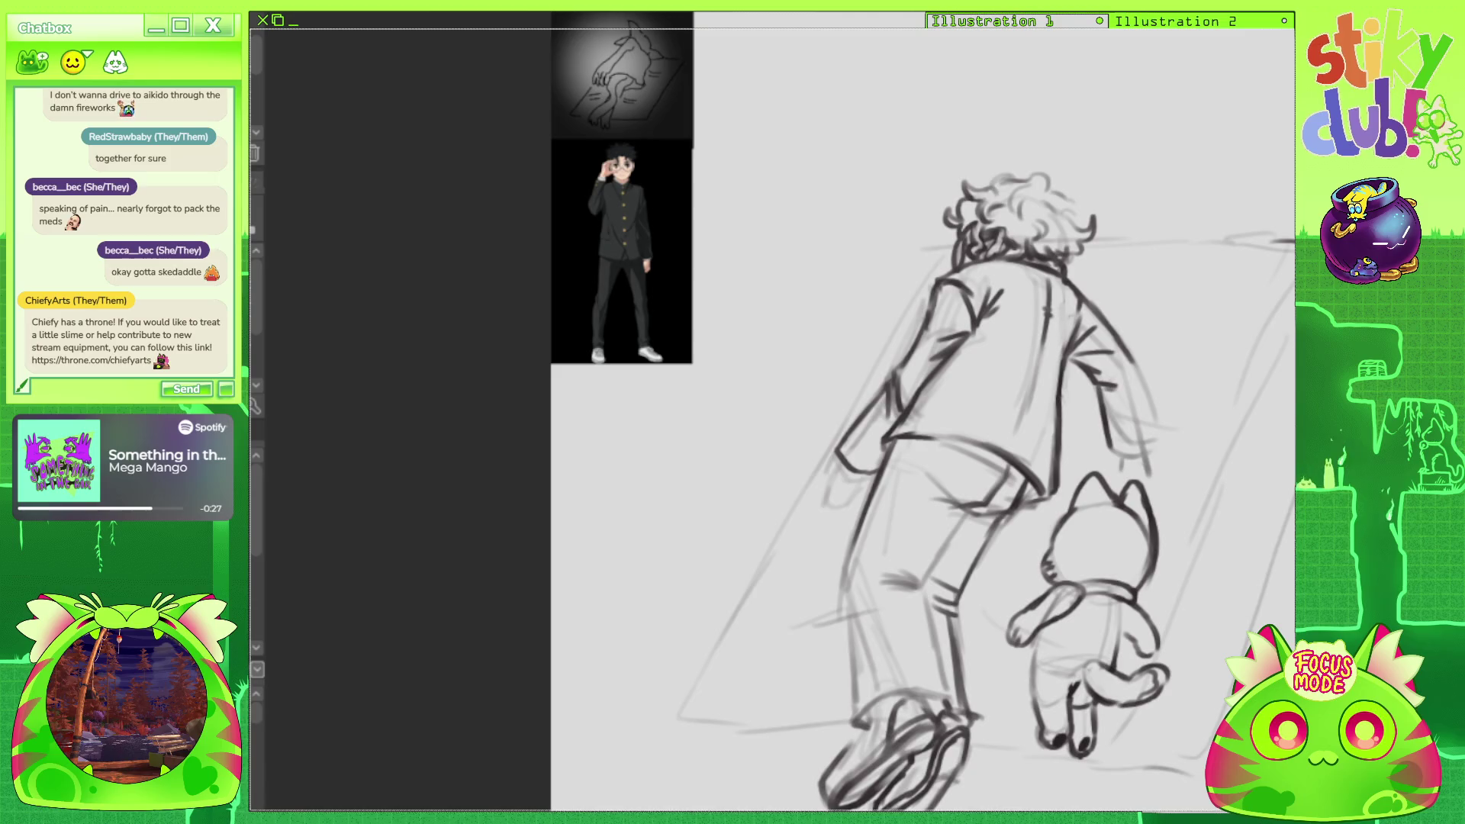
drag(916, 458, 1034, 420)
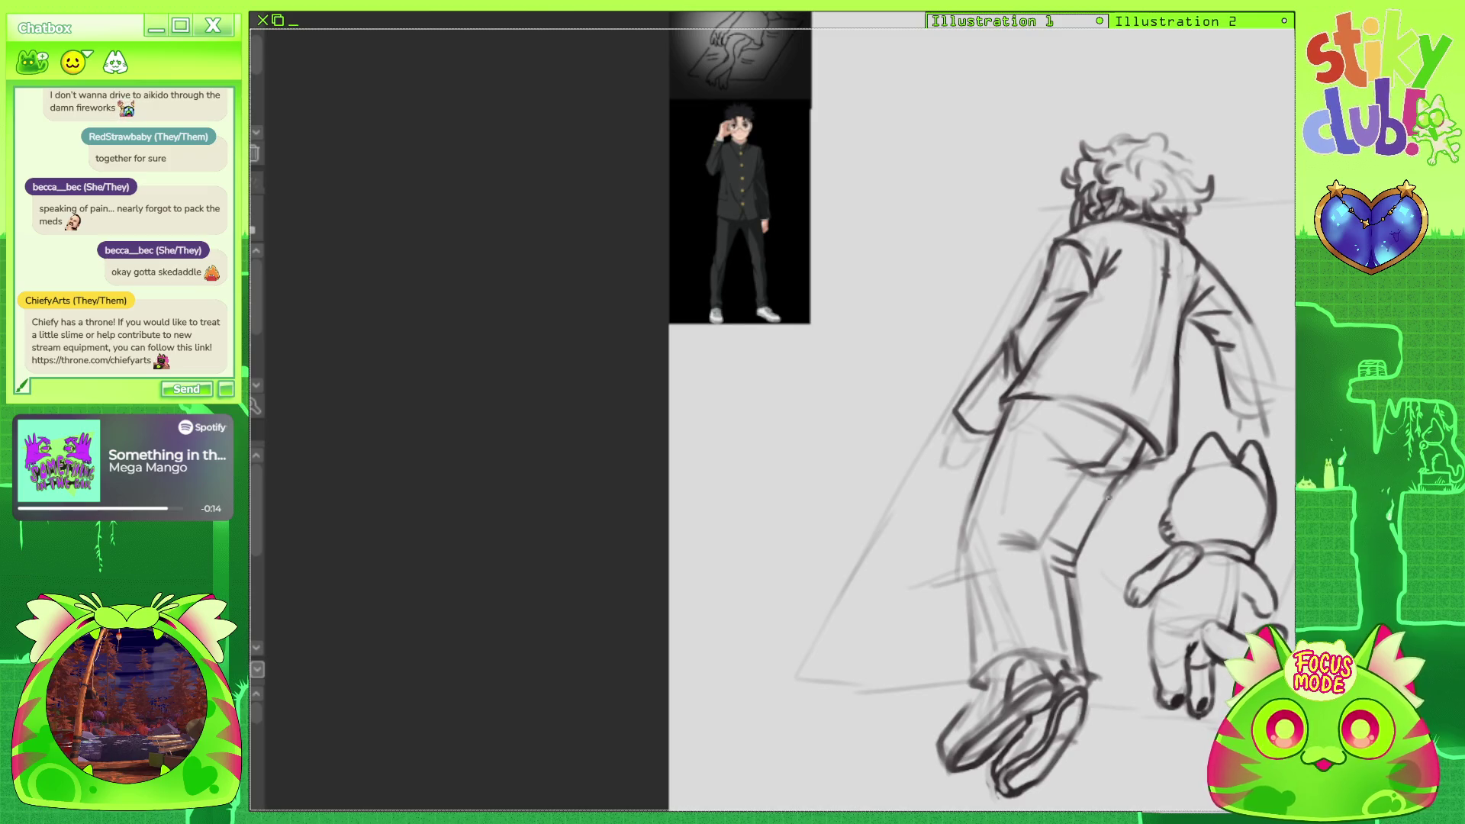
Hatch the trouser leg, then darken the shoulder, the figure's side and the hand.
mouse_move(1100, 511)
mouse_down()
mouse_move(1123, 534)
mouse_move(1126, 514)
mouse_up()
key(ctrl+z)
key(ctrl+z)
key(ctrl+z)
key(ctrl+z)
drag(1098, 514, 1133, 502)
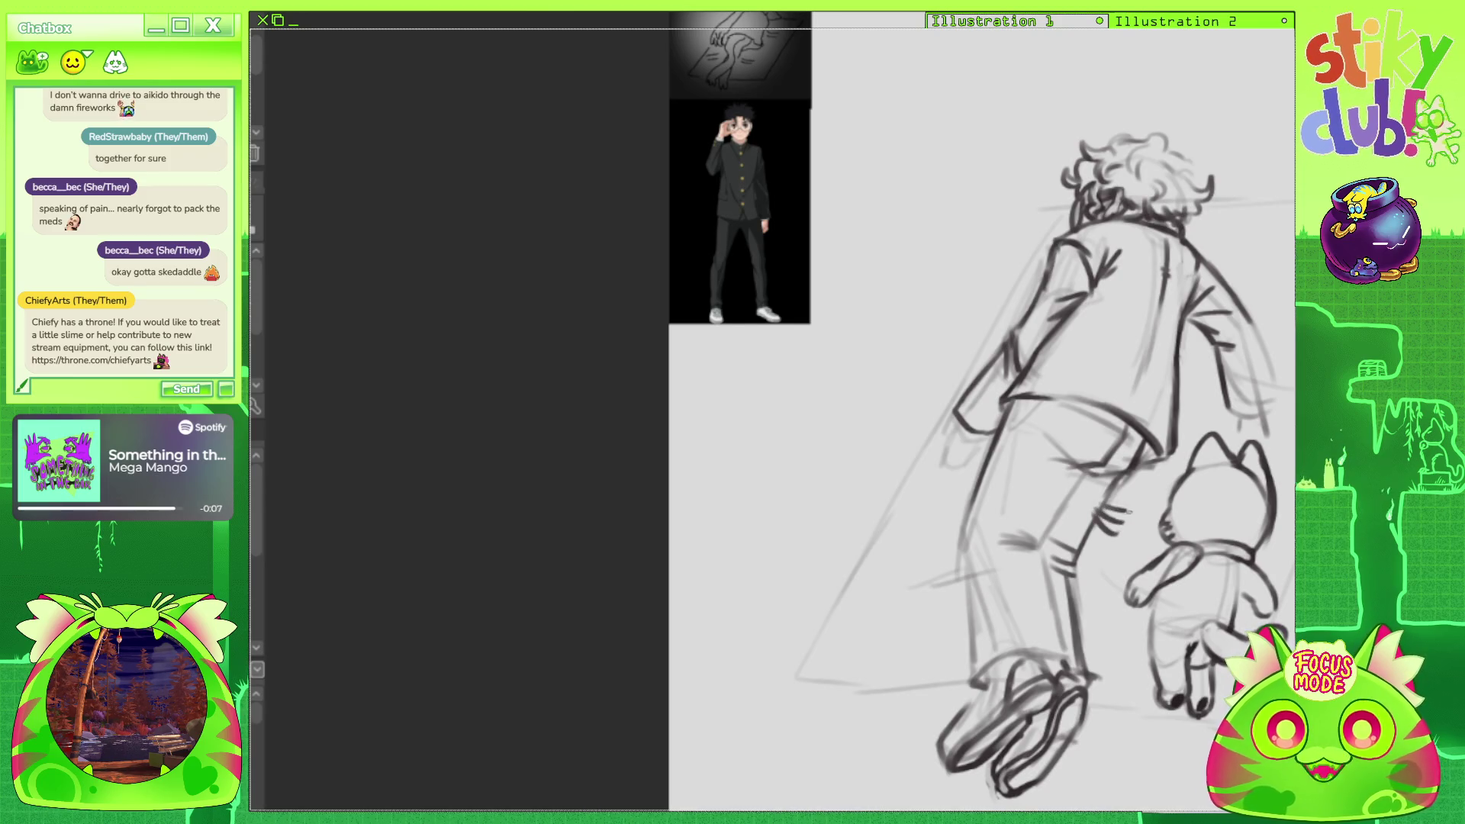
mouse_move(1276, 302)
mouse_down()
mouse_move(1257, 319)
mouse_move(1294, 332)
mouse_up()
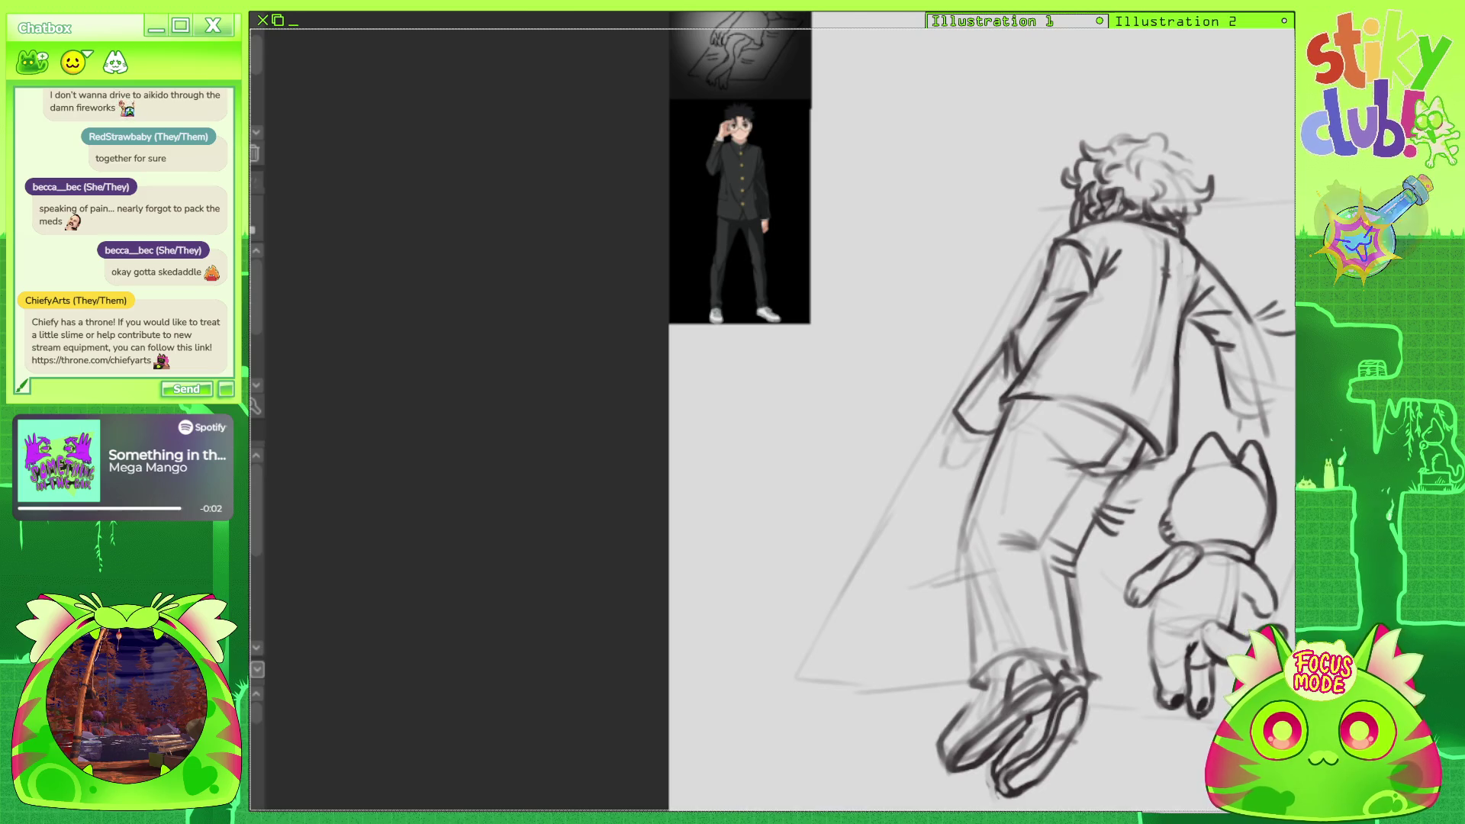
drag(956, 432, 944, 460)
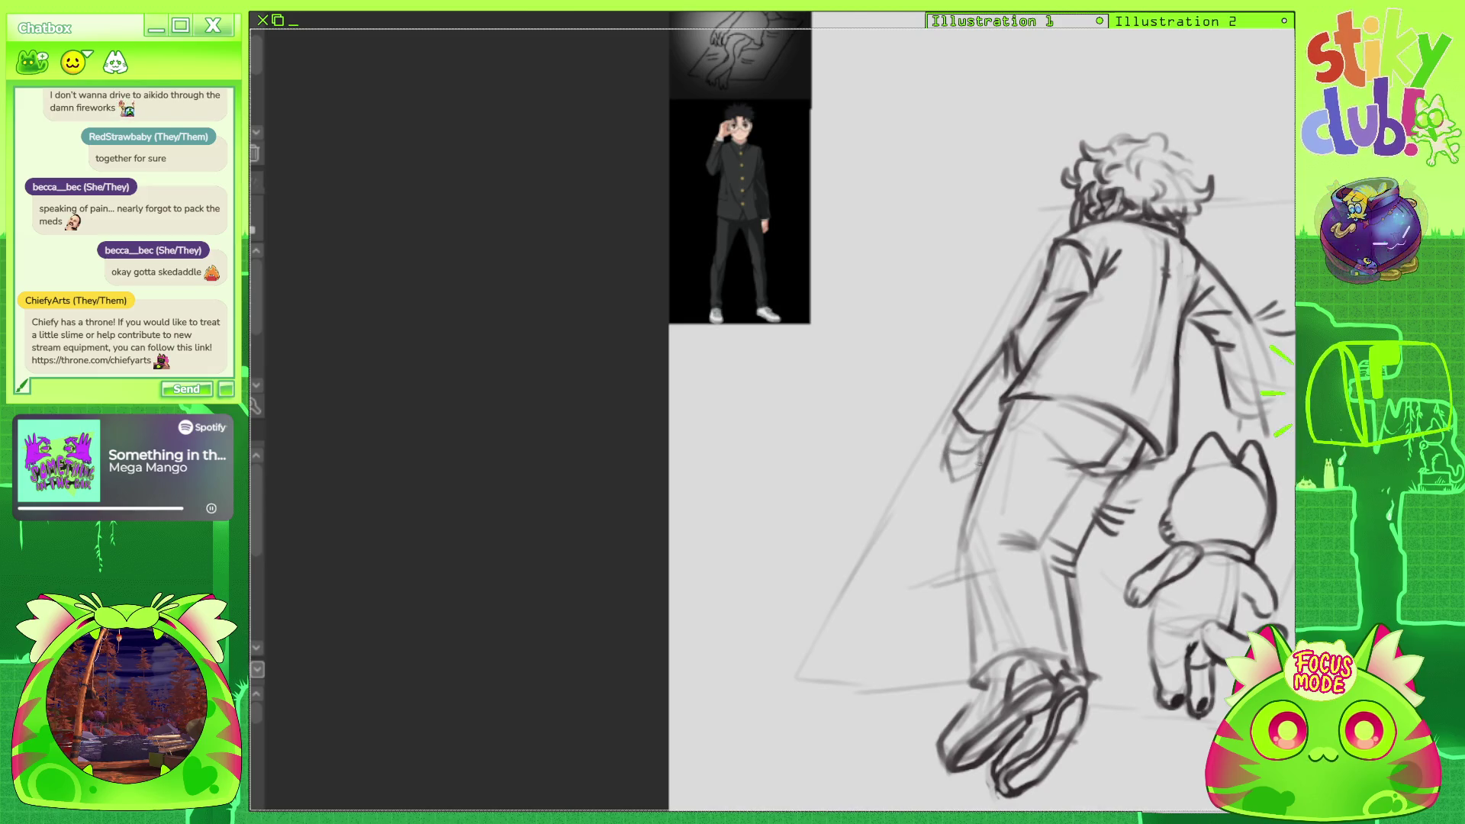
drag(965, 431, 953, 463)
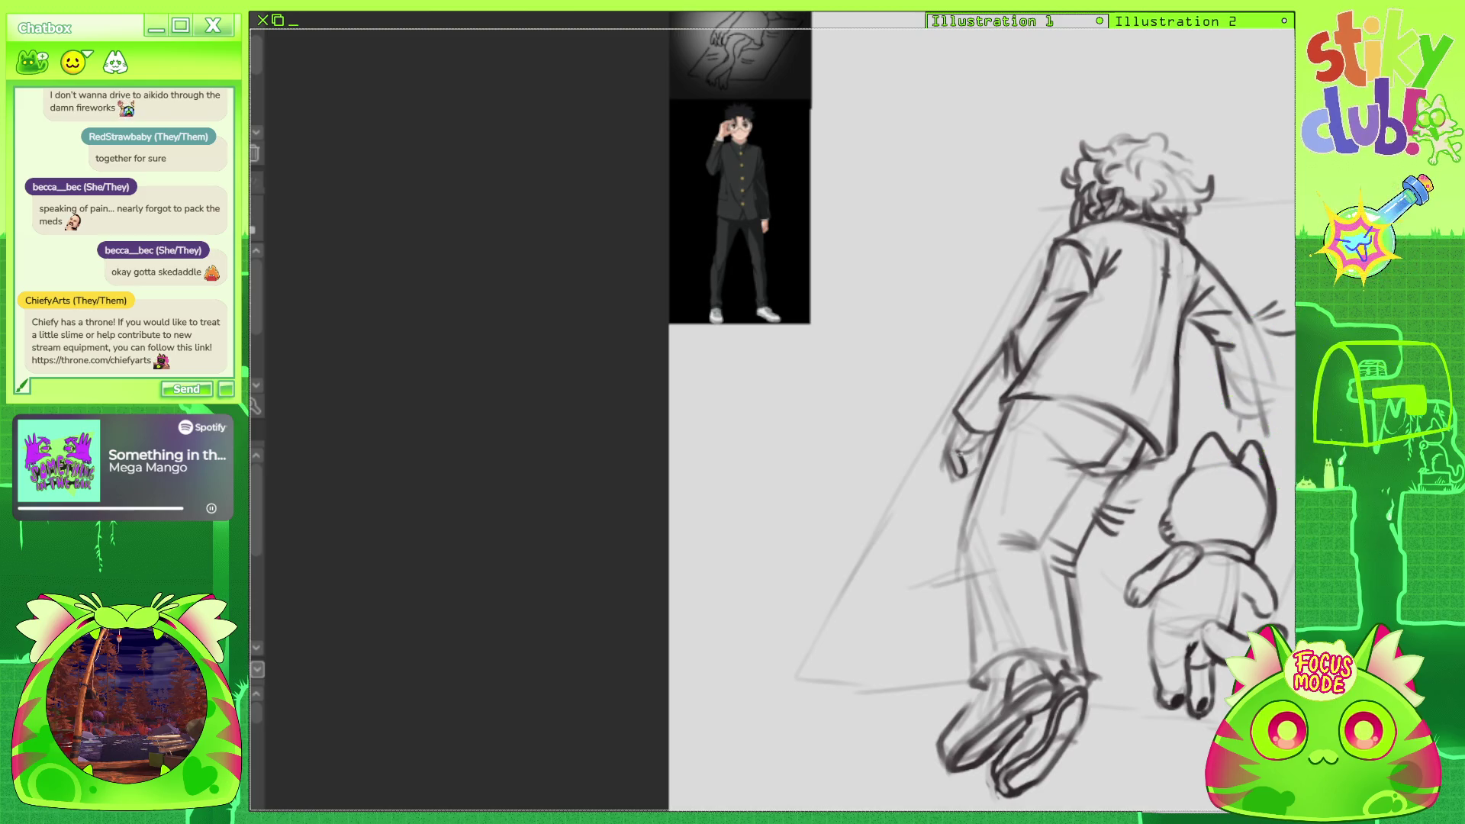
drag(971, 474, 961, 457)
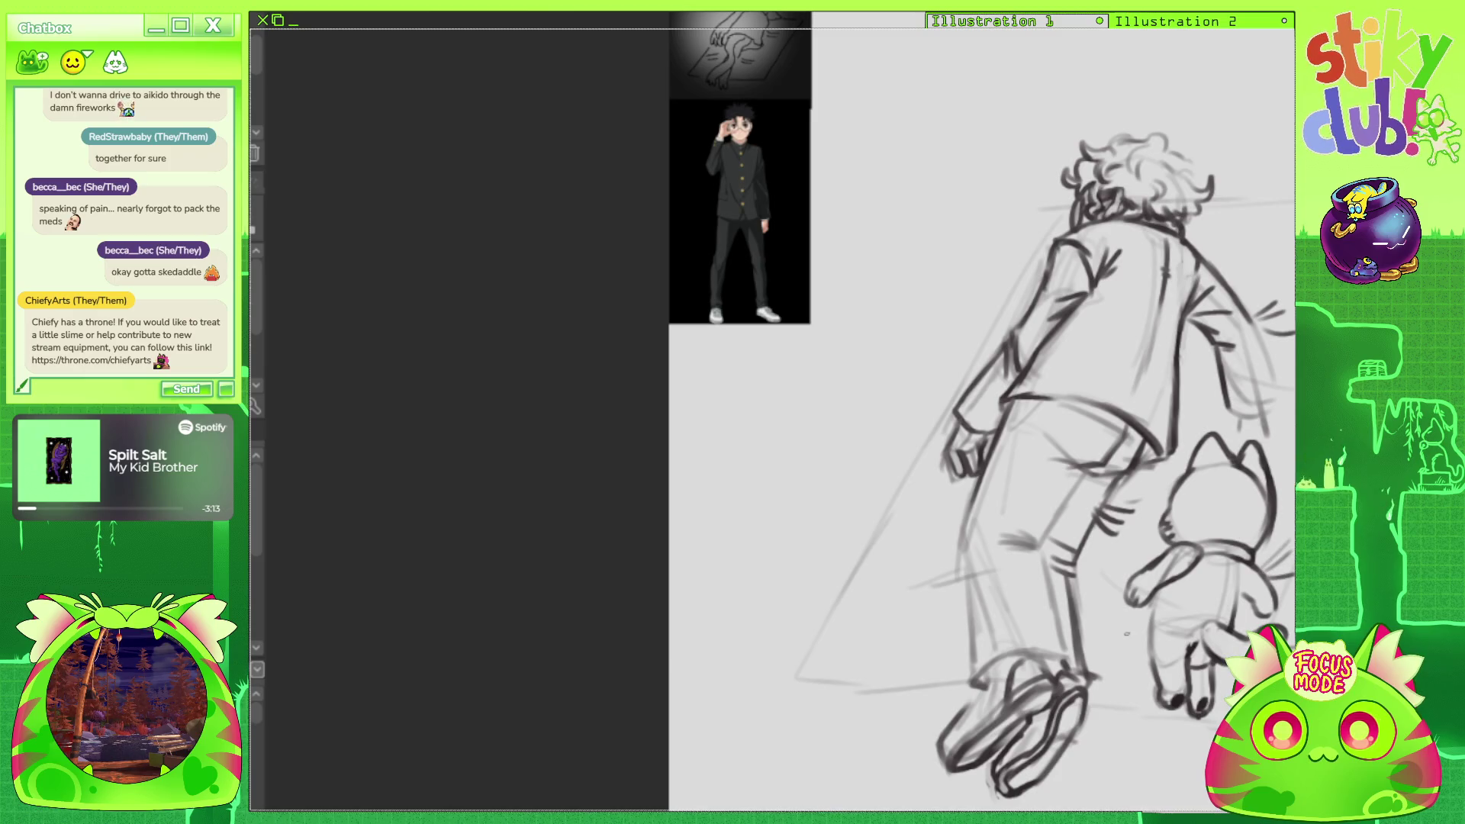
Firm up the cat's raised paw, the right sleeve outline and the right shoulder.
drag(1155, 595, 1149, 657)
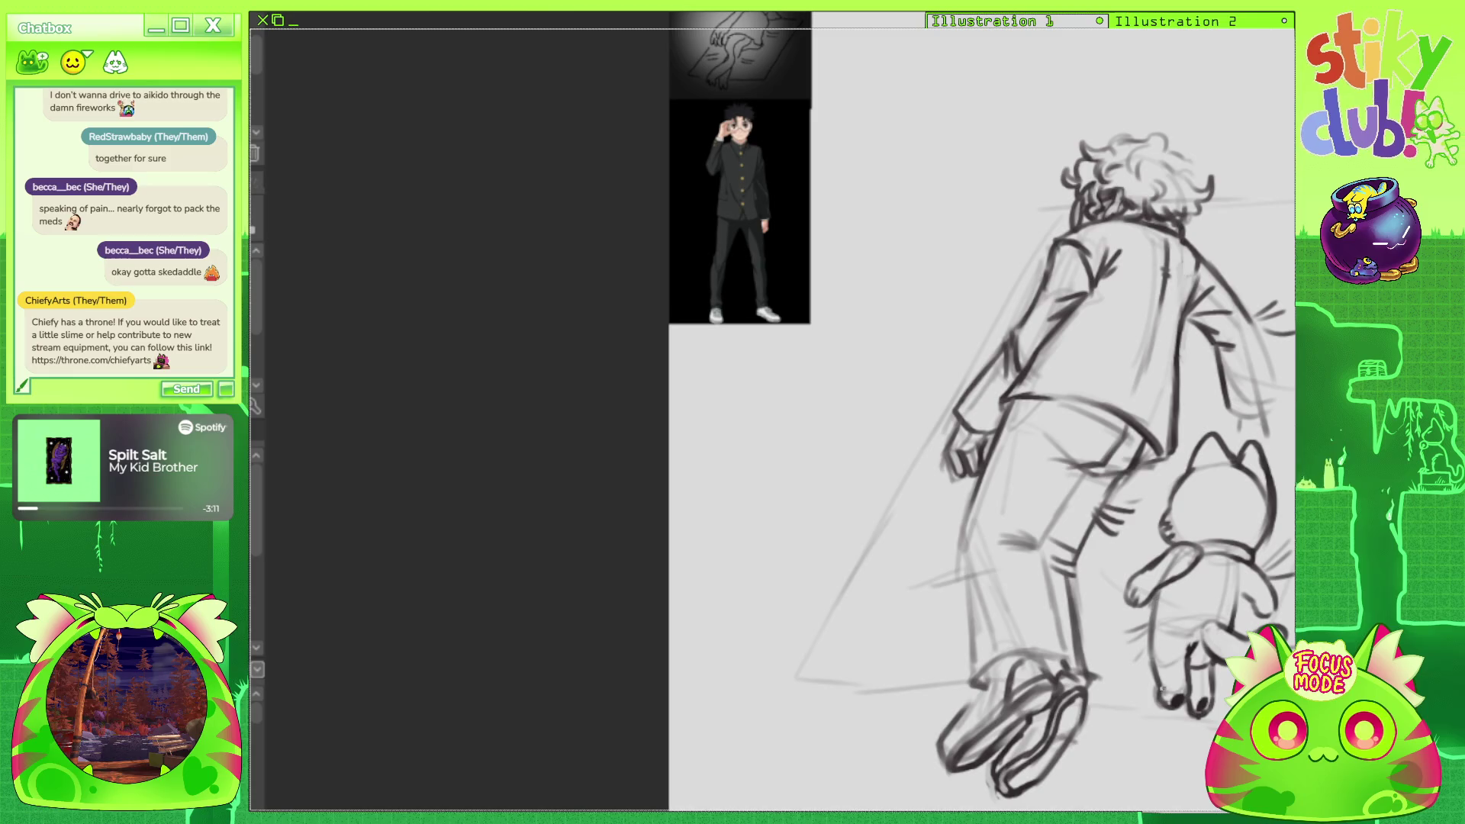
drag(991, 458, 871, 390)
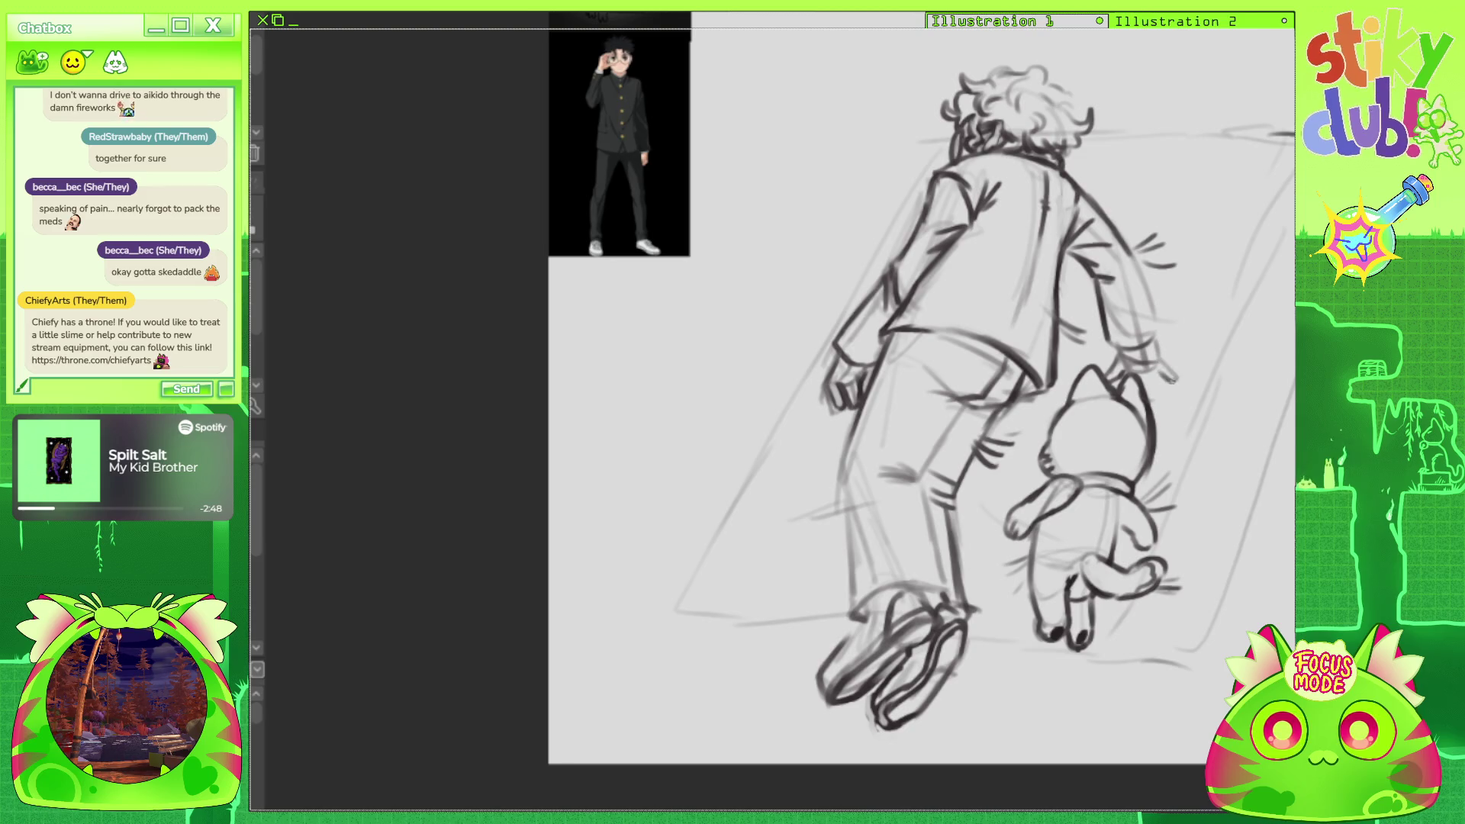
drag(1154, 374, 1154, 402)
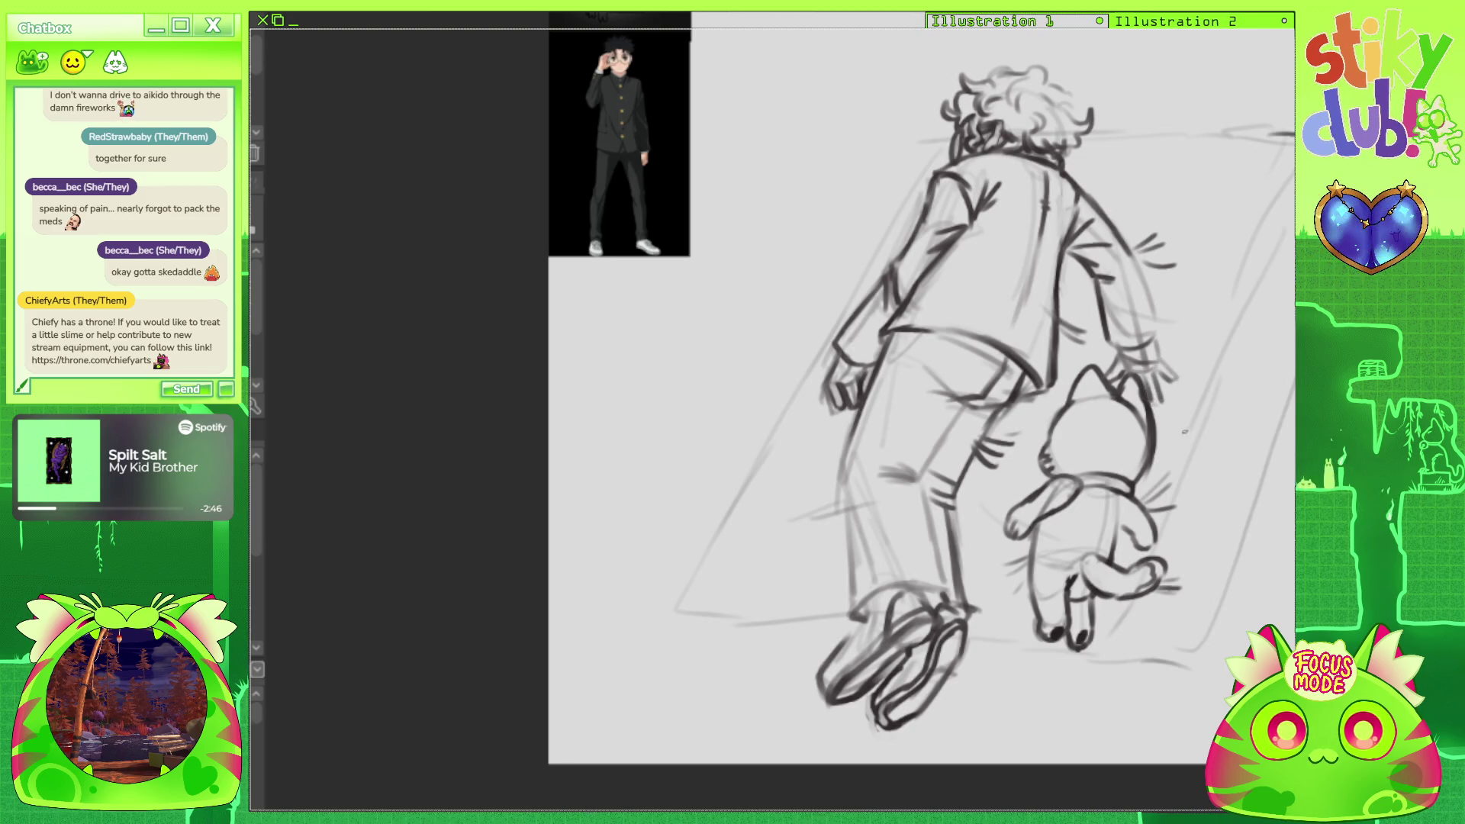
drag(1133, 241, 1154, 328)
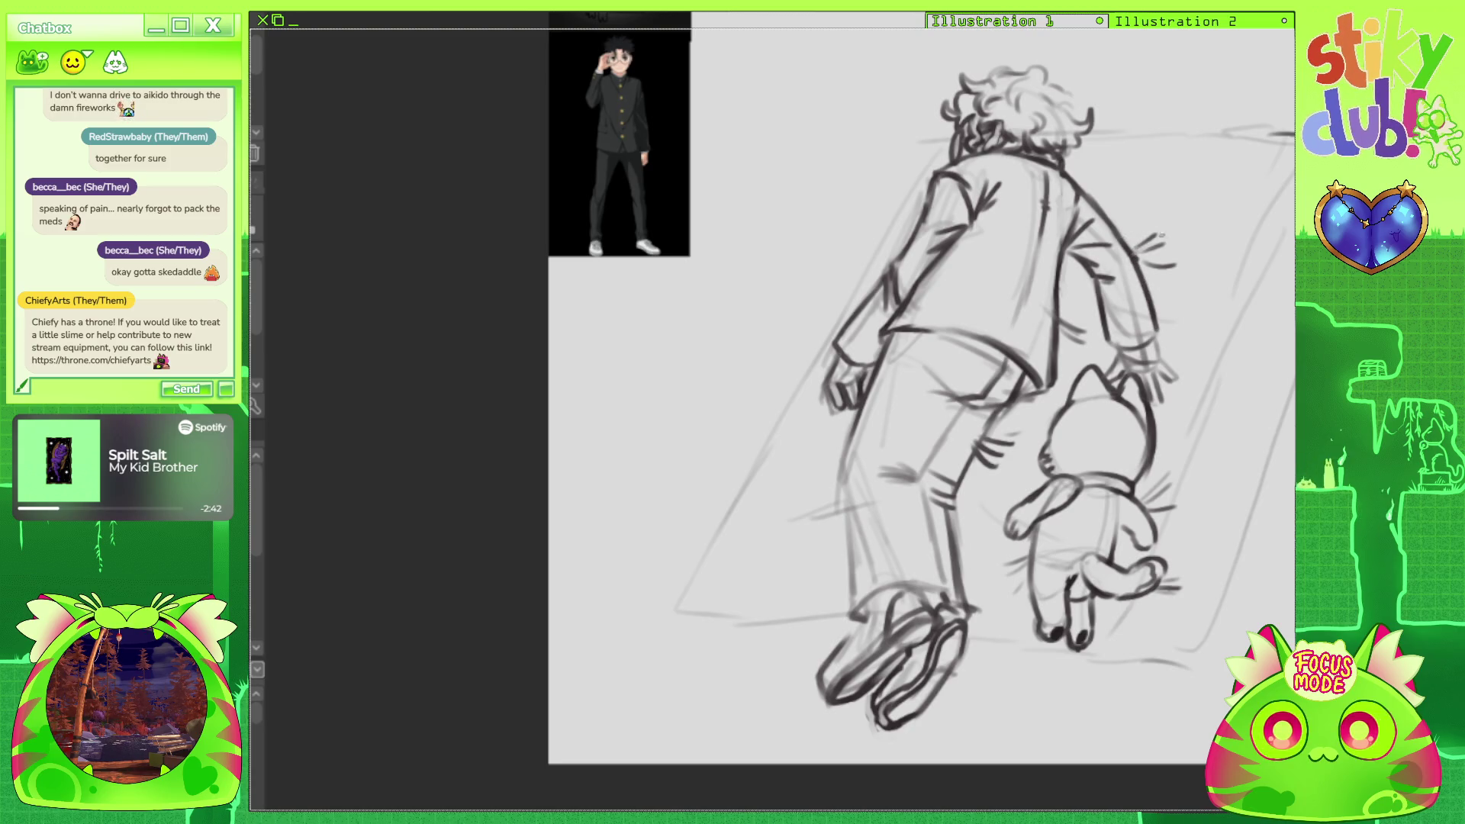
mouse_move(1137, 252)
mouse_down()
mouse_move(1161, 233)
mouse_move(1175, 258)
mouse_move(1154, 266)
mouse_up()
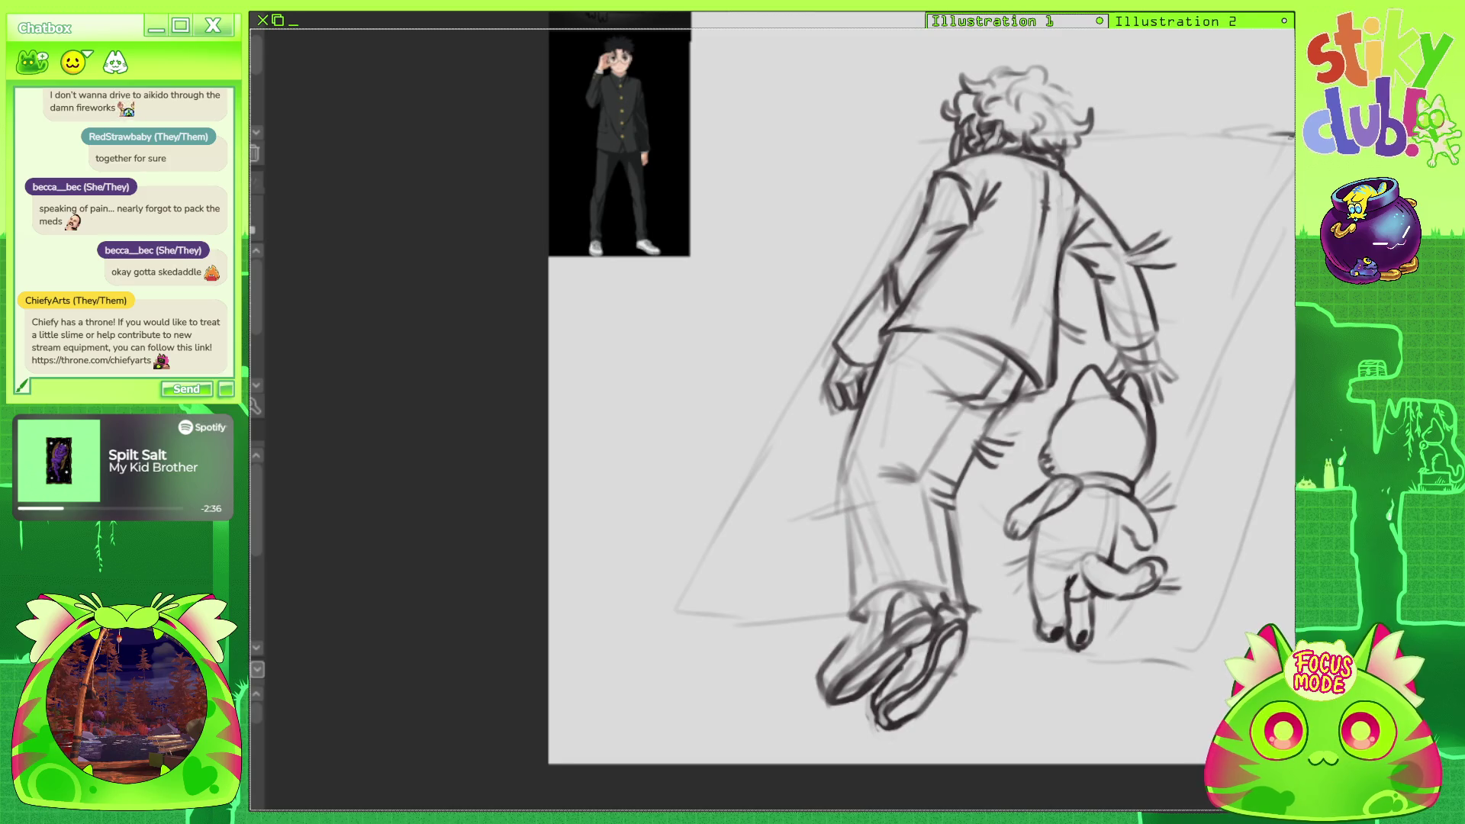
scroll(1125, 433, down, 2)
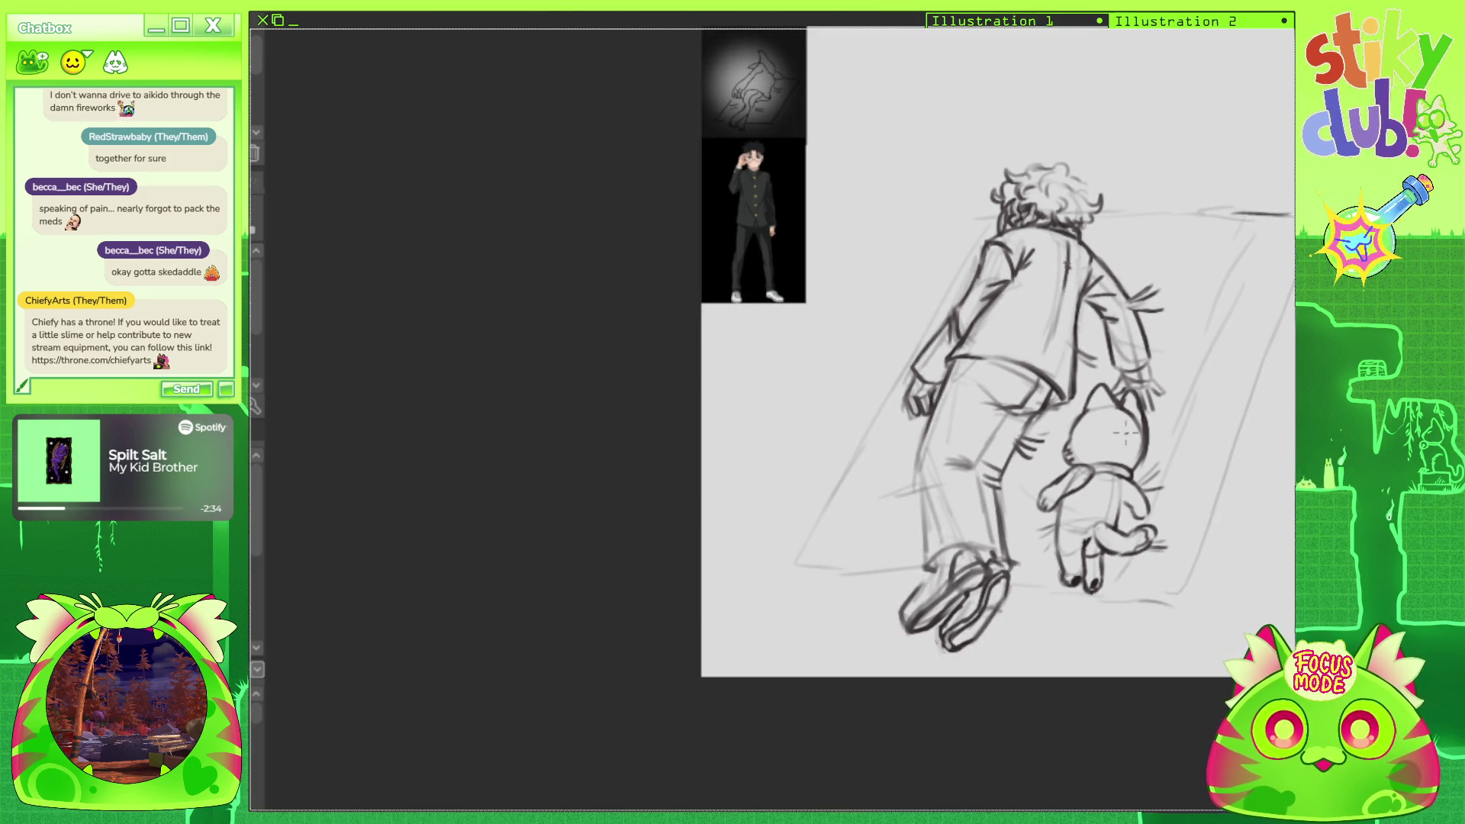
After checking a rotated view, trace the trouser leg's left outline with two darker strokes.
scroll(1126, 432, down, 3)
scroll(1089, 476, up, 2)
scroll(986, 491, up, 2)
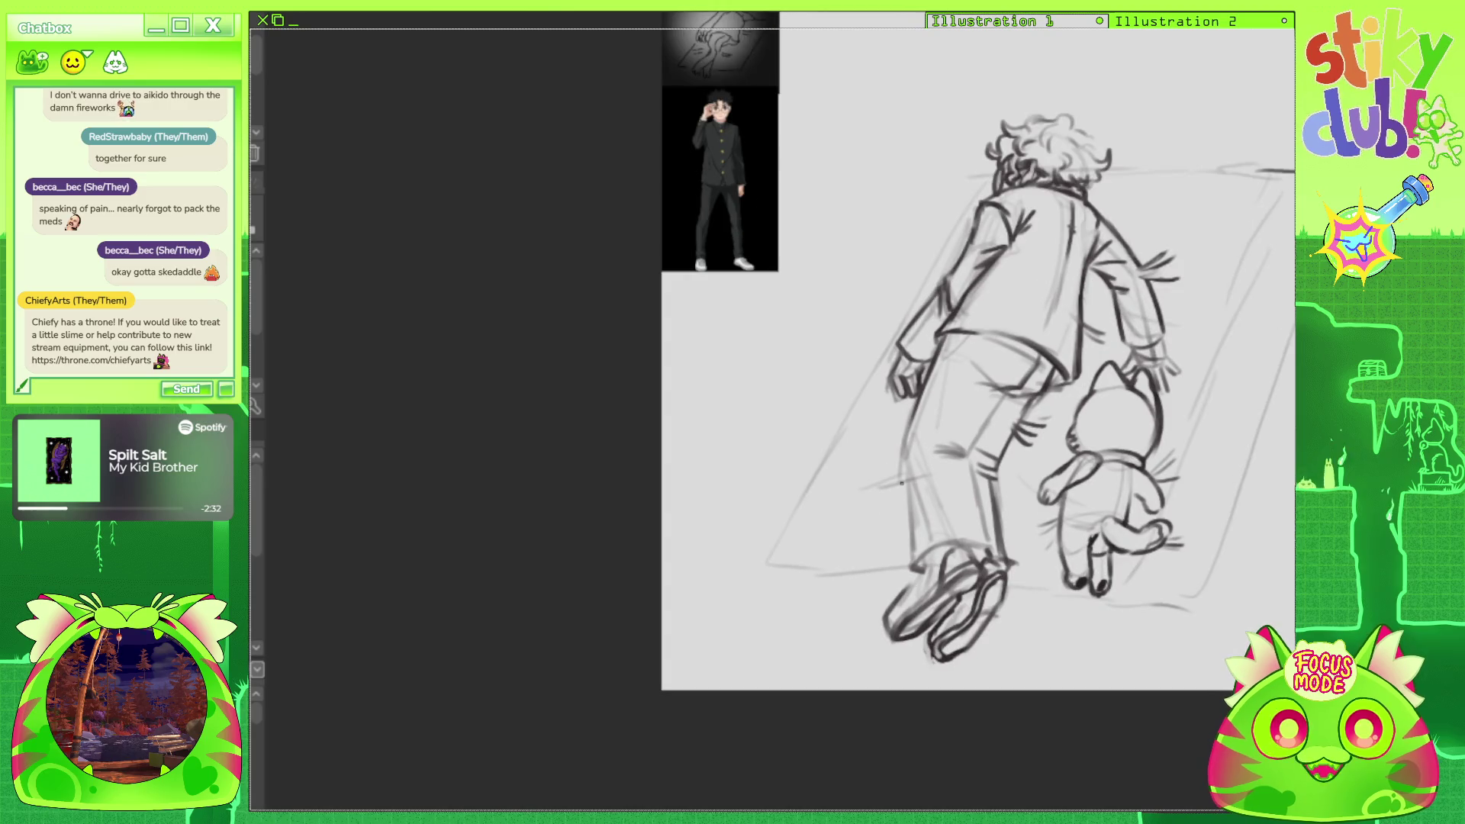
key(4)
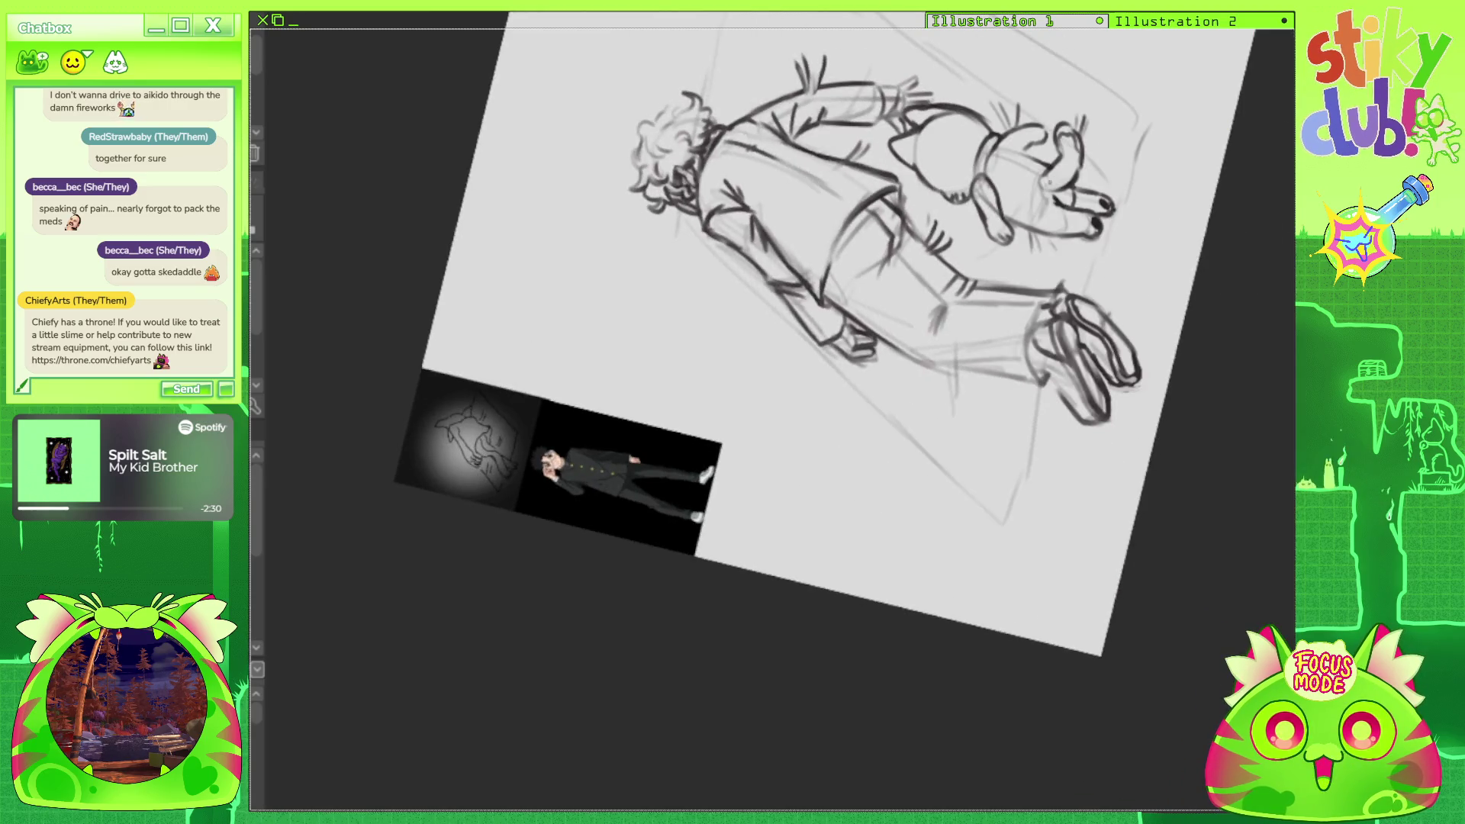
key(5)
drag(902, 433, 908, 538)
drag(907, 474, 912, 560)
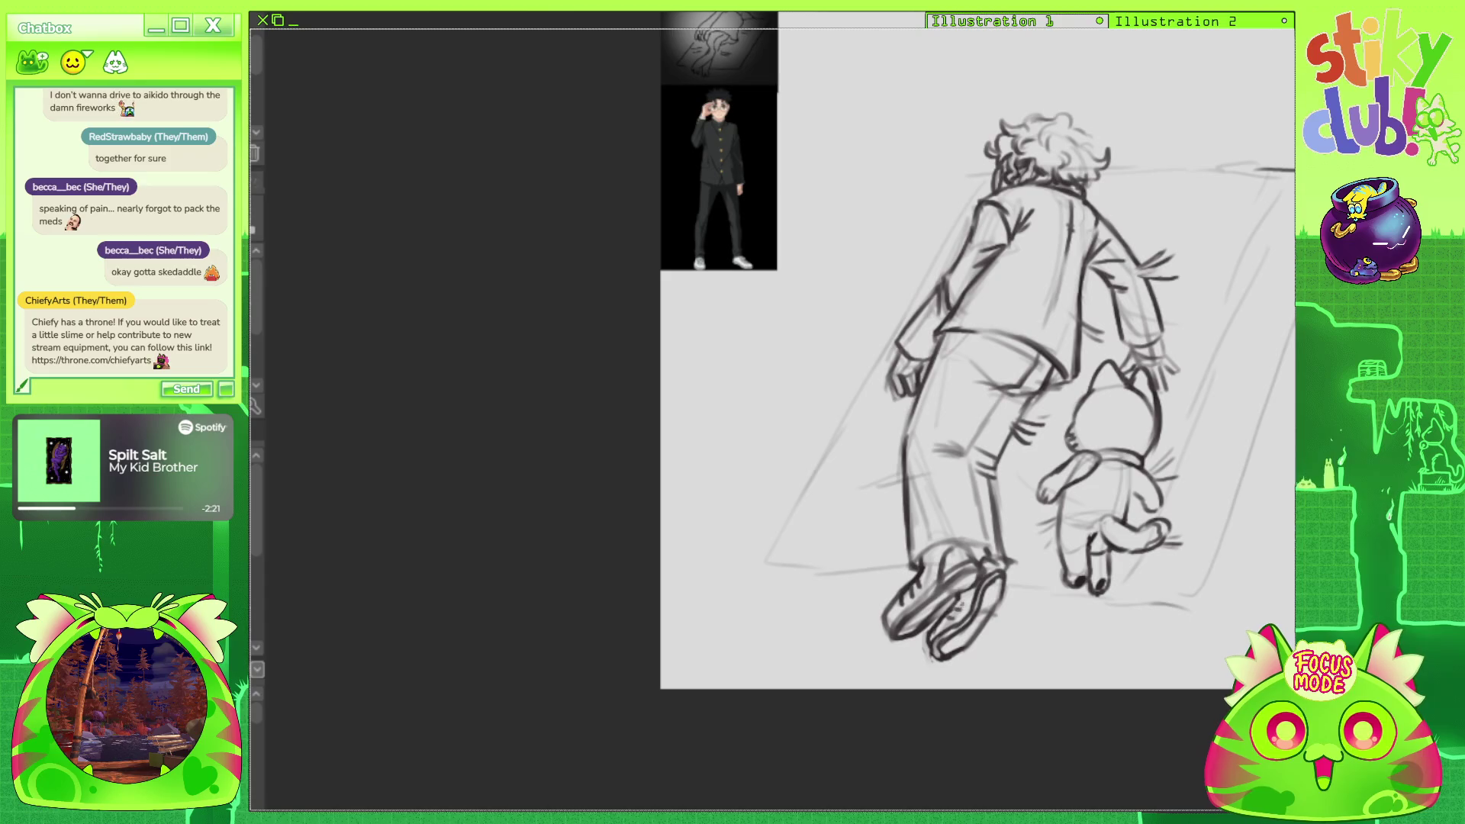
Darken the left leg line and draw the rug's bold top and diagonal edges.
scroll(971, 480, up, 1)
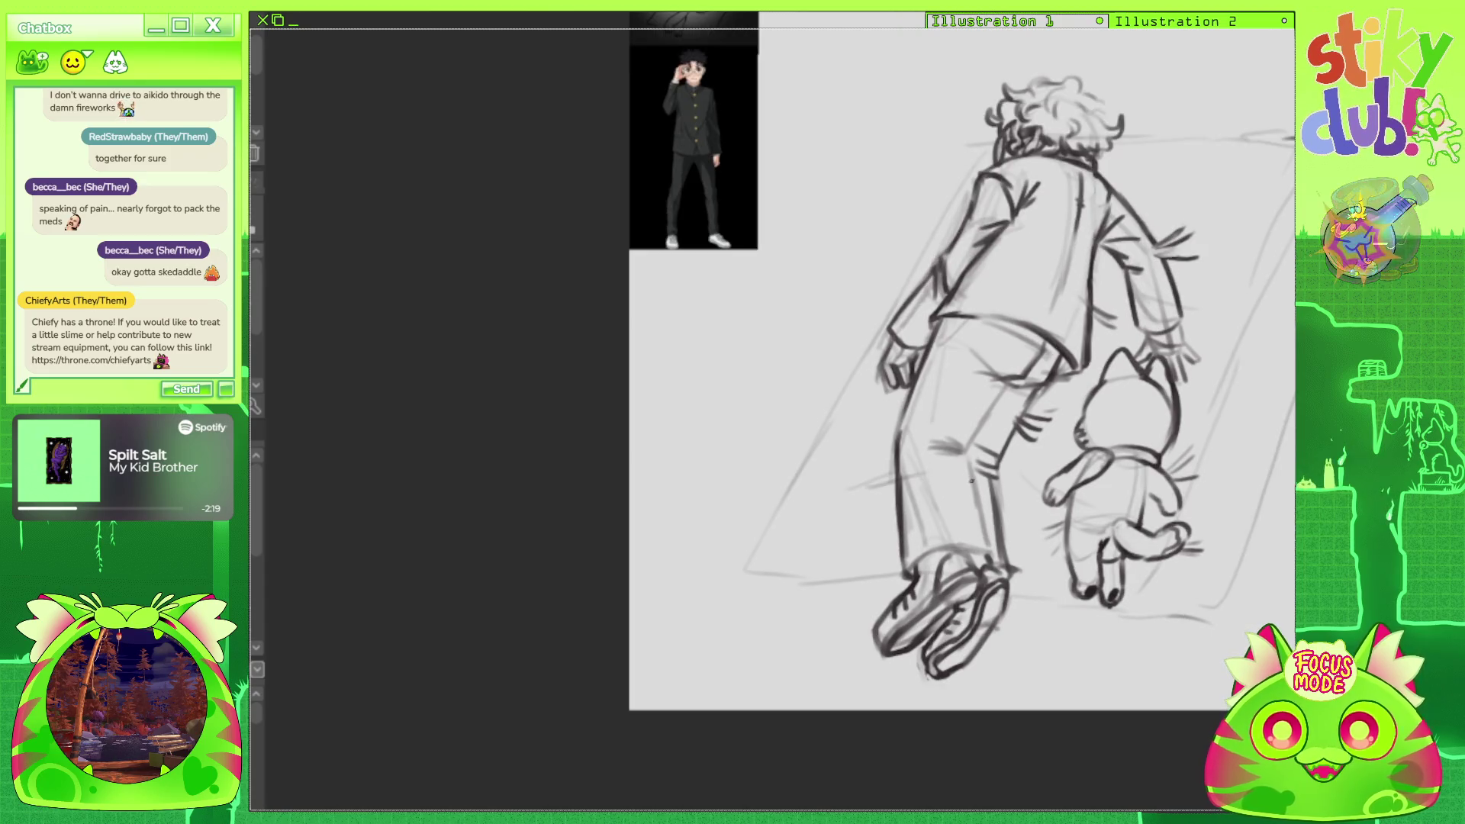
mouse_move(1019, 378)
mouse_down()
mouse_move(984, 433)
mouse_move(933, 450)
mouse_up()
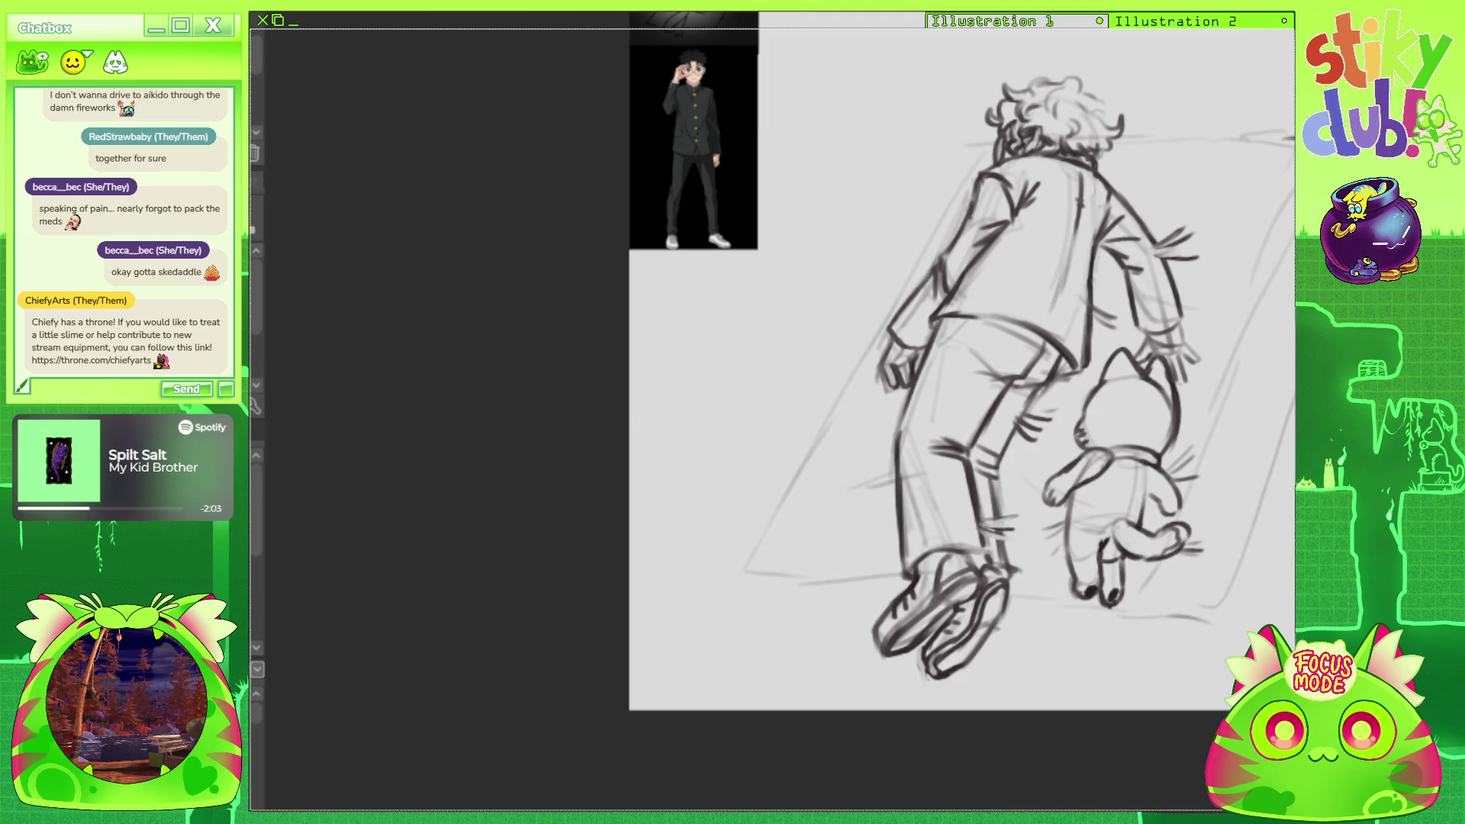
key(ctrl+bracketleft)
key(ctrl+bracketleft)
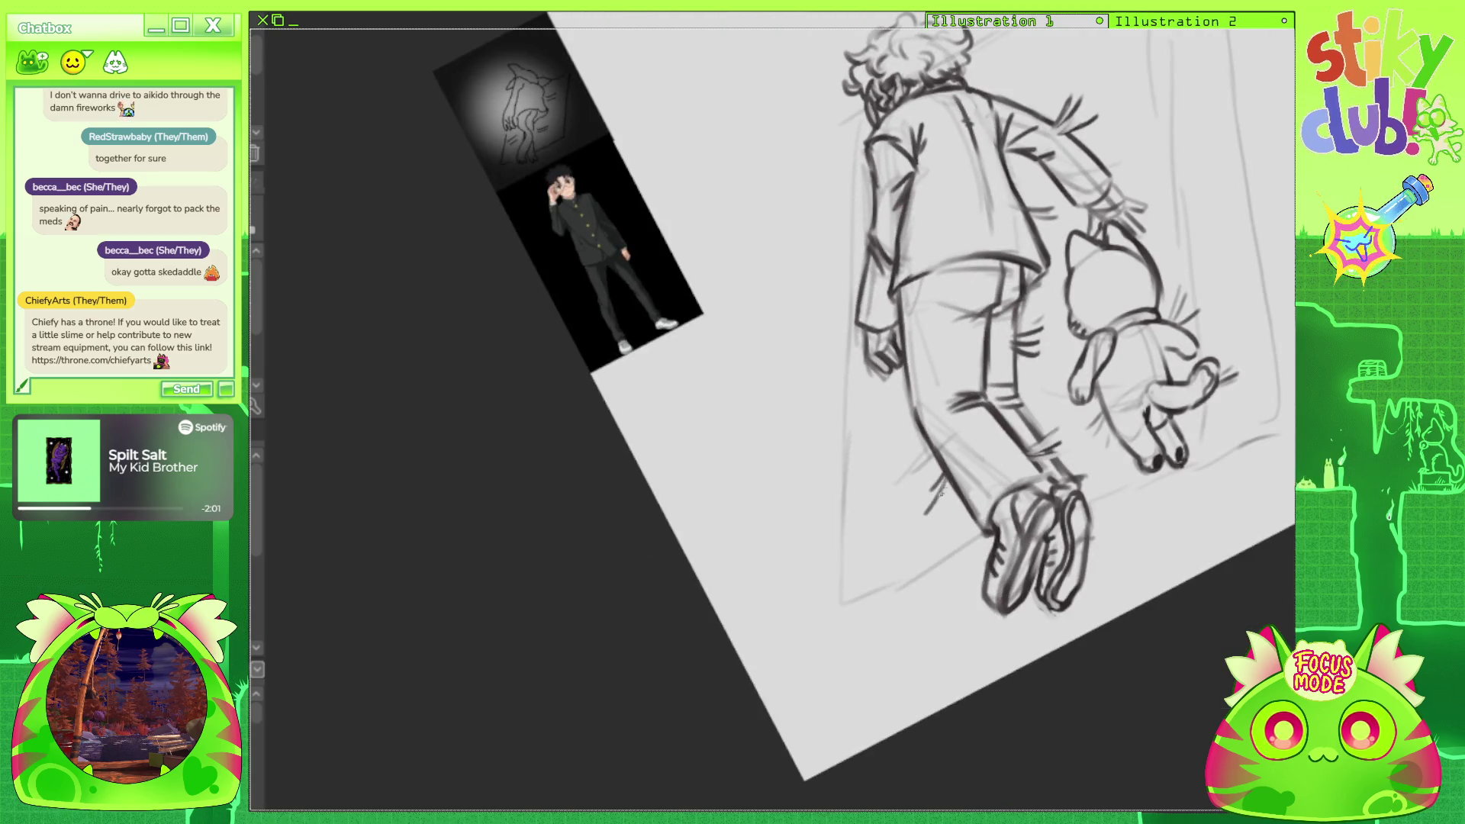
key(ctrl+bracketright)
key(ctrl+bracketright)
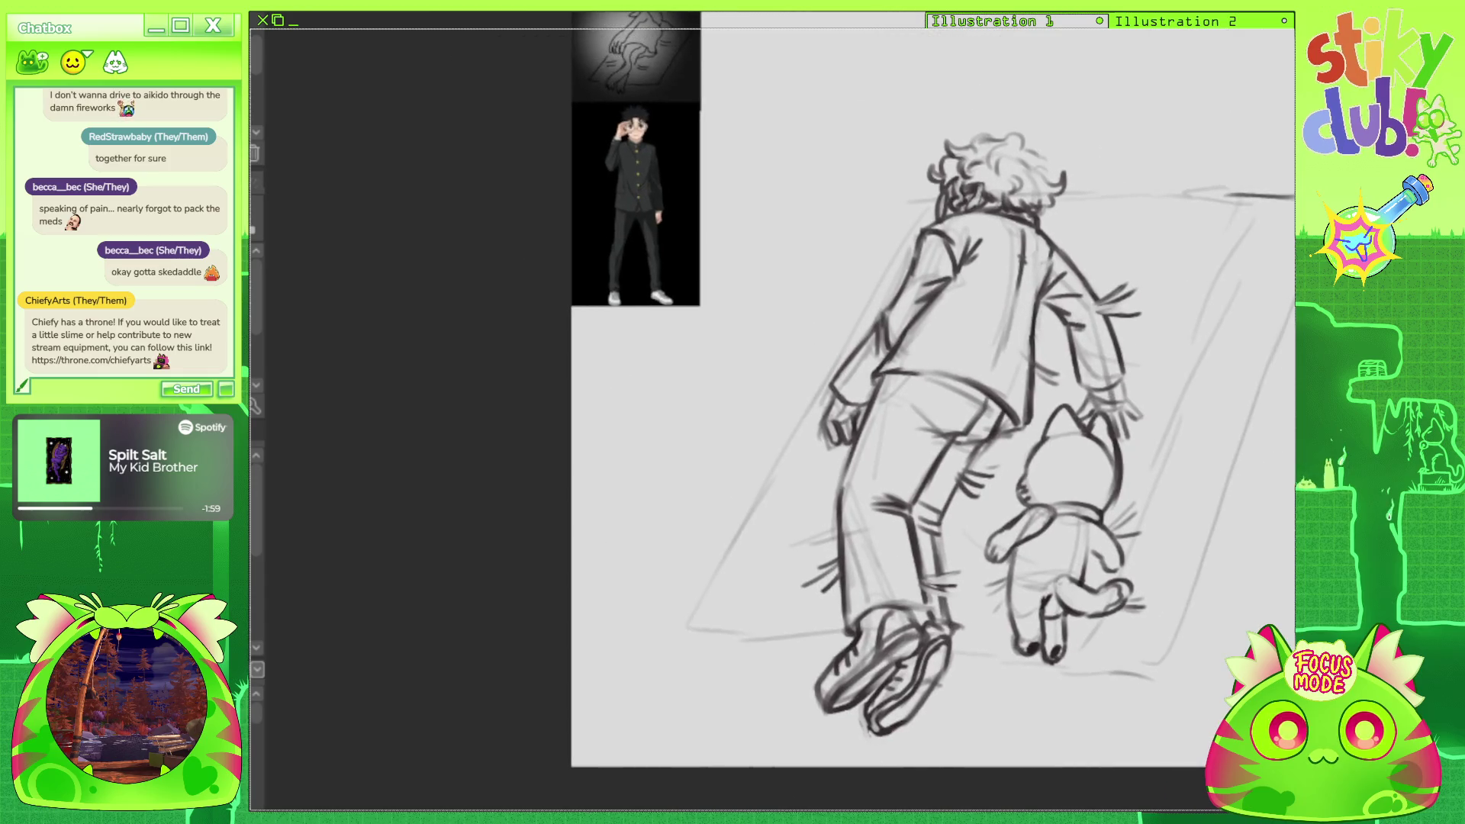
mouse_move(1144, 198)
mouse_down()
mouse_move(1276, 197)
mouse_move(1282, 254)
mouse_move(1127, 675)
mouse_up()
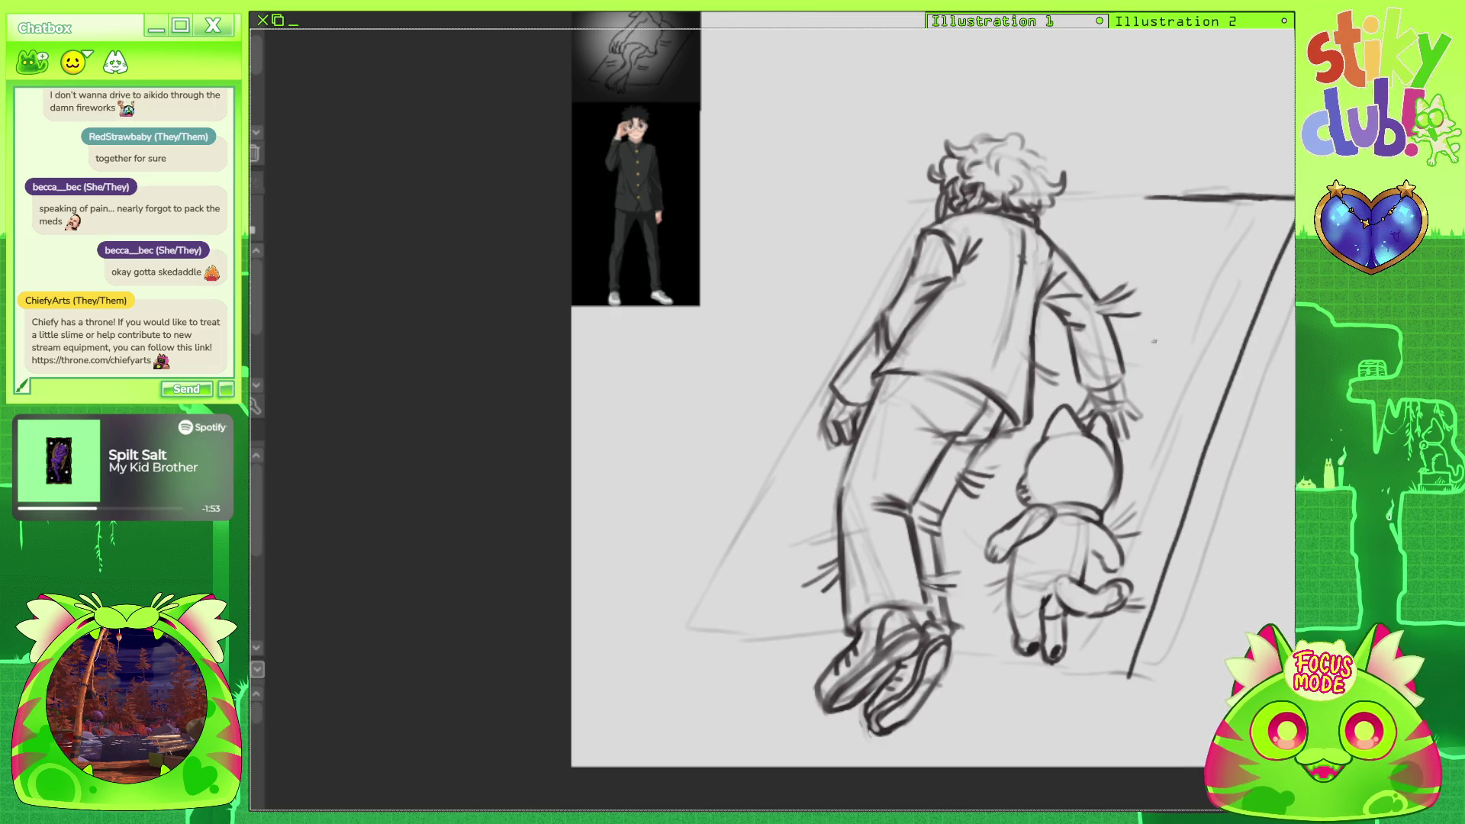
drag(1062, 197, 1149, 197)
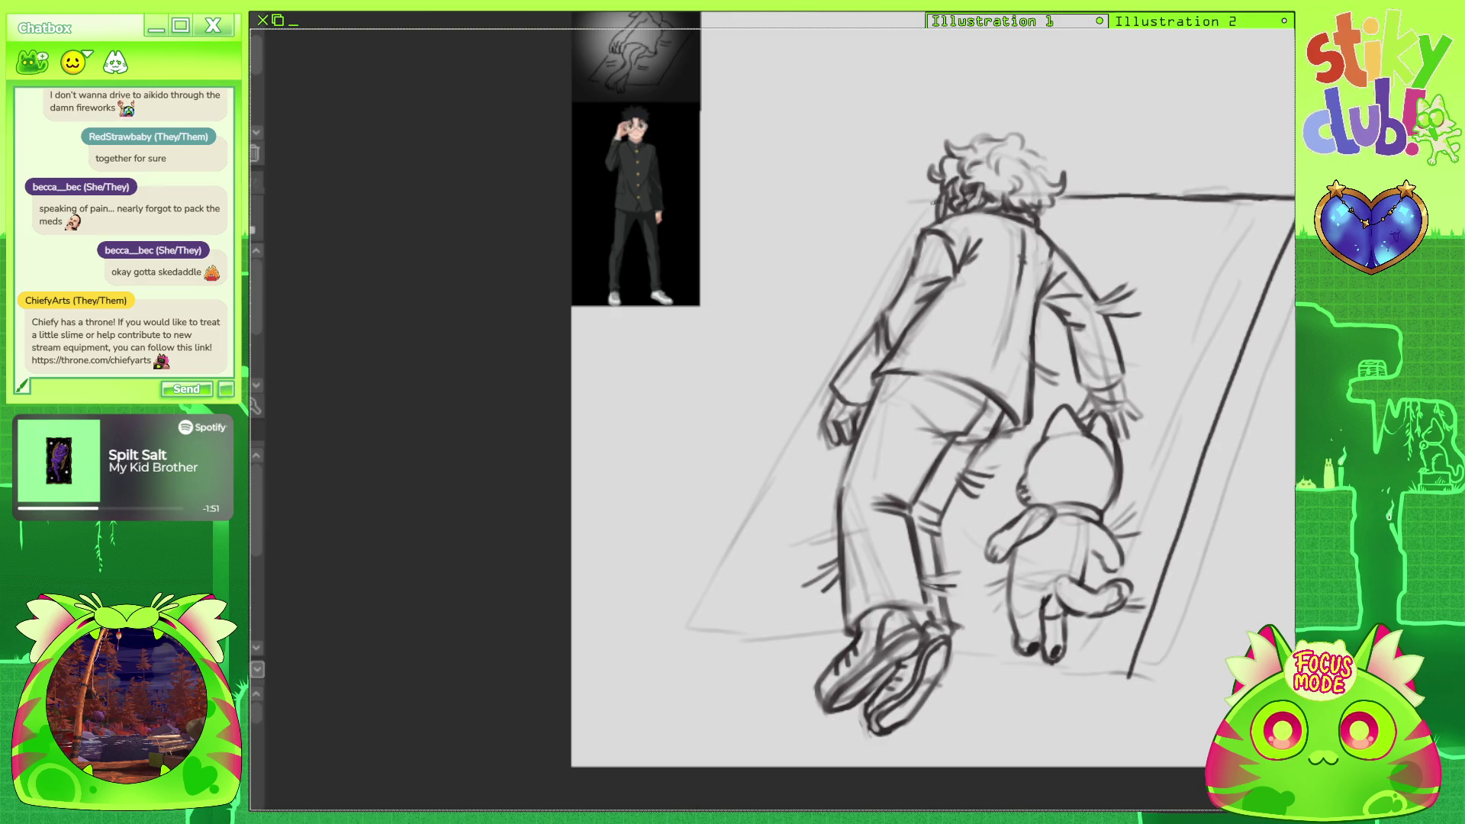
With the view rotated, draw the long rug edge past the head and its bottom corner.
key(asciicircum)
key(asciicircum)
key(asciicircum)
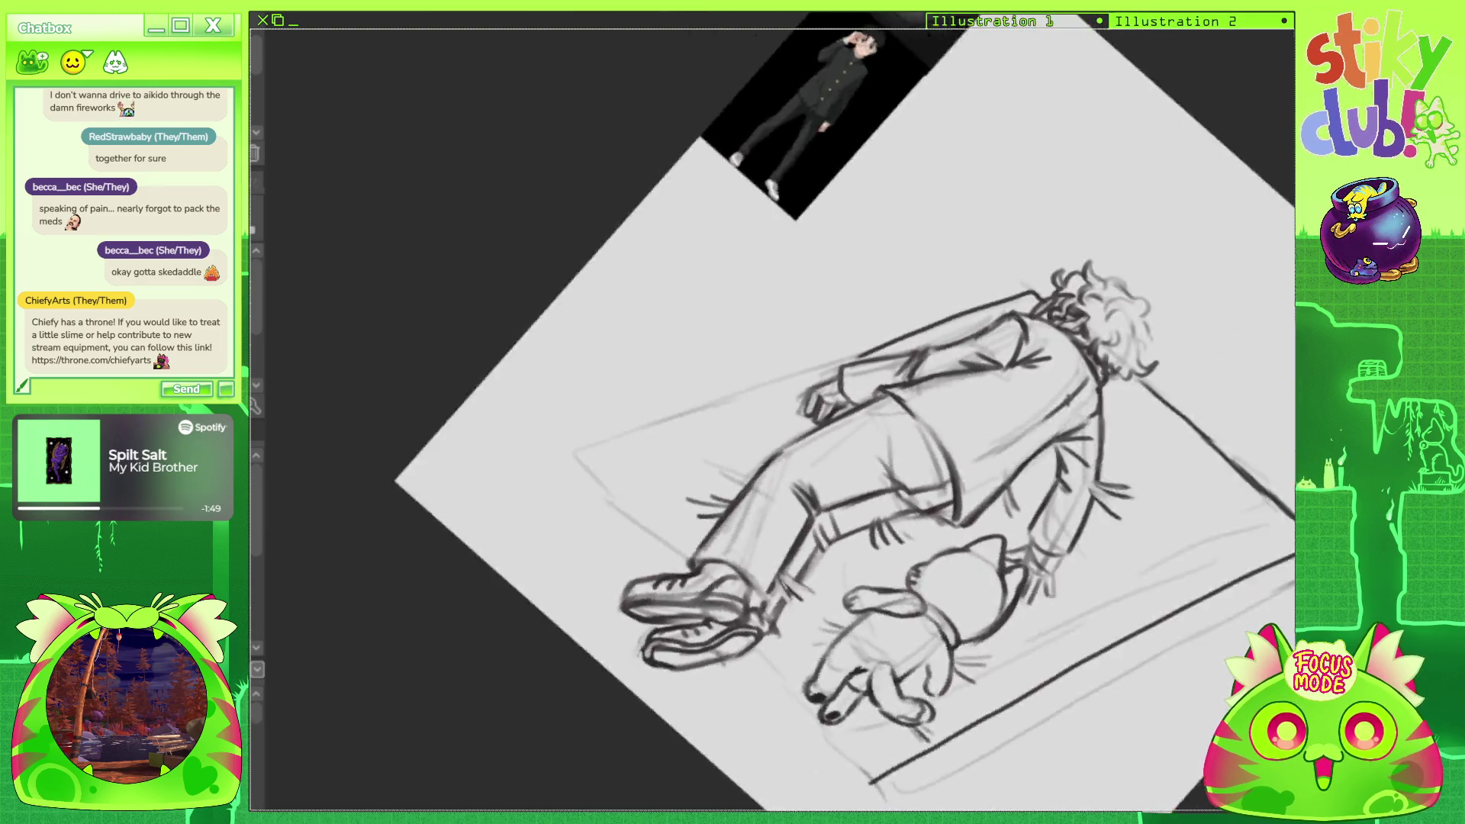
key(asciicircum)
key(asciicircum)
key(asciicircum)
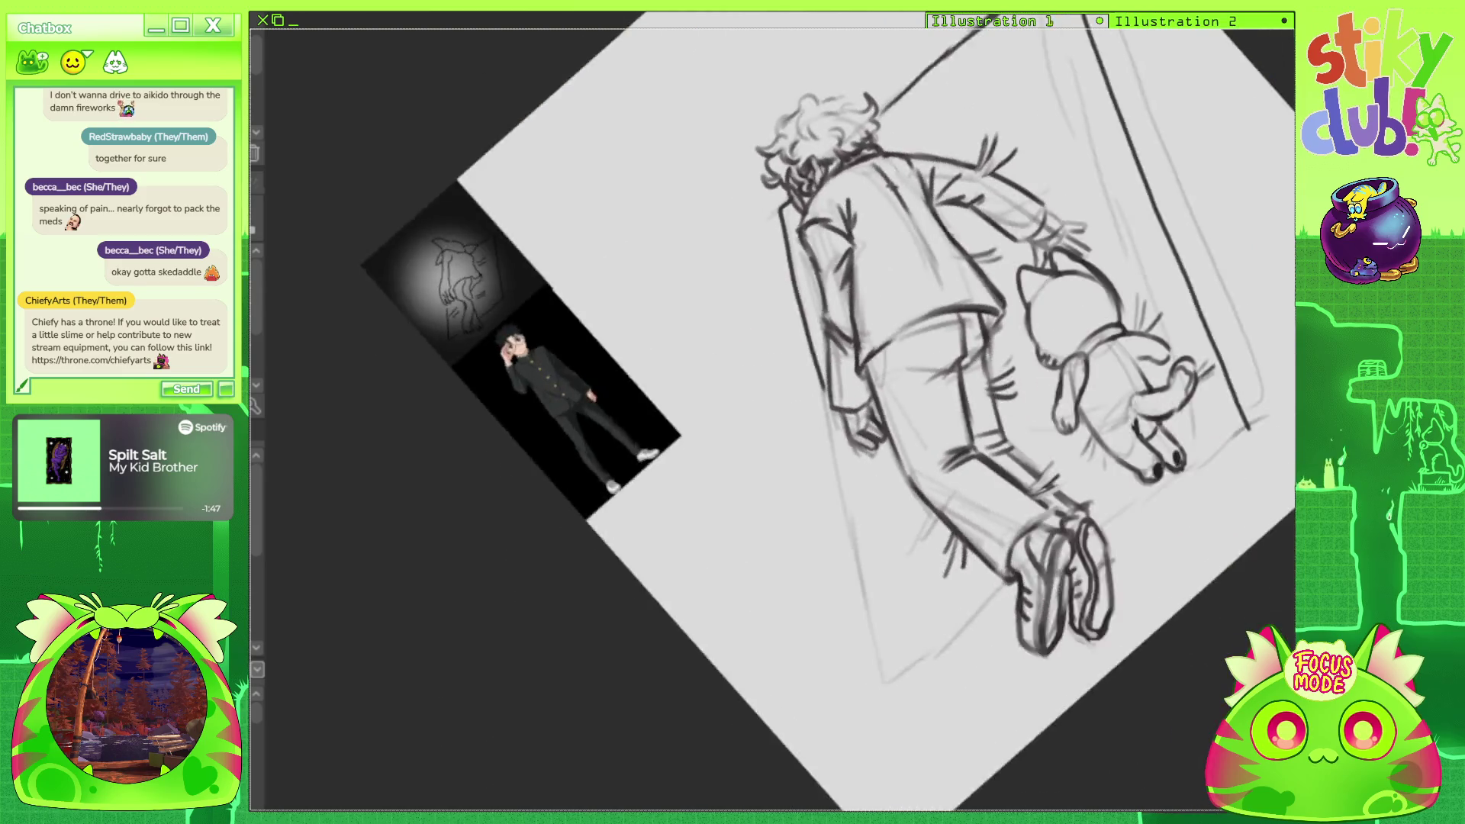
key(minus)
drag(743, 229, 931, 639)
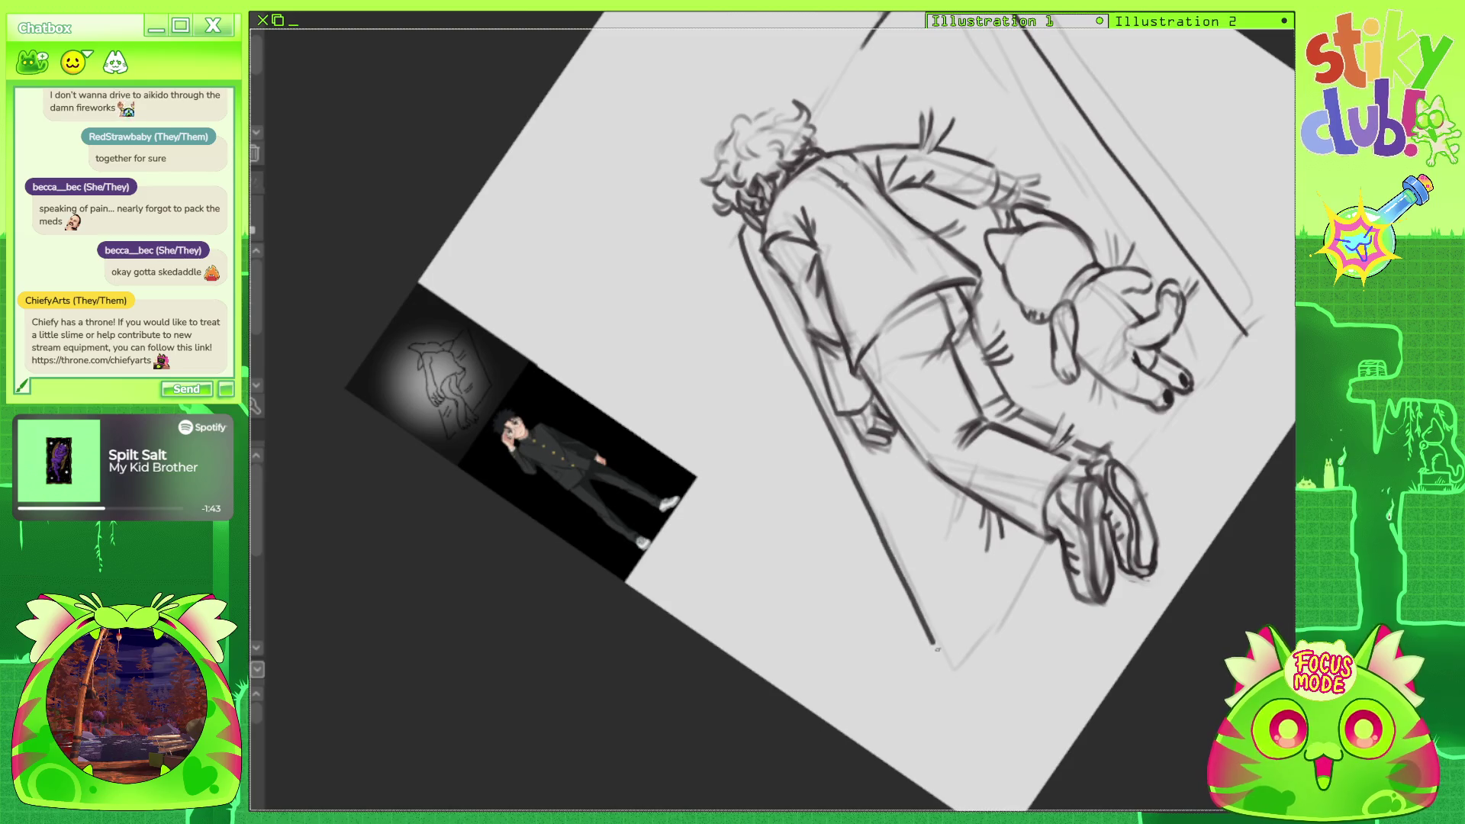
drag(812, 121, 874, 31)
mouse_move(944, 658)
mouse_down()
mouse_move(953, 670)
mouse_move(1042, 548)
mouse_up()
drag(1113, 464, 1177, 415)
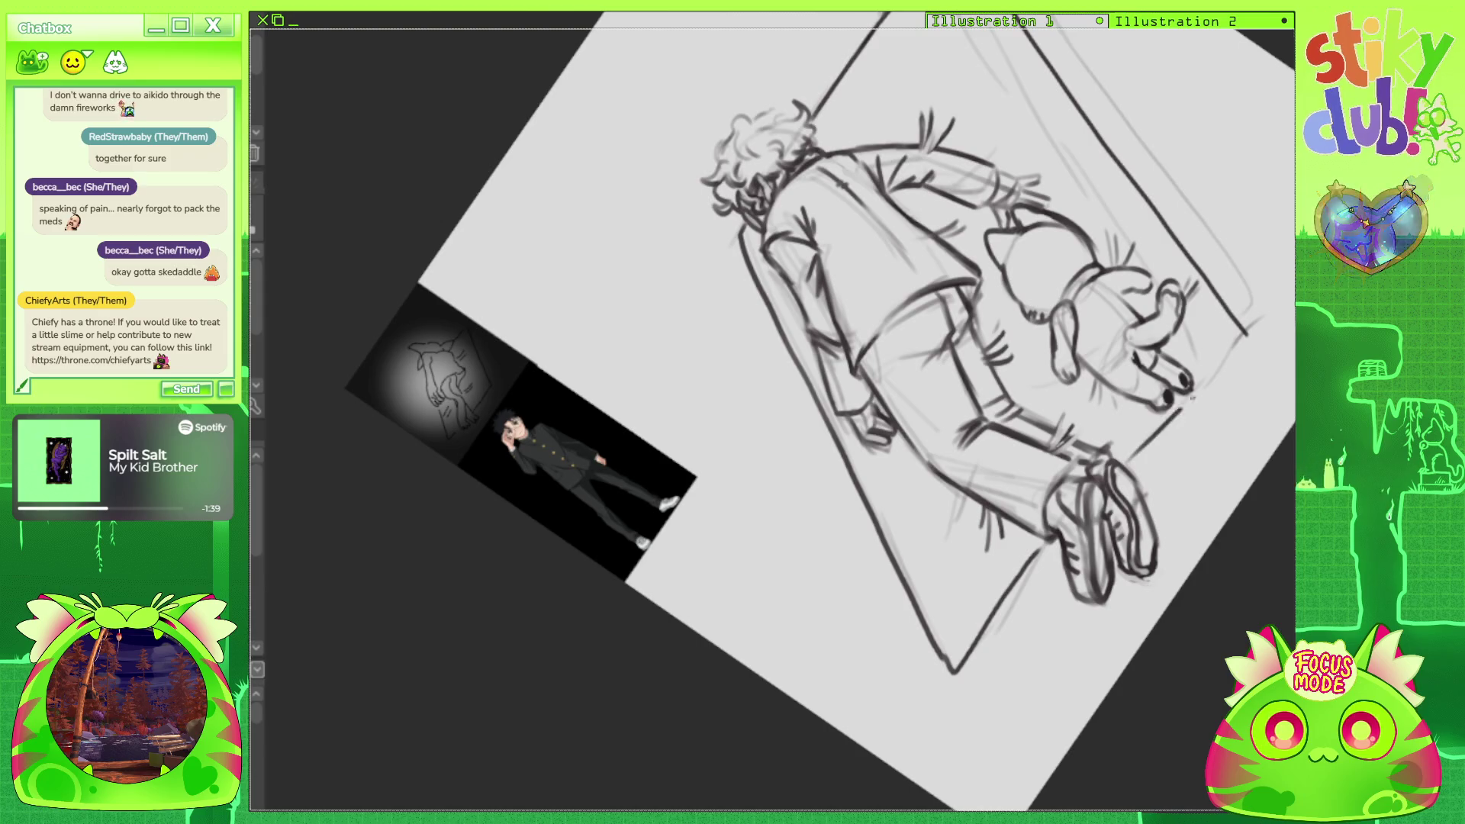
Erase and redraw the rug's left edge line, then return the view upright.
mouse_move(839, 305)
mouse_down()
mouse_move(954, 267)
mouse_move(1030, 382)
mouse_up()
drag(839, 458, 962, 404)
mouse_move(978, 599)
mouse_down()
mouse_move(803, 254)
mouse_move(881, 390)
mouse_up()
drag(920, 484, 1005, 637)
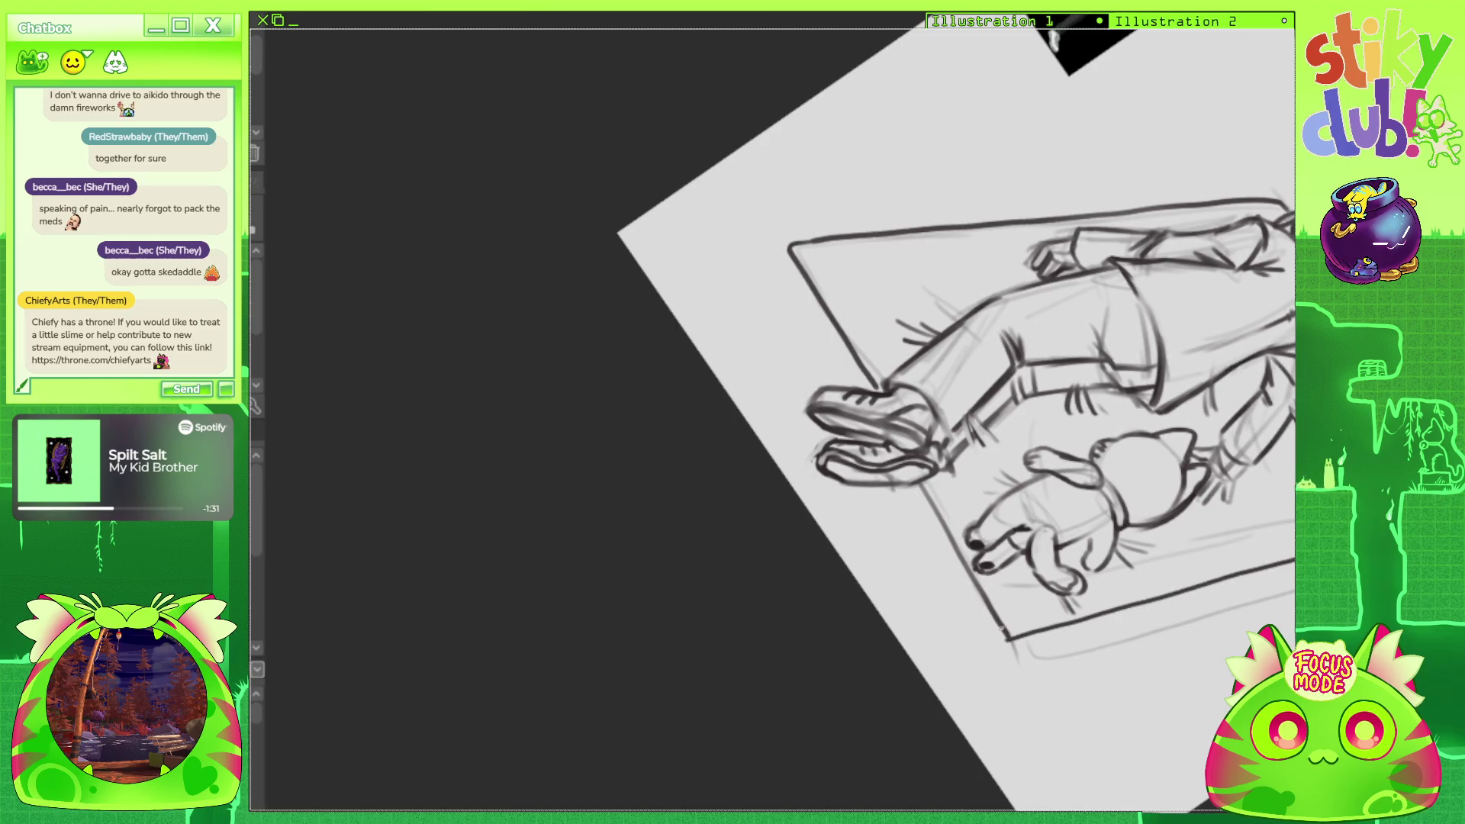
key(5)
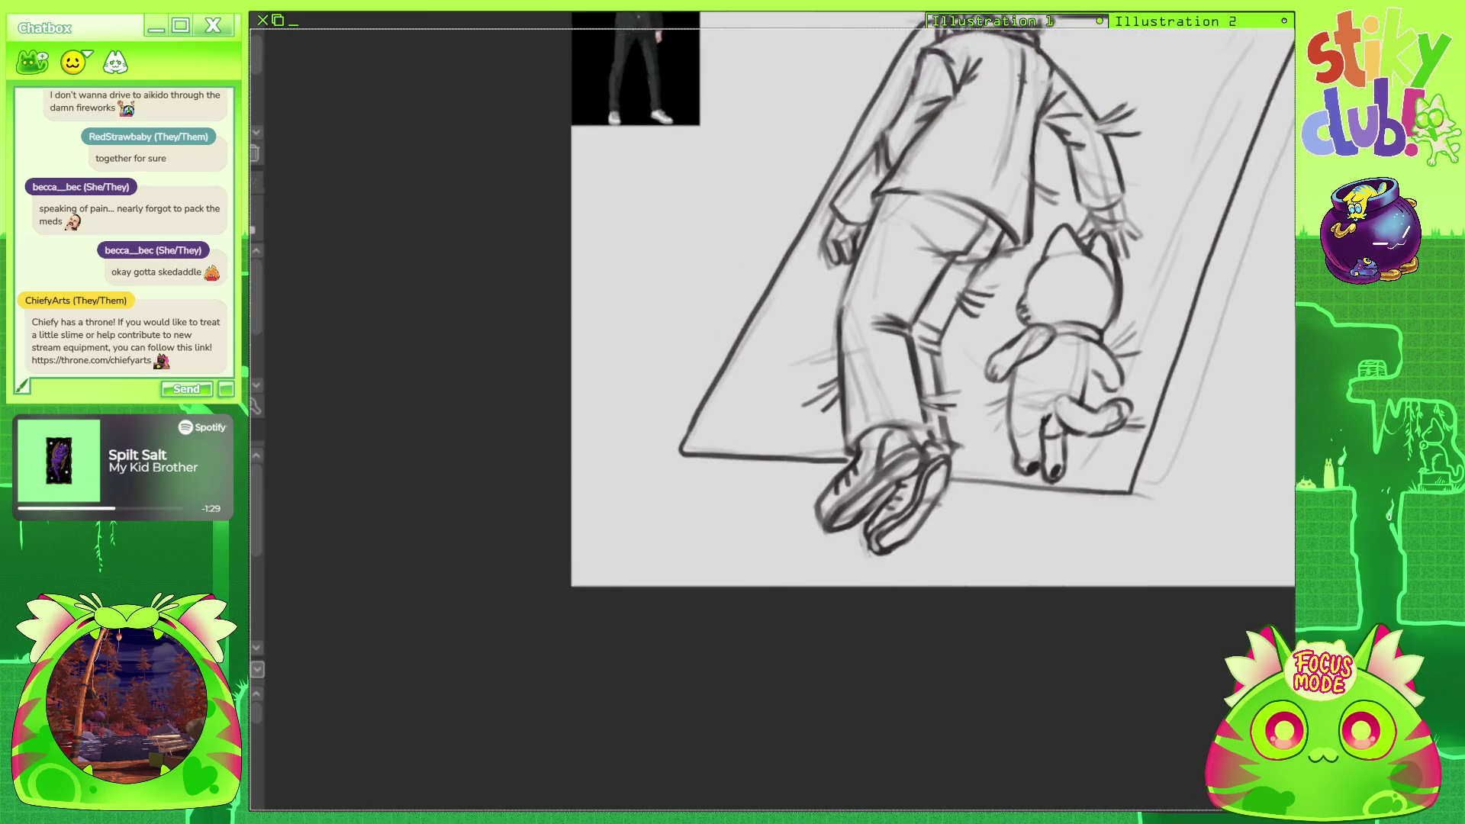
Add hatching along the rug's upper-right and lower-left edges, then lasso the reference images.
drag(1078, 233, 1137, 244)
drag(1094, 257, 1120, 269)
drag(668, 541, 705, 522)
drag(682, 526, 707, 514)
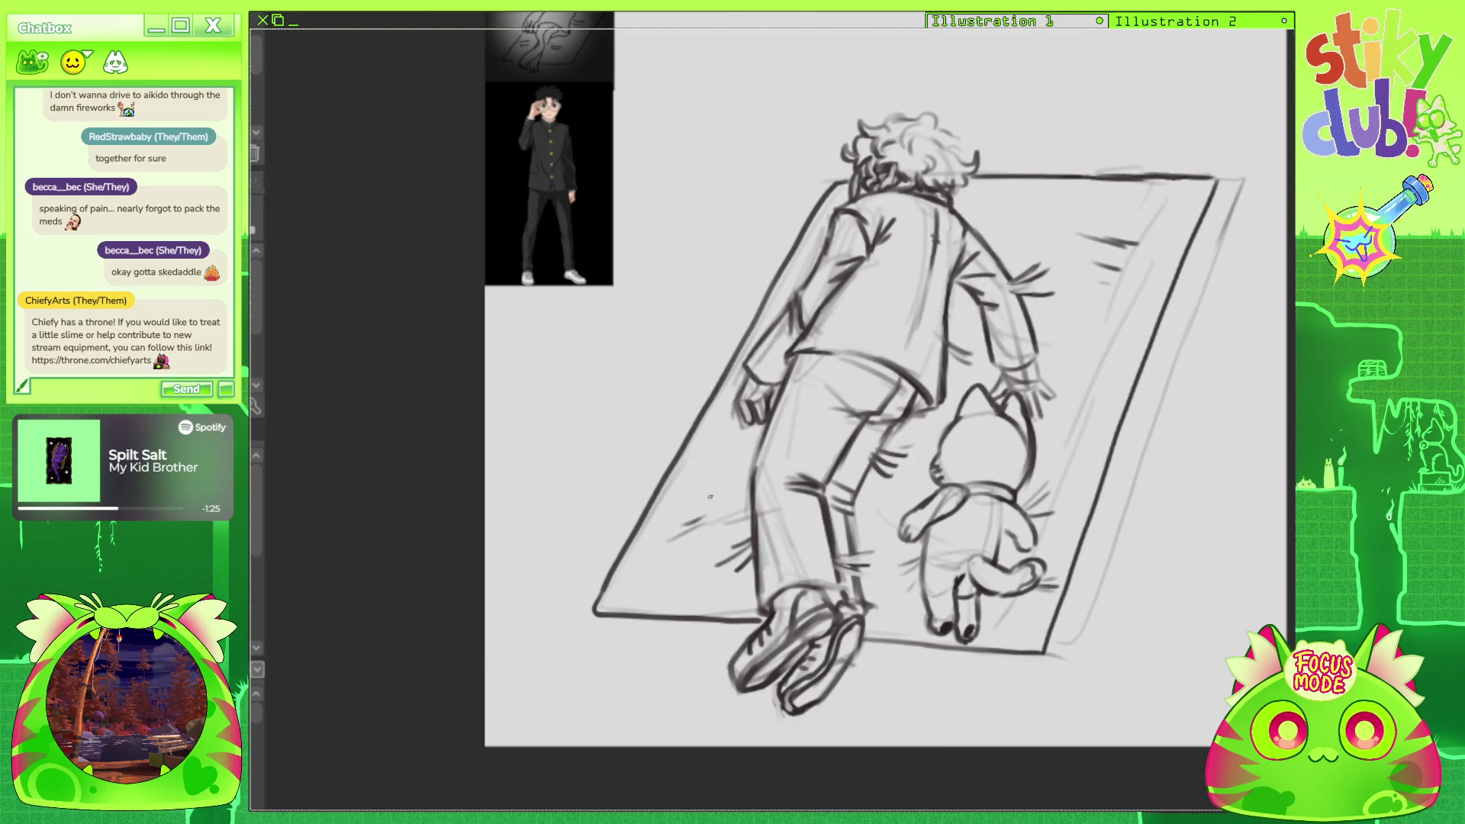
scroll(743, 402, down, 1)
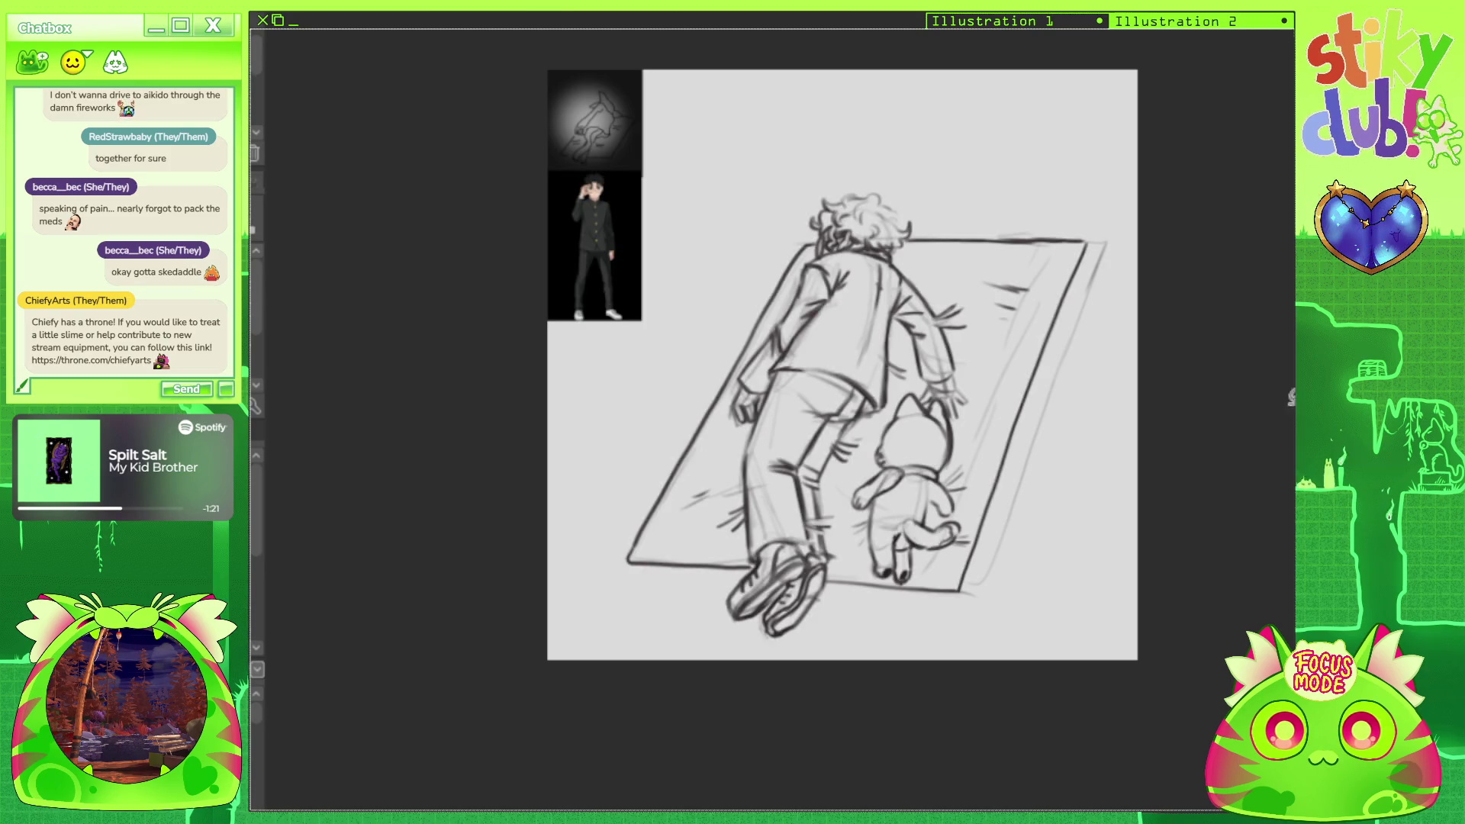
drag(458, 158, 494, 318)
Delete the reference images from the top-left corner and drop the selection.
key(ctrl+v)
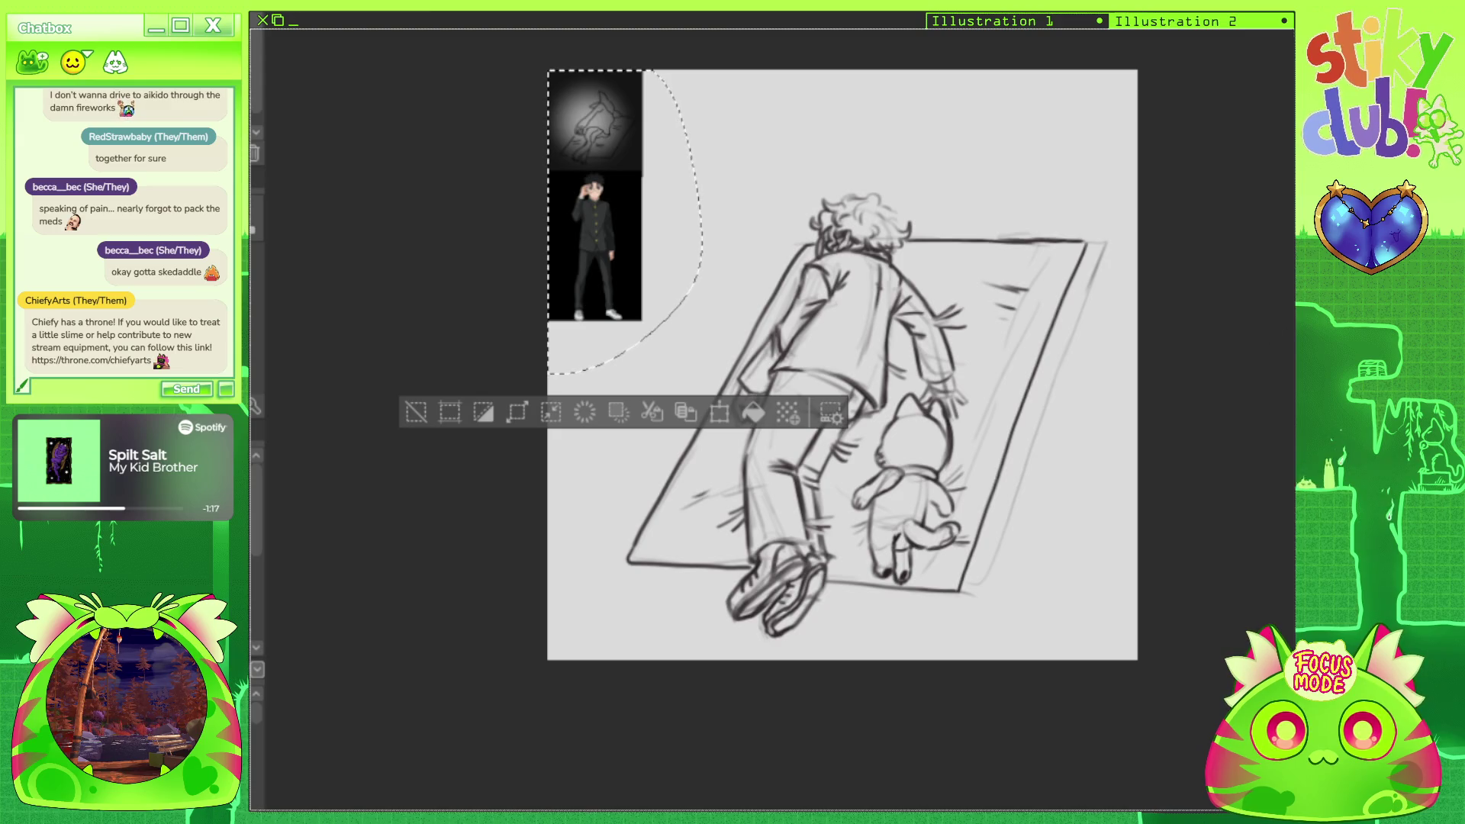
key(Delete)
key(Delete)
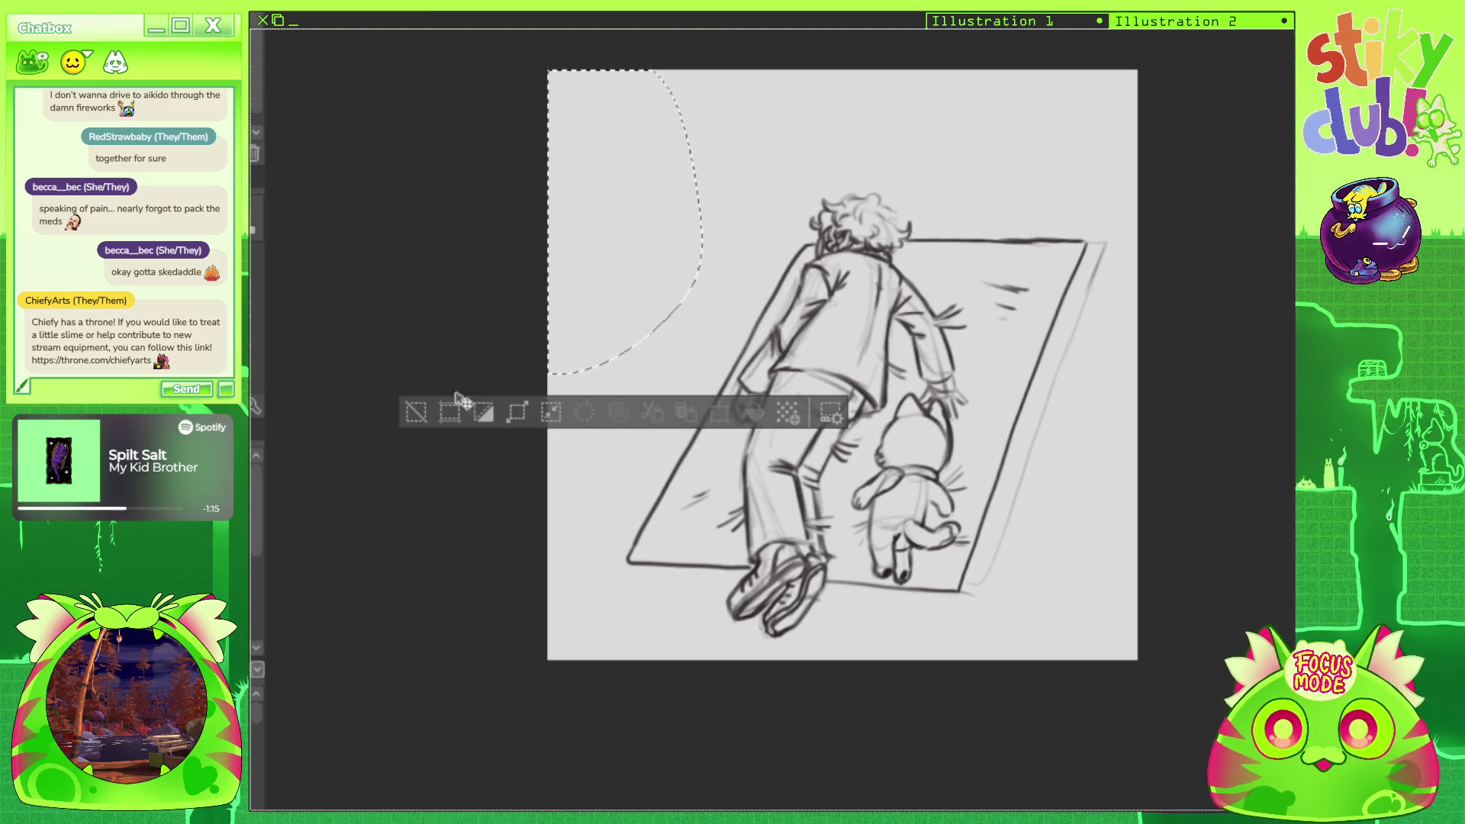
key(ctrl+v)
key(Delete)
key(ctrl+v)
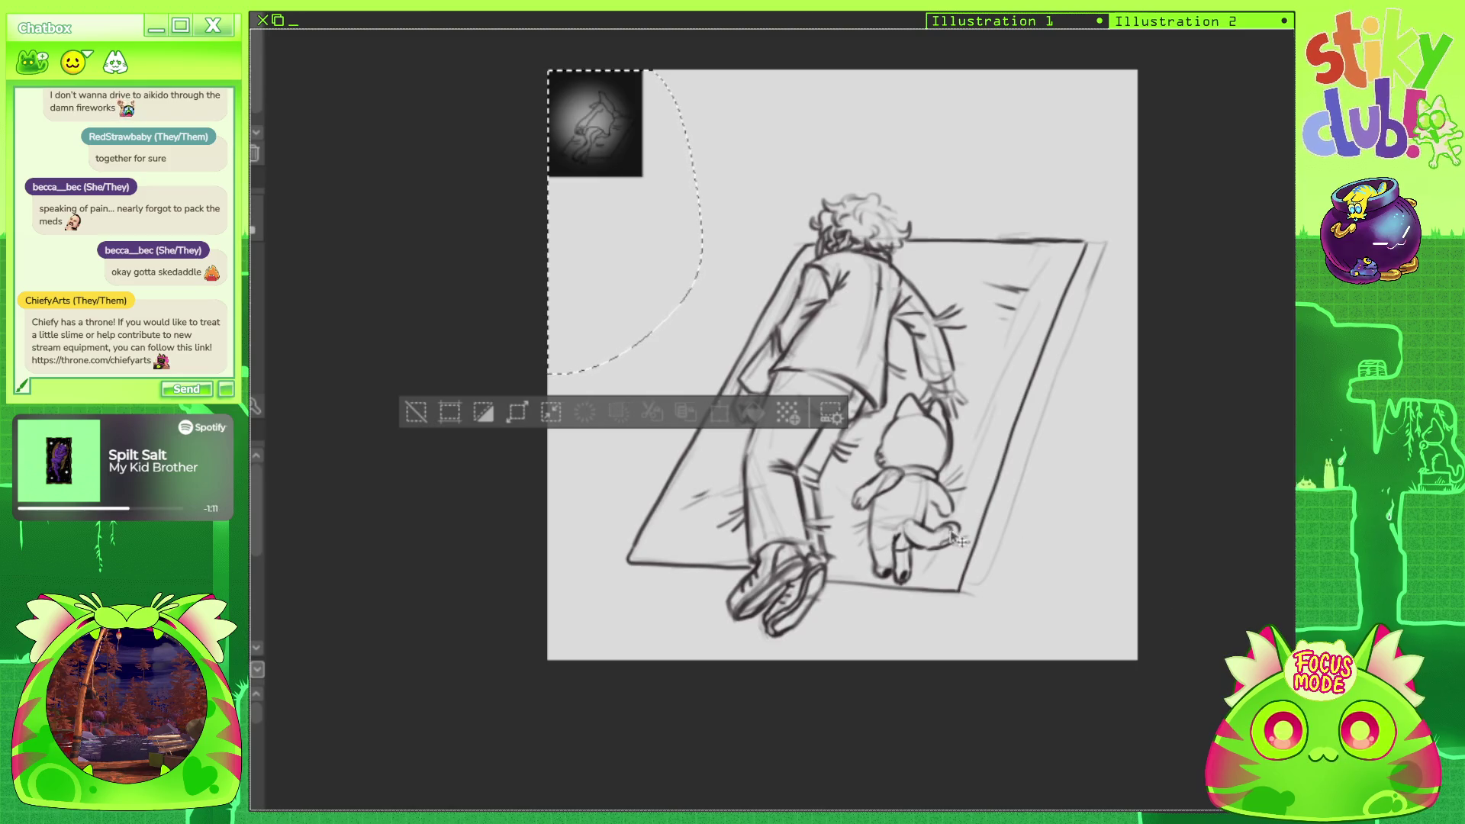
key(ctrl+z)
key(ctrl+y)
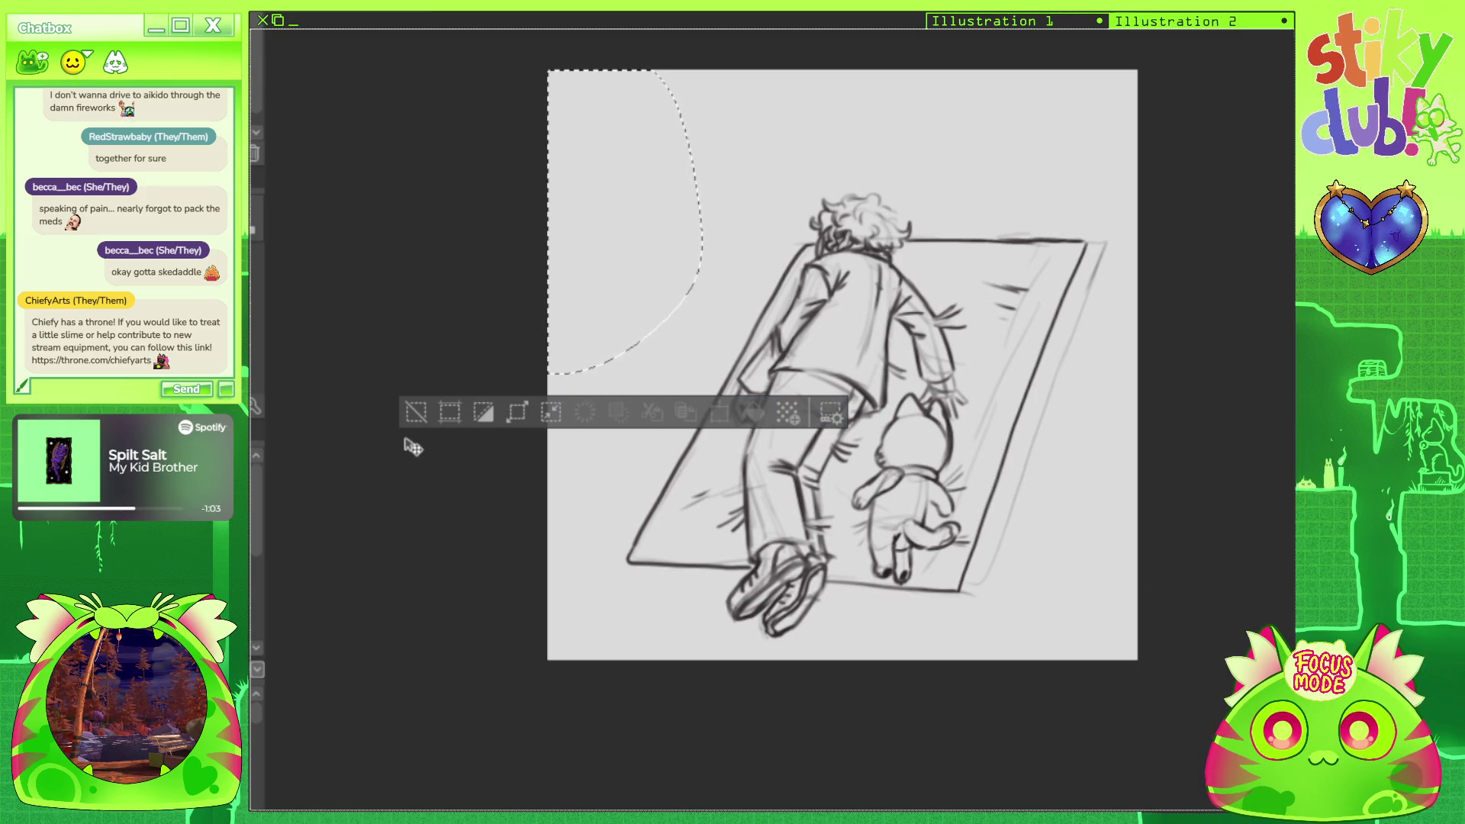
click(418, 415)
Move the whole sketch up and to the left.
scroll(797, 355, down, 2)
scroll(797, 355, up, 2)
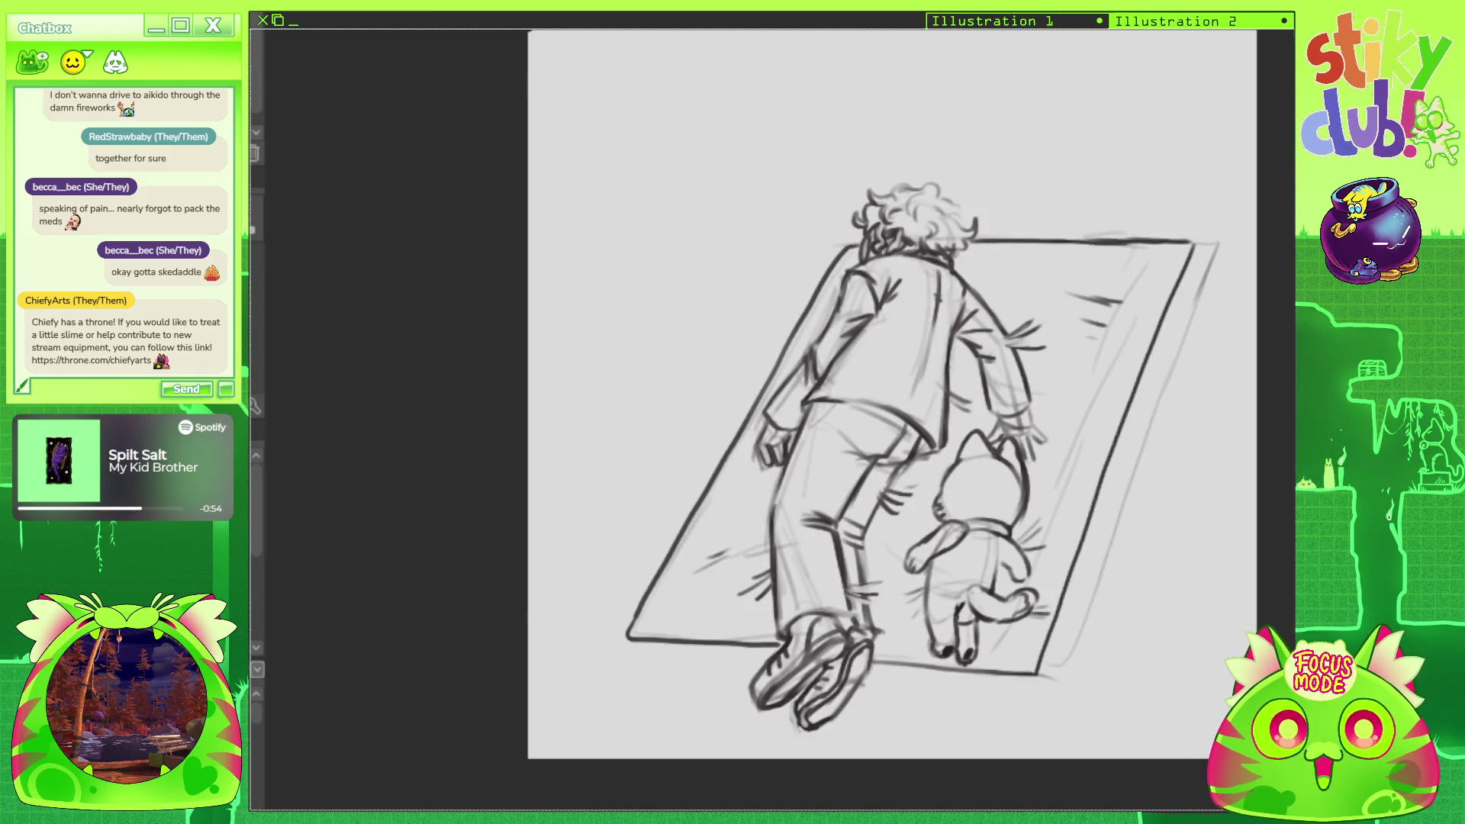
mouse_move(1194, 583)
mouse_down()
mouse_move(1129, 507)
mouse_move(1149, 515)
mouse_up()
key(ctrl+z)
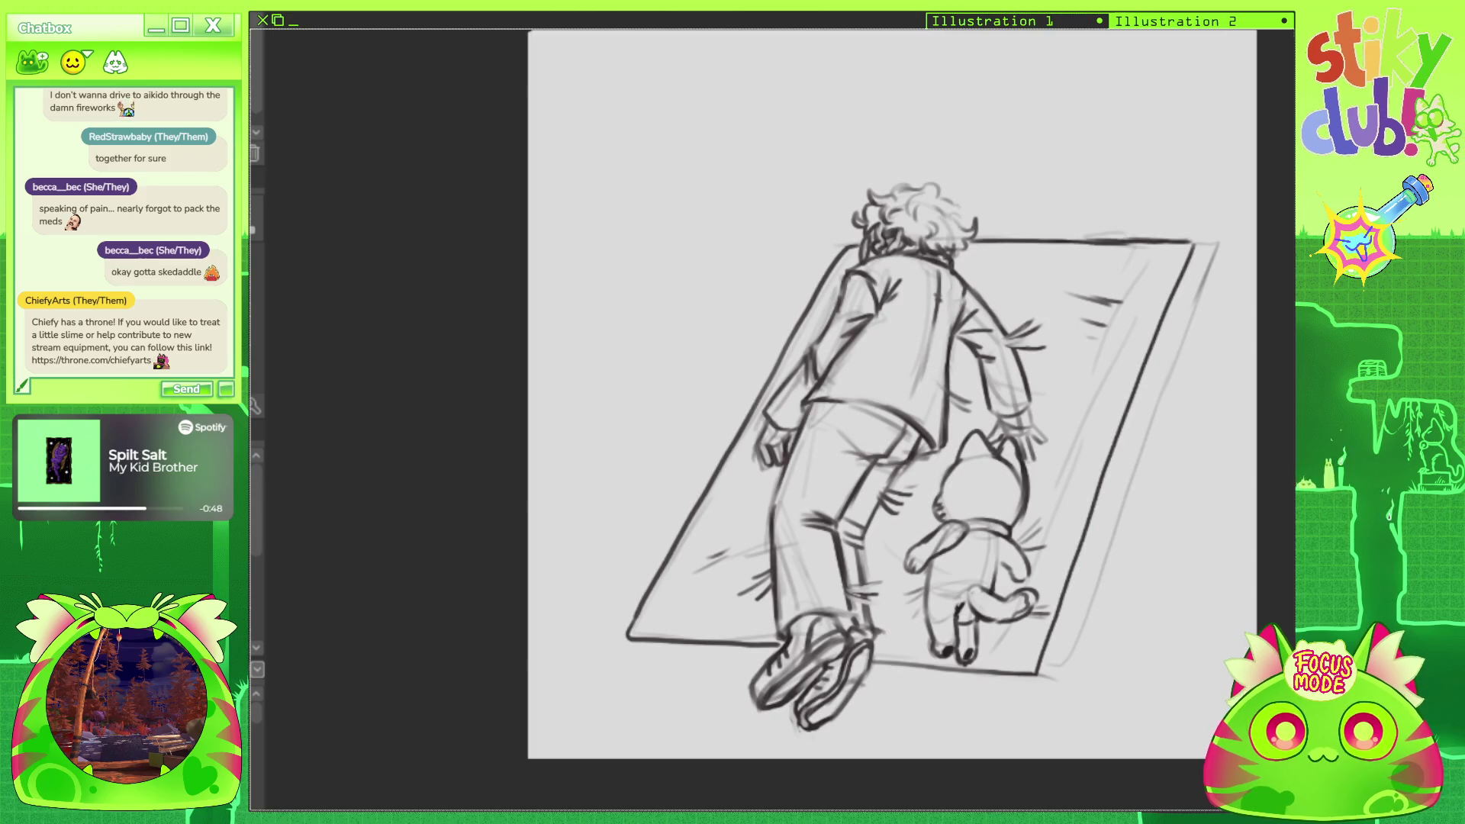
mouse_move(1206, 632)
mouse_down()
mouse_move(1160, 585)
mouse_move(1183, 584)
mouse_up()
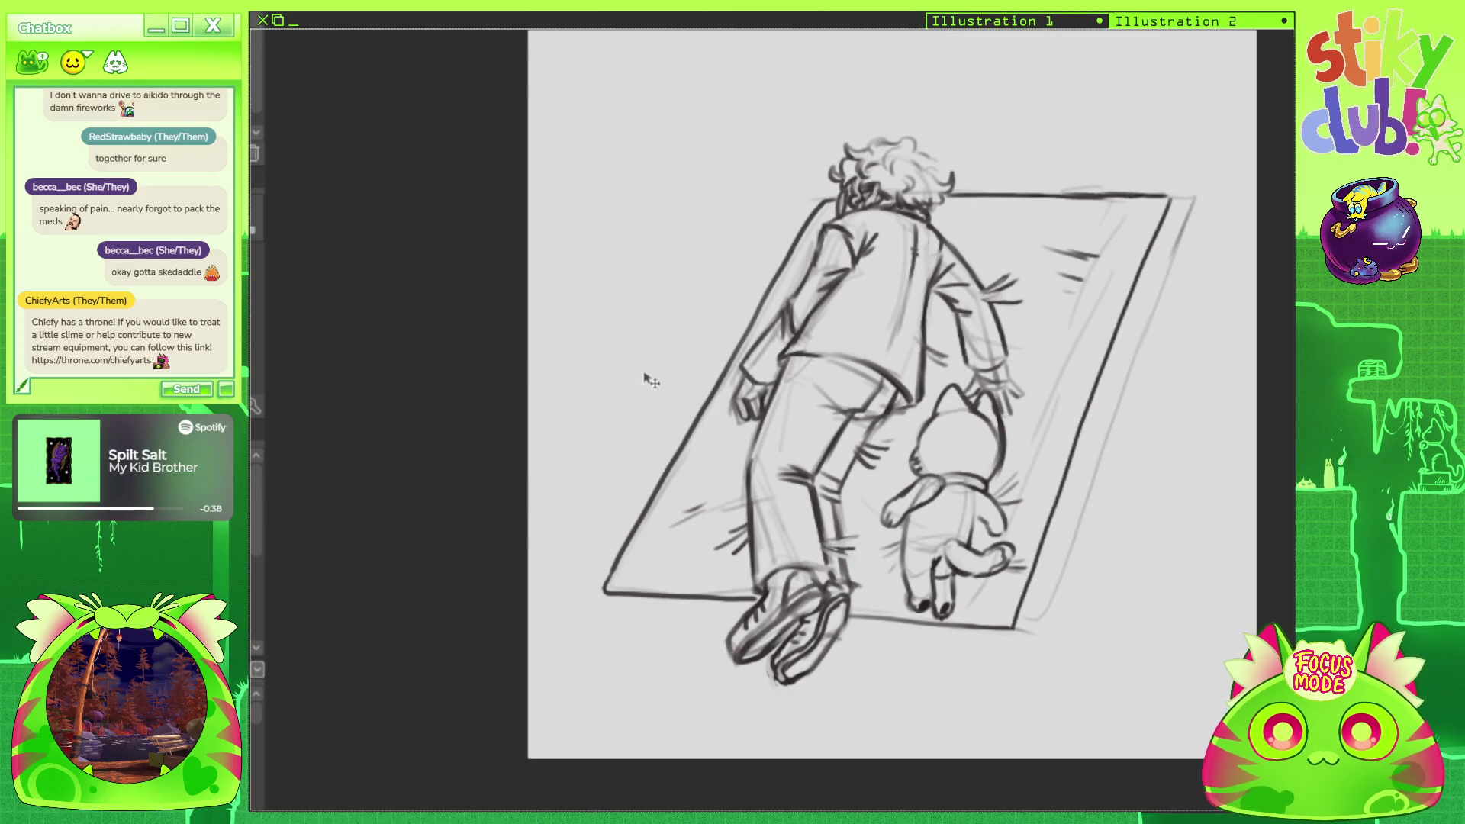
Enlarge the sketch toward the bottom-left with Ctrl+T and nudge it up-left.
key(ctrl+t)
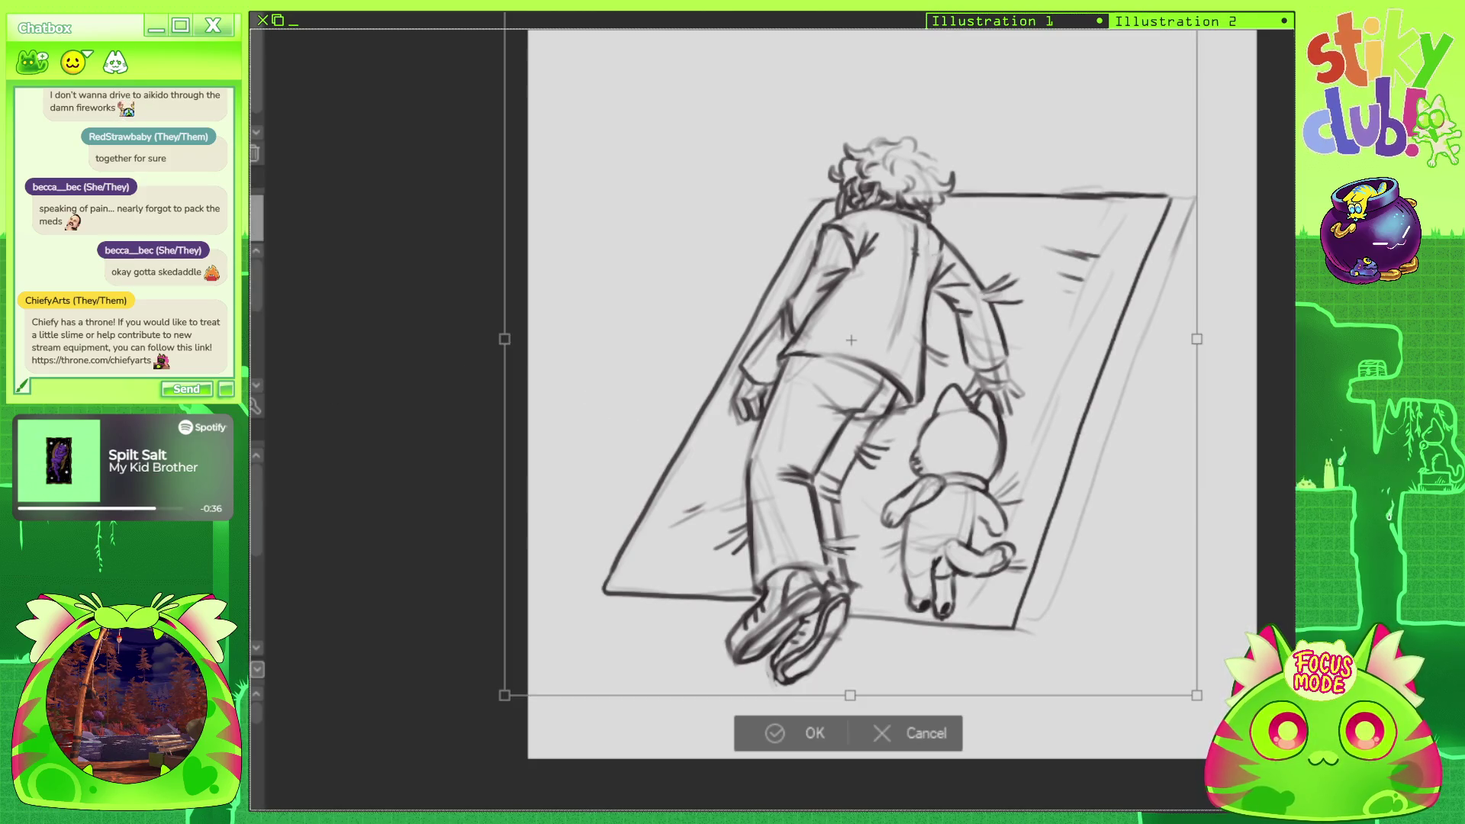
drag(501, 694, 473, 740)
drag(1164, 583, 1151, 572)
click(766, 778)
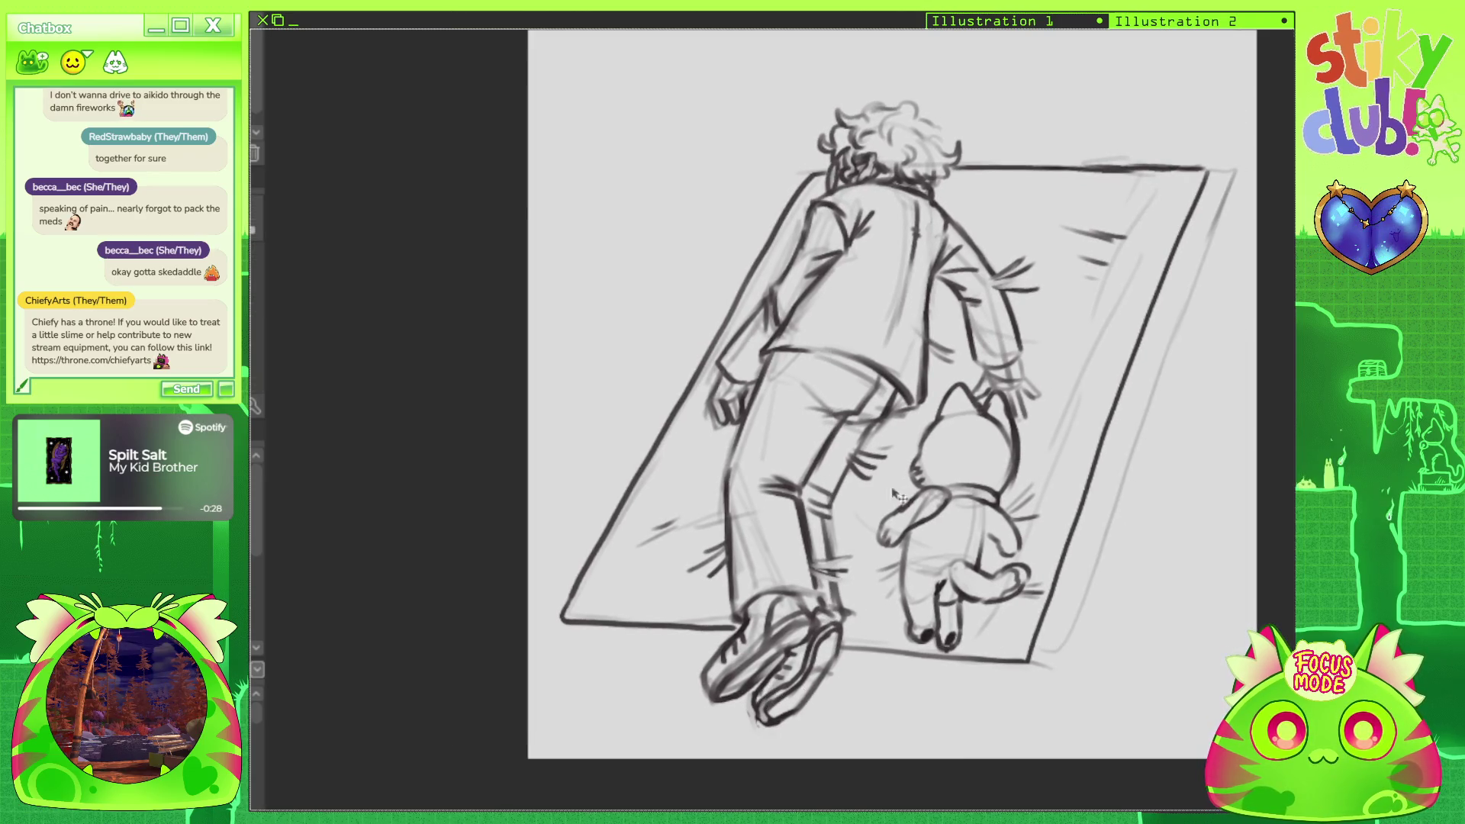
Delete the old sketch from the page.
scroll(974, 689, down, 2)
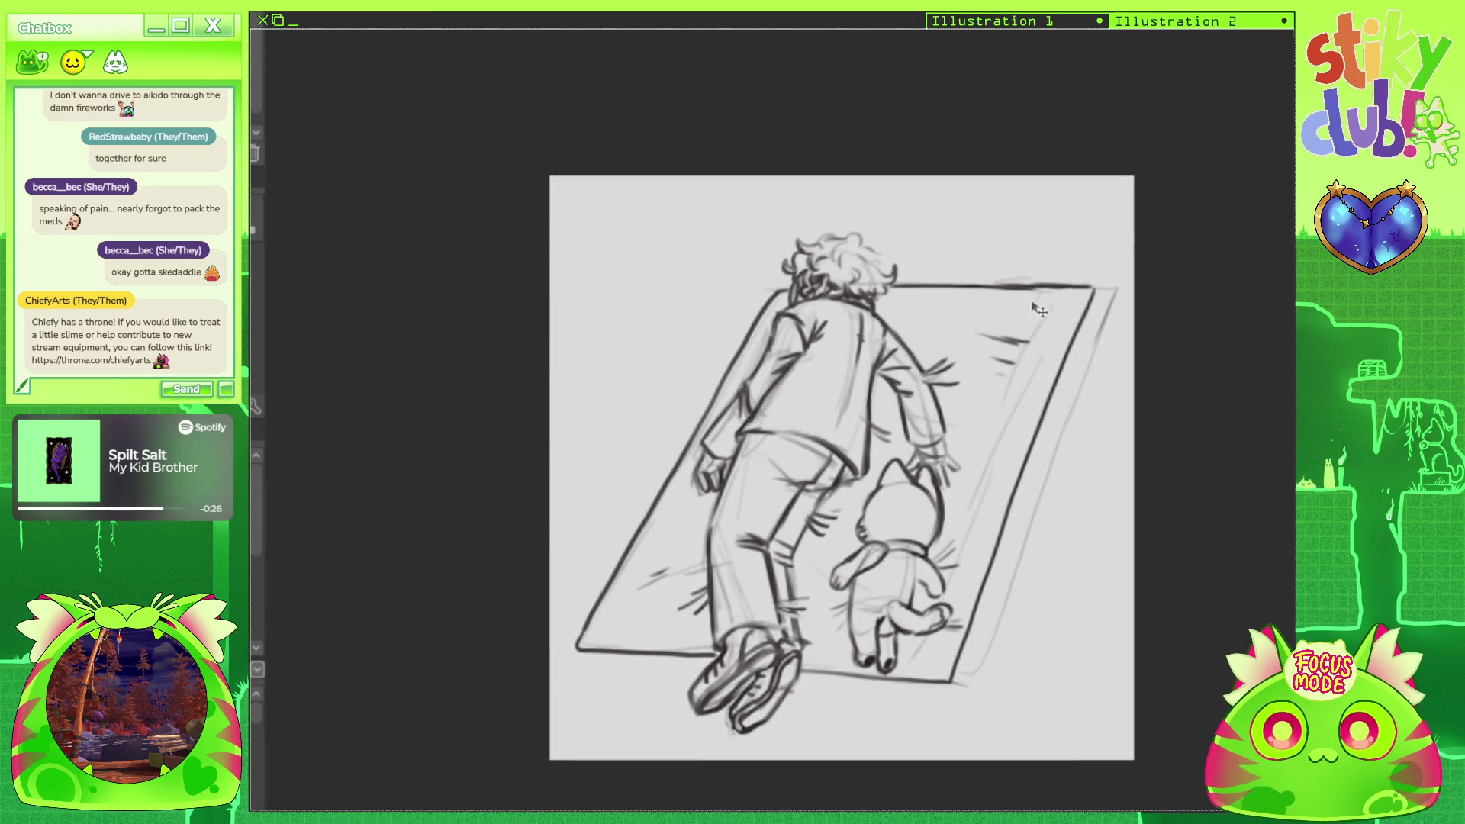
scroll(1121, 425, down, 1)
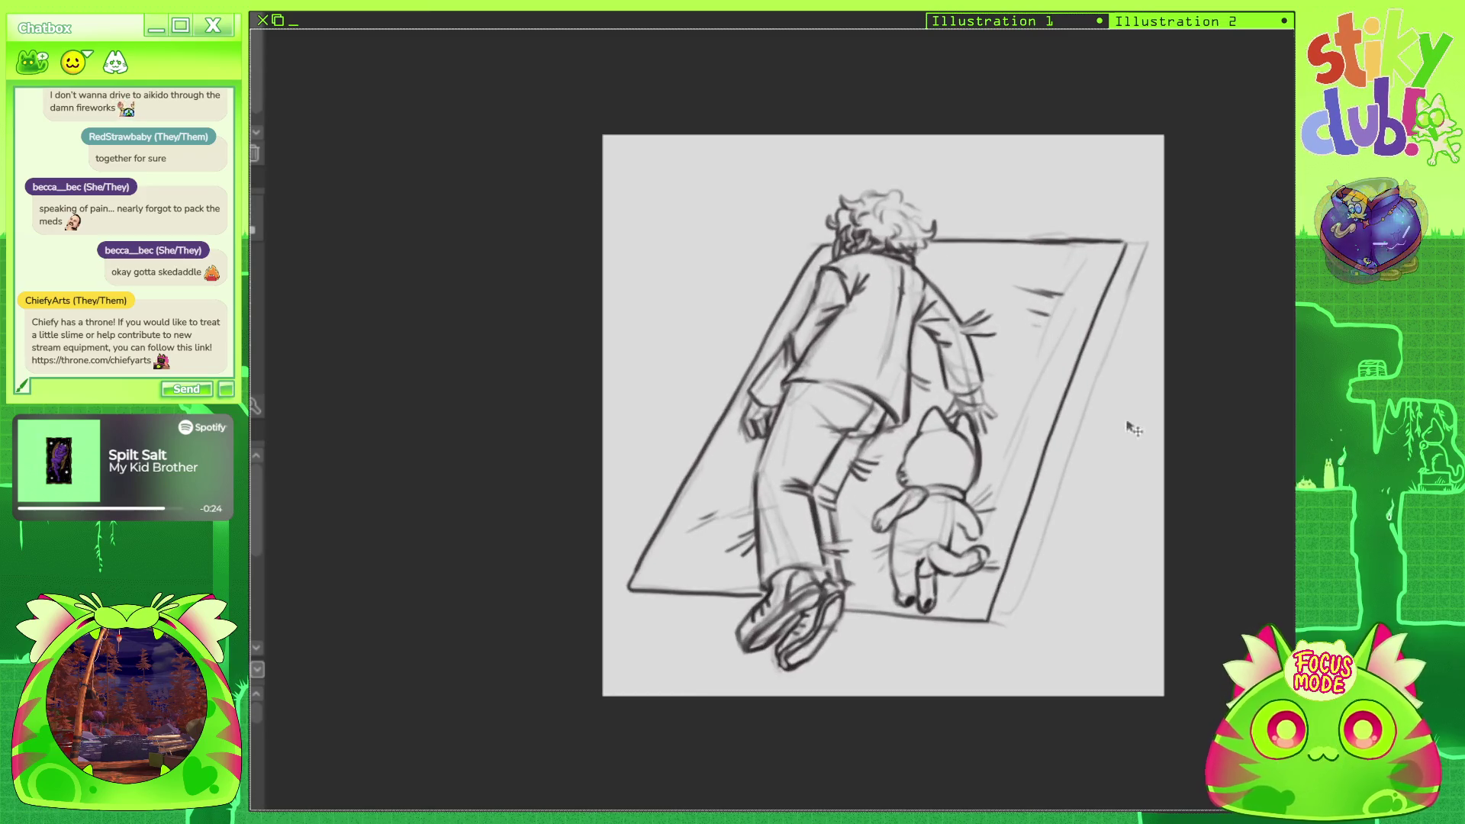
key(Delete)
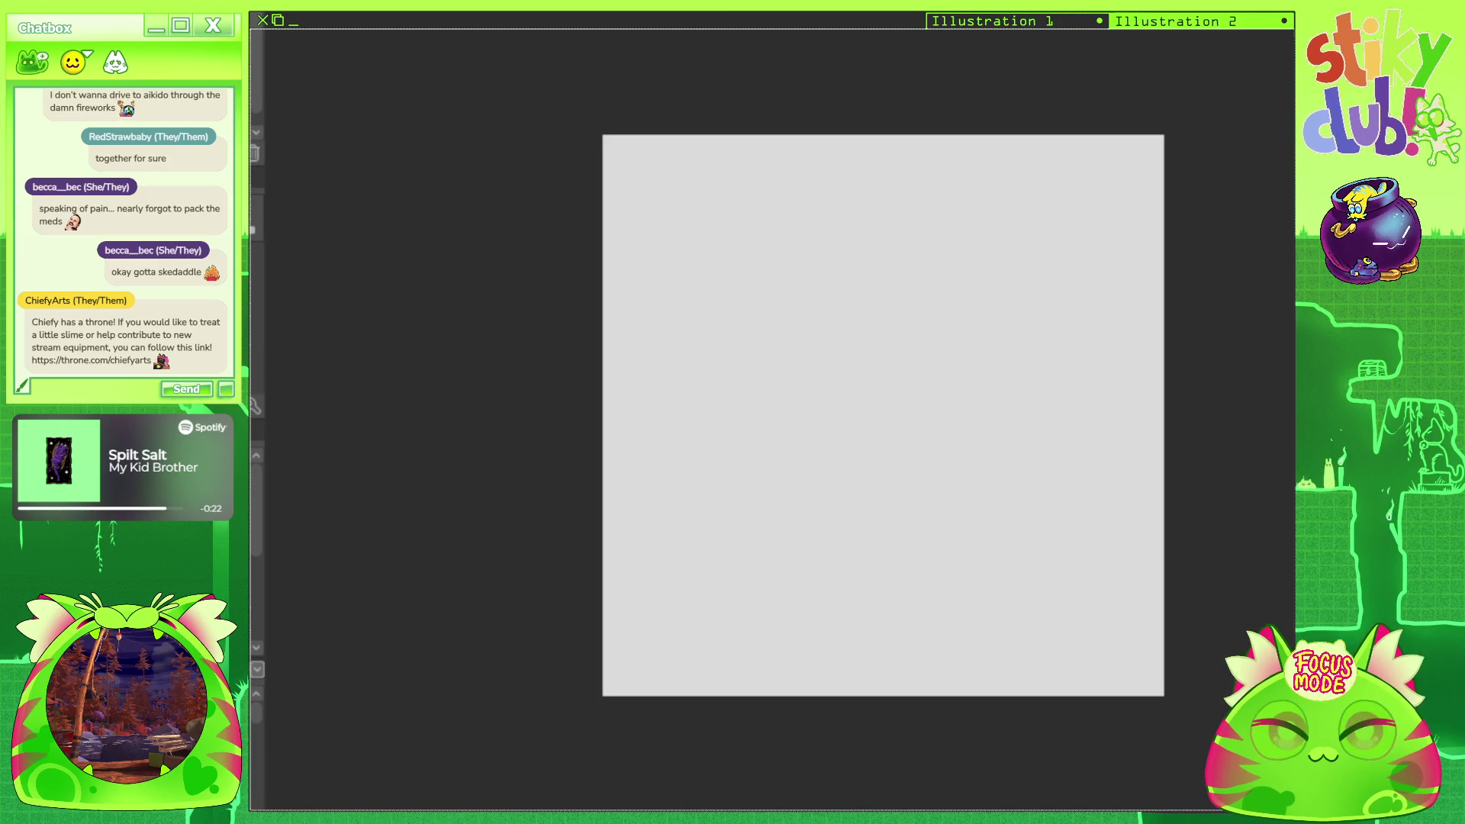
Sketch the cat's round head with ears on the left and wavy paws below it.
scroll(762, 314, up, 1)
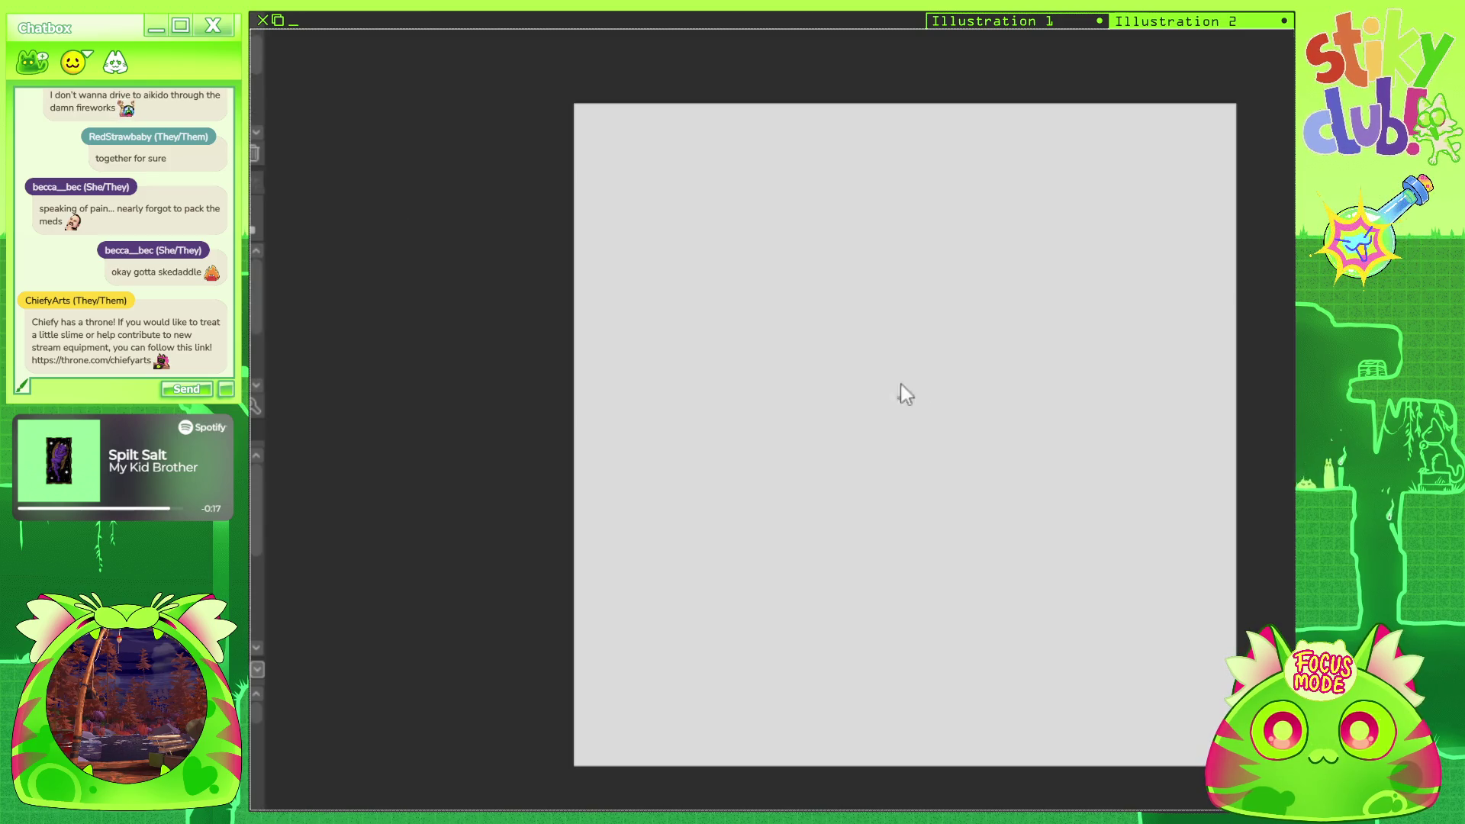
drag(780, 465, 732, 522)
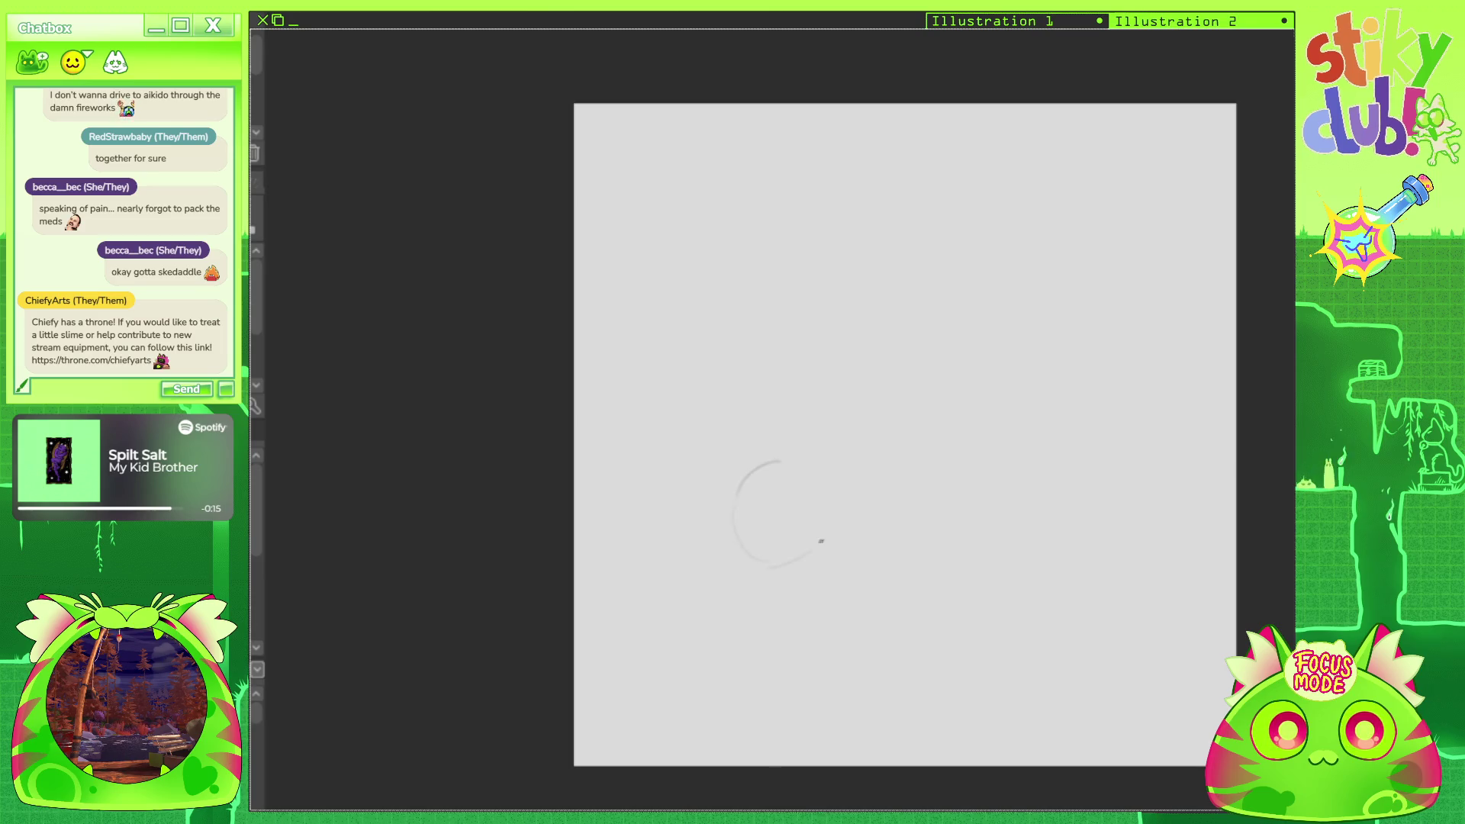
mouse_move(833, 479)
mouse_down()
mouse_move(828, 561)
mouse_move(776, 489)
mouse_move(803, 495)
mouse_move(787, 531)
mouse_up()
key(ctrl+z)
key(ctrl+z)
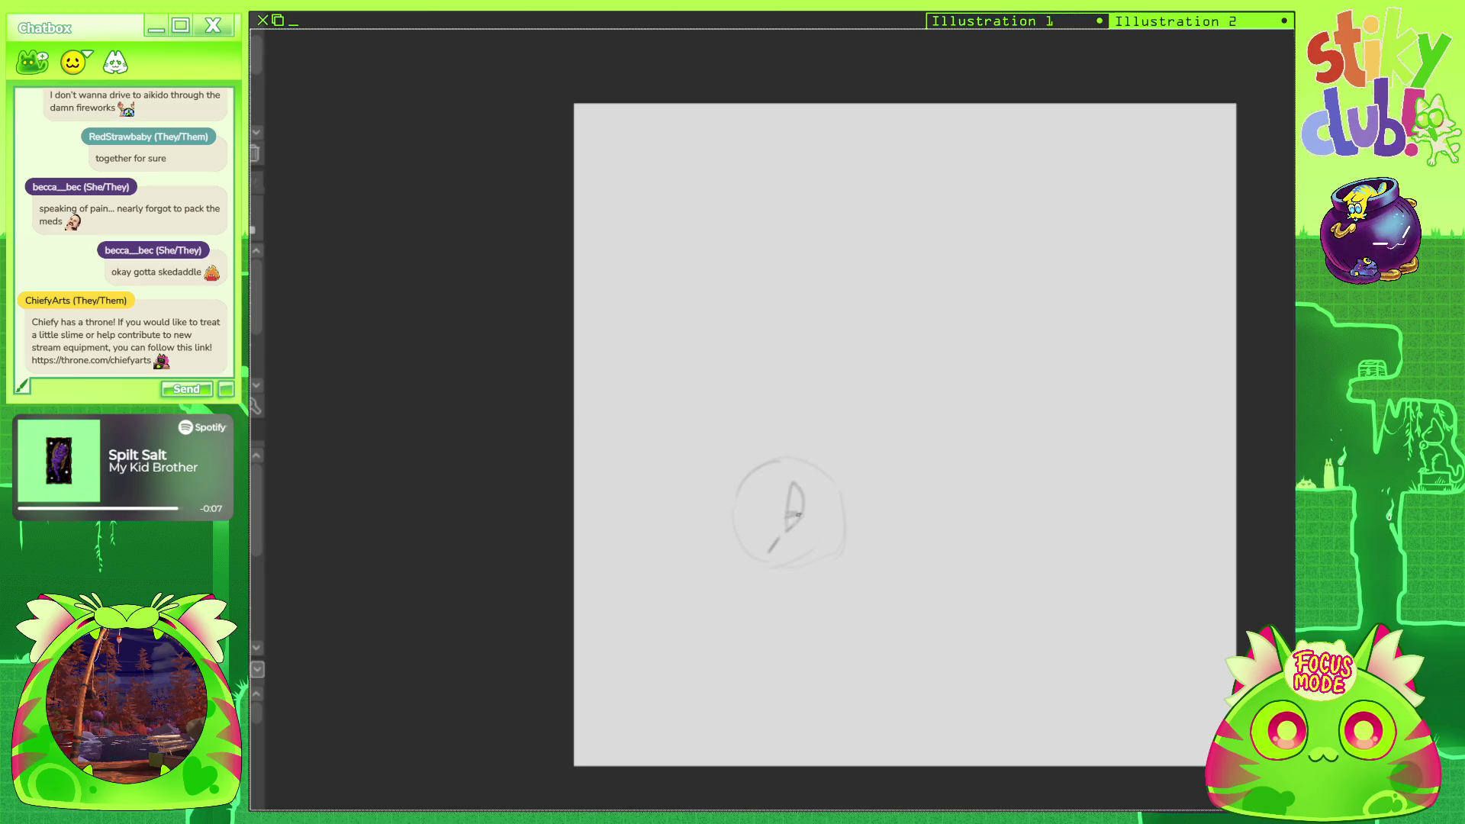
drag(751, 573, 822, 583)
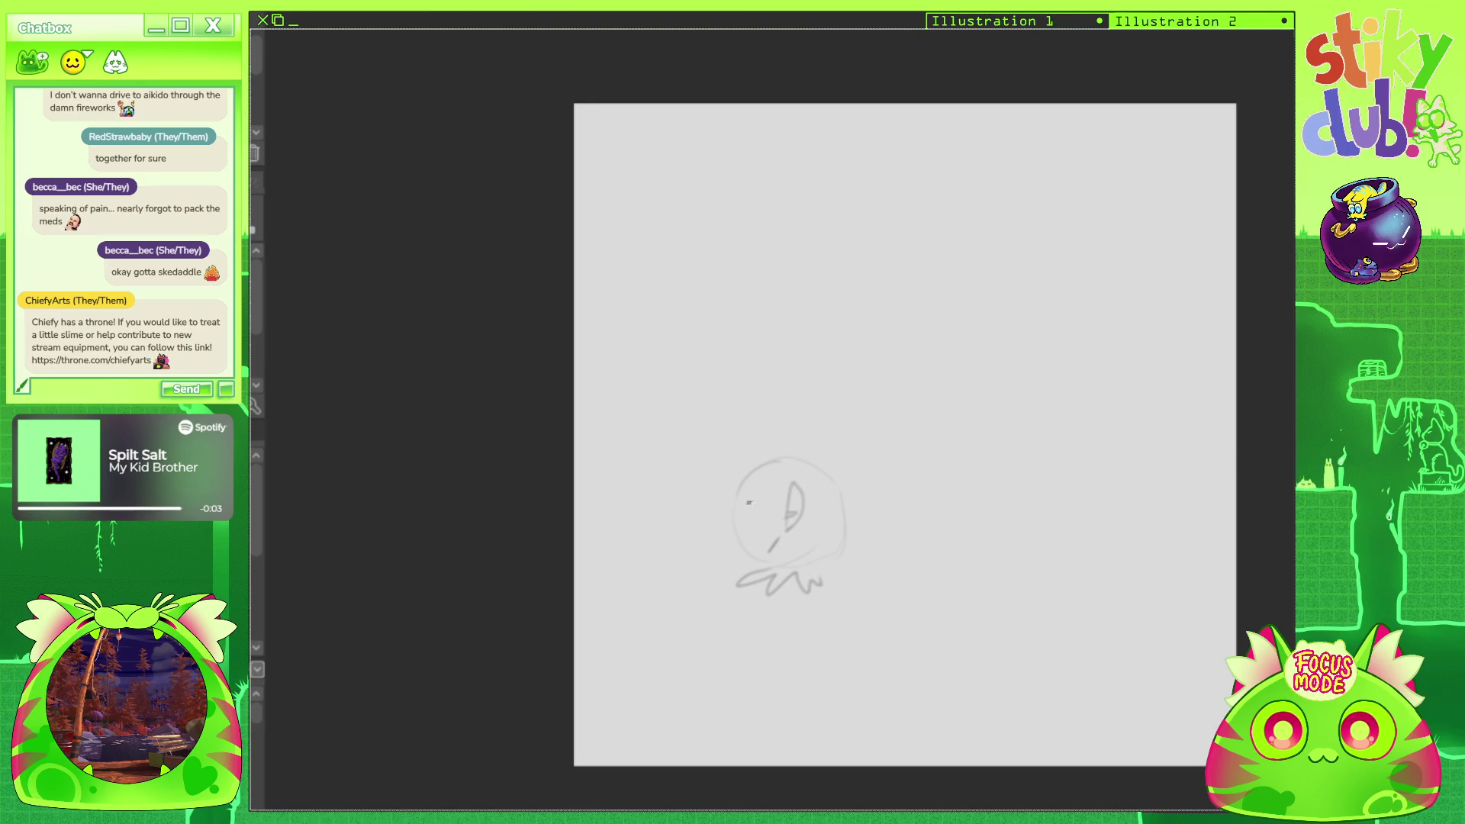
mouse_move(733, 549)
mouse_down()
mouse_move(707, 567)
mouse_move(754, 564)
mouse_up()
mouse_move(737, 496)
mouse_down()
mouse_move(716, 457)
mouse_move(775, 462)
mouse_up()
mouse_move(728, 552)
mouse_down()
mouse_move(704, 576)
mouse_move(782, 544)
mouse_move(816, 557)
mouse_up()
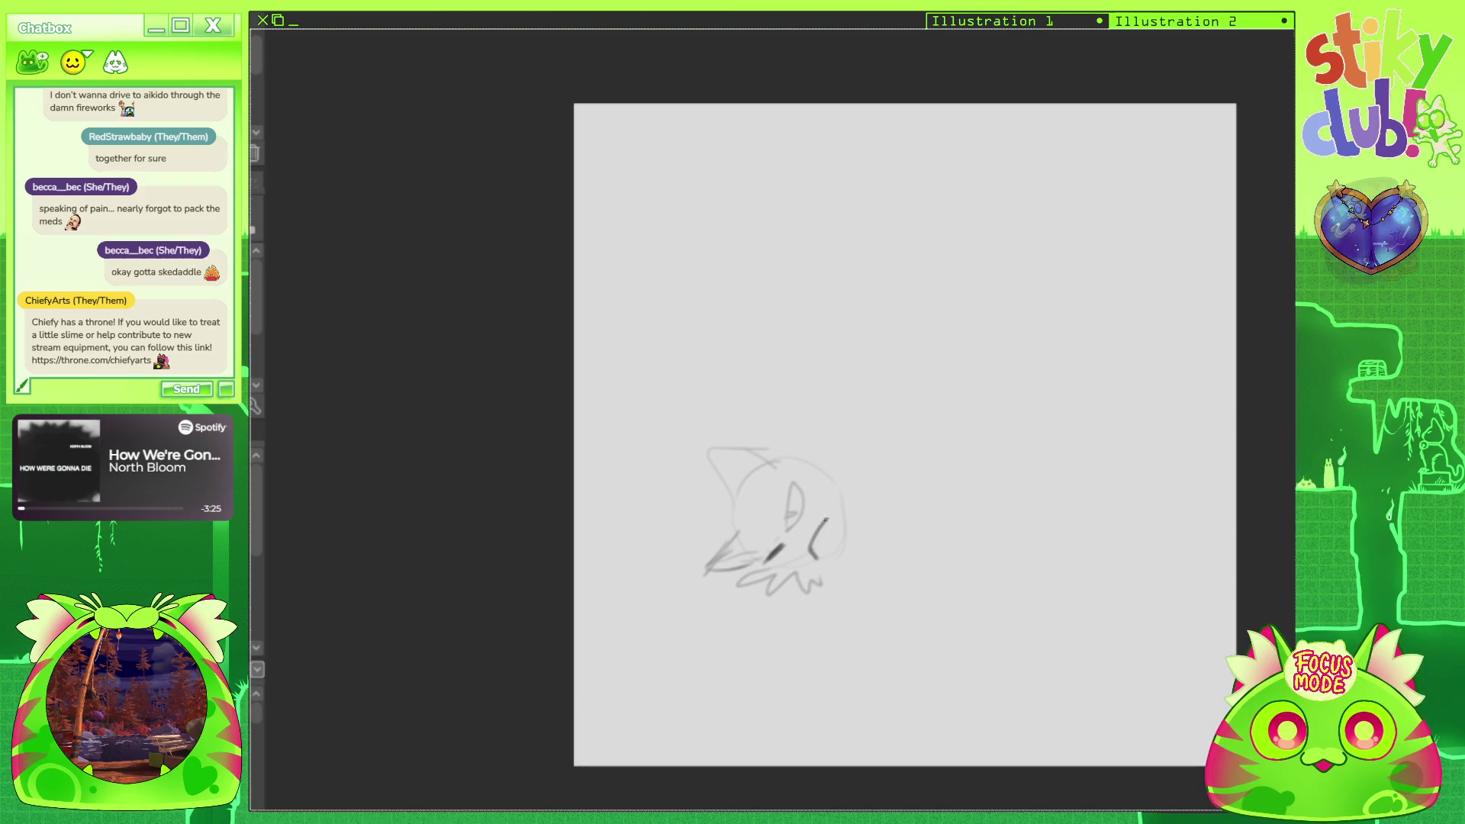
drag(835, 557, 831, 561)
drag(779, 453, 831, 464)
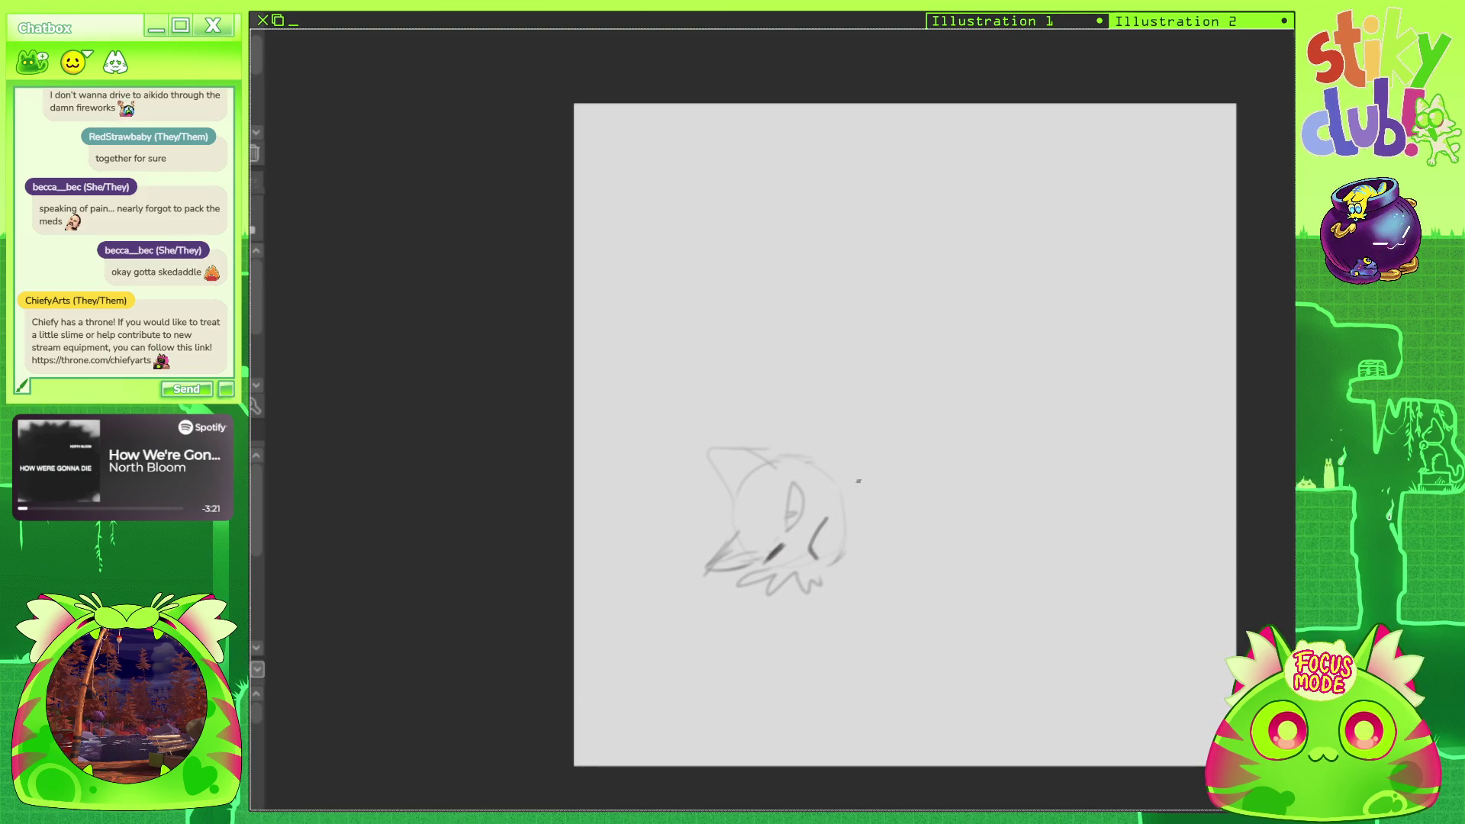
mouse_move(830, 553)
mouse_down()
mouse_move(842, 588)
mouse_move(874, 560)
mouse_up()
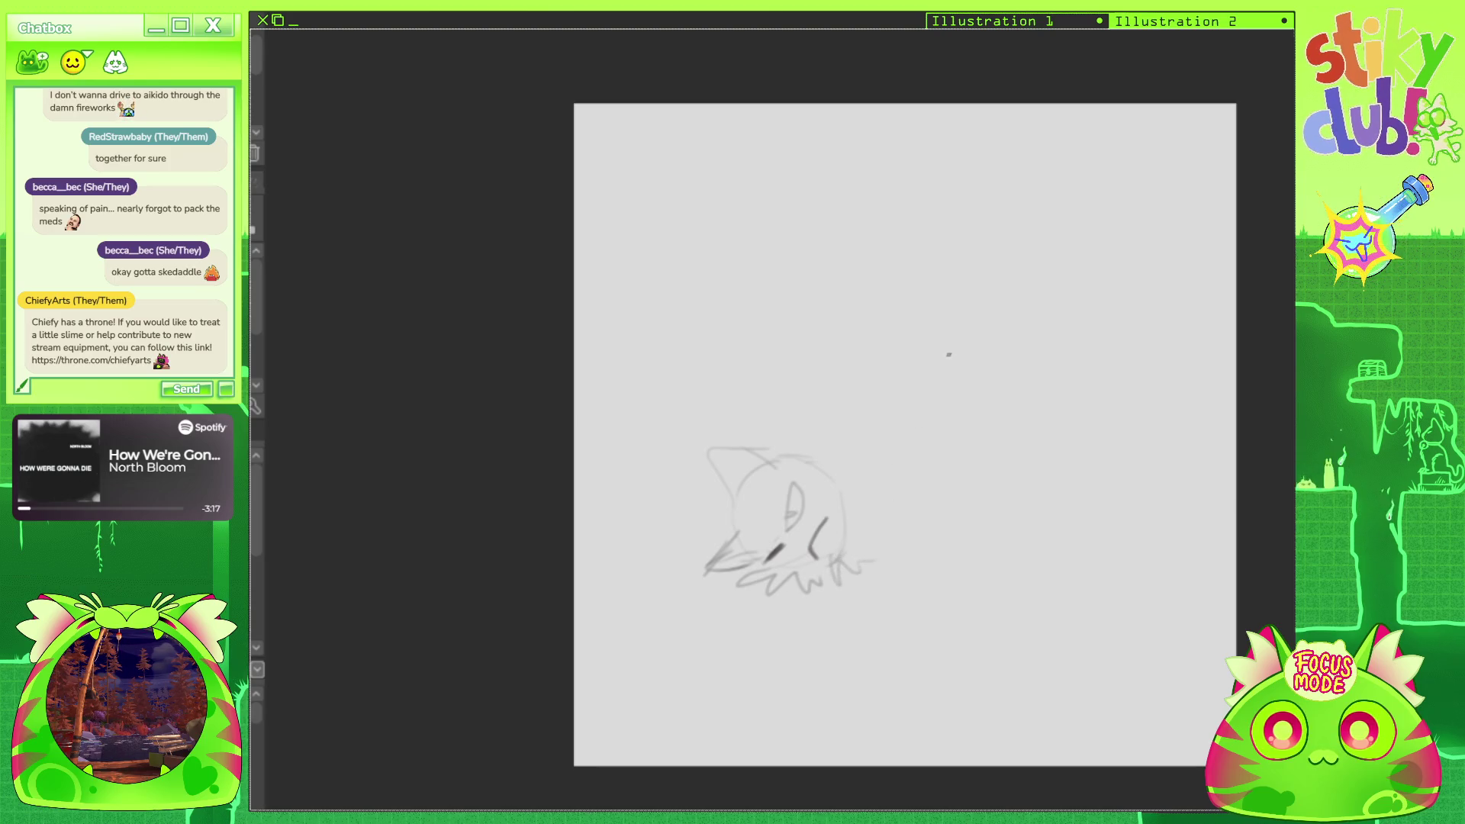
Draw a tall arched outline beside the cat and turn the view upright.
drag(929, 312, 994, 310)
mouse_move(912, 363)
mouse_down()
mouse_move(914, 588)
mouse_move(932, 327)
mouse_move(982, 318)
mouse_move(1023, 425)
mouse_move(1021, 539)
mouse_up()
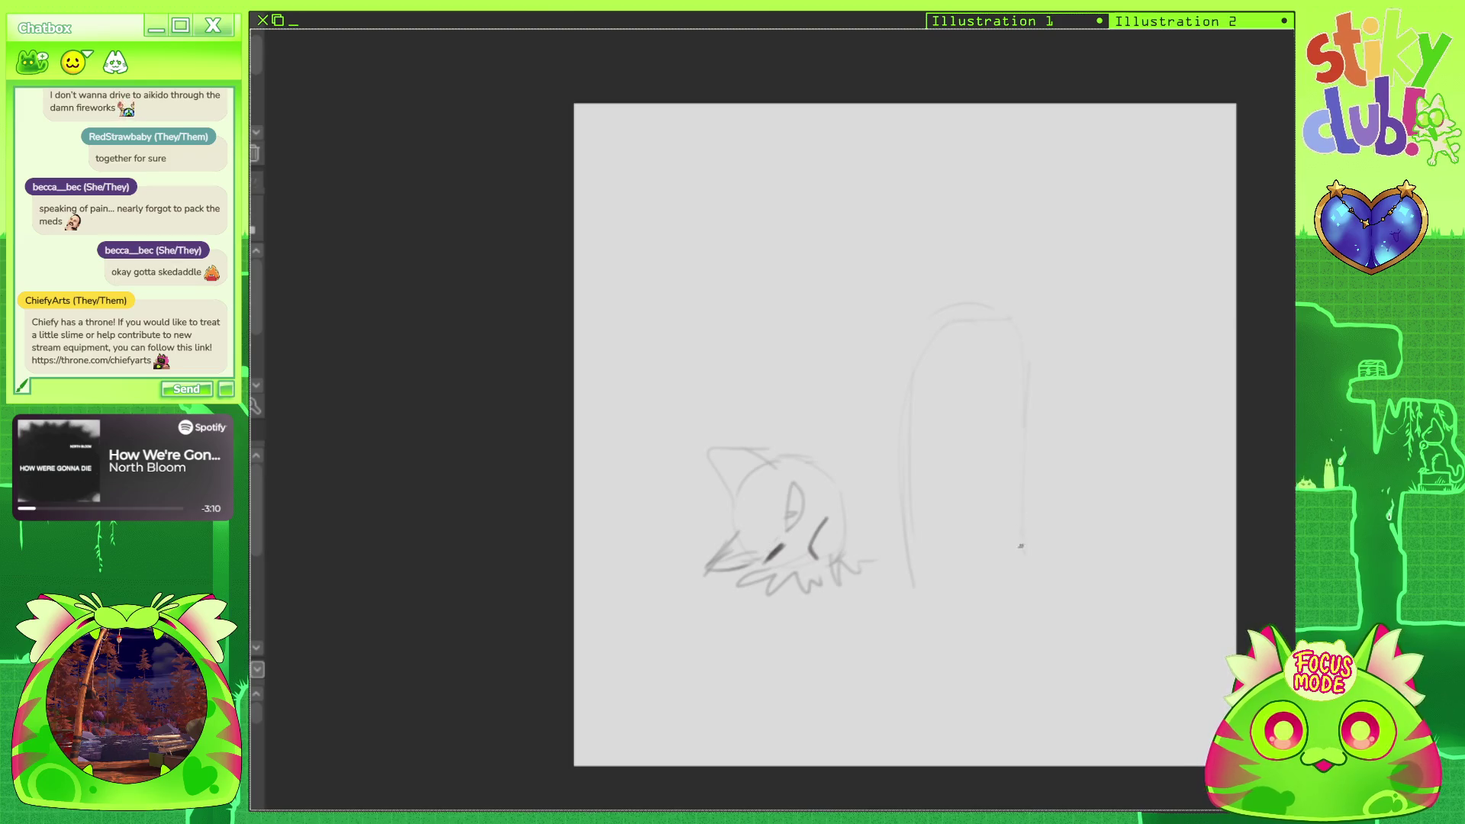
mouse_move(1030, 130)
mouse_down()
mouse_move(1099, 252)
mouse_move(1136, 648)
mouse_up()
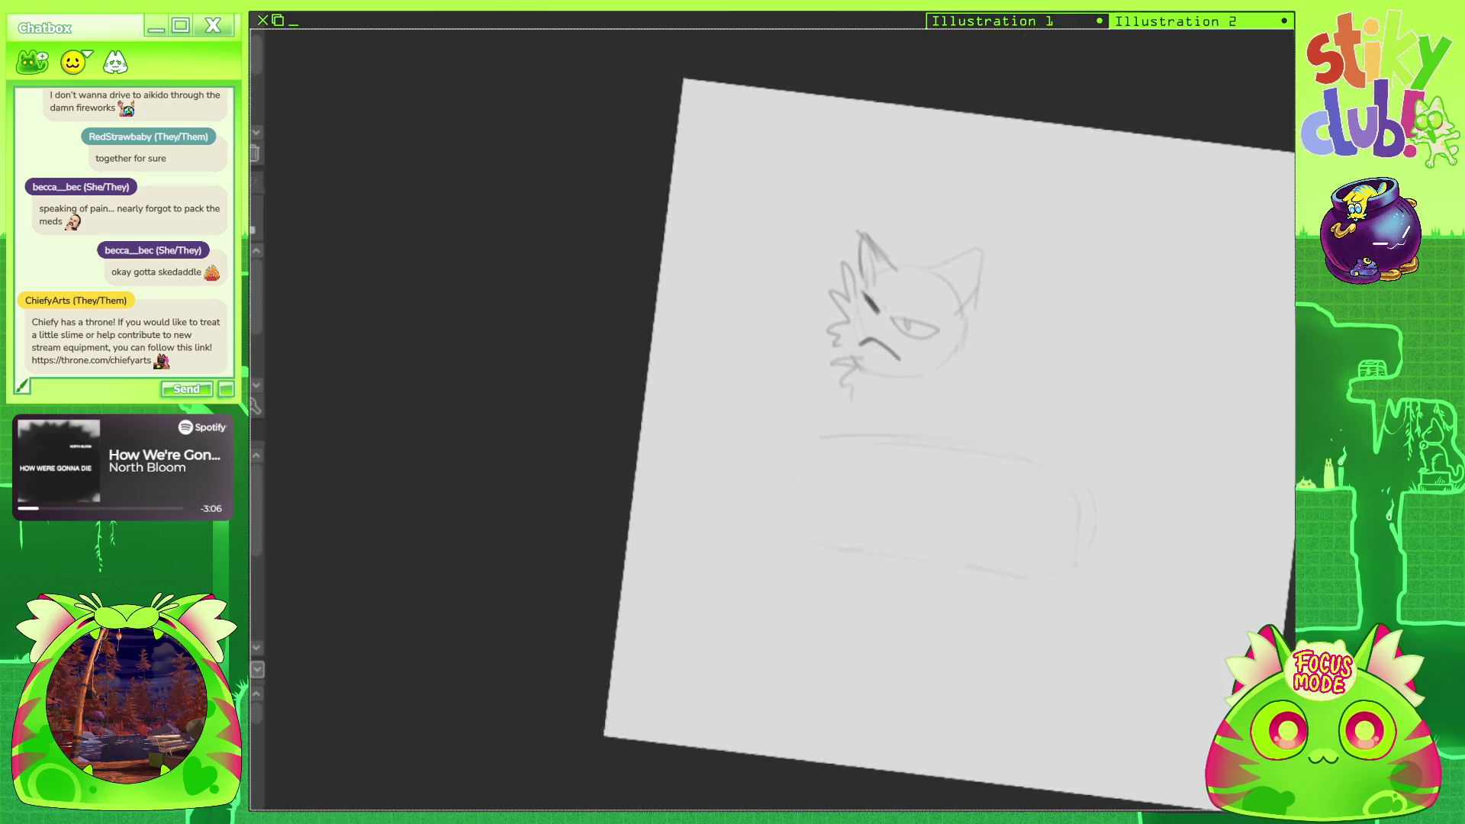
Draw the neck curve and a spoked steering wheel under the cat's chin.
drag(914, 387, 848, 426)
mouse_move(955, 424)
mouse_down()
mouse_move(870, 389)
mouse_move(933, 414)
mouse_move(853, 436)
mouse_up()
mouse_move(888, 403)
mouse_down()
mouse_move(890, 432)
mouse_move(952, 418)
mouse_move(955, 432)
mouse_up()
Sketch the car body's left edge, inner curve, bottom line and top-right side.
mouse_move(915, 229)
mouse_down()
mouse_move(990, 223)
mouse_move(891, 237)
mouse_up()
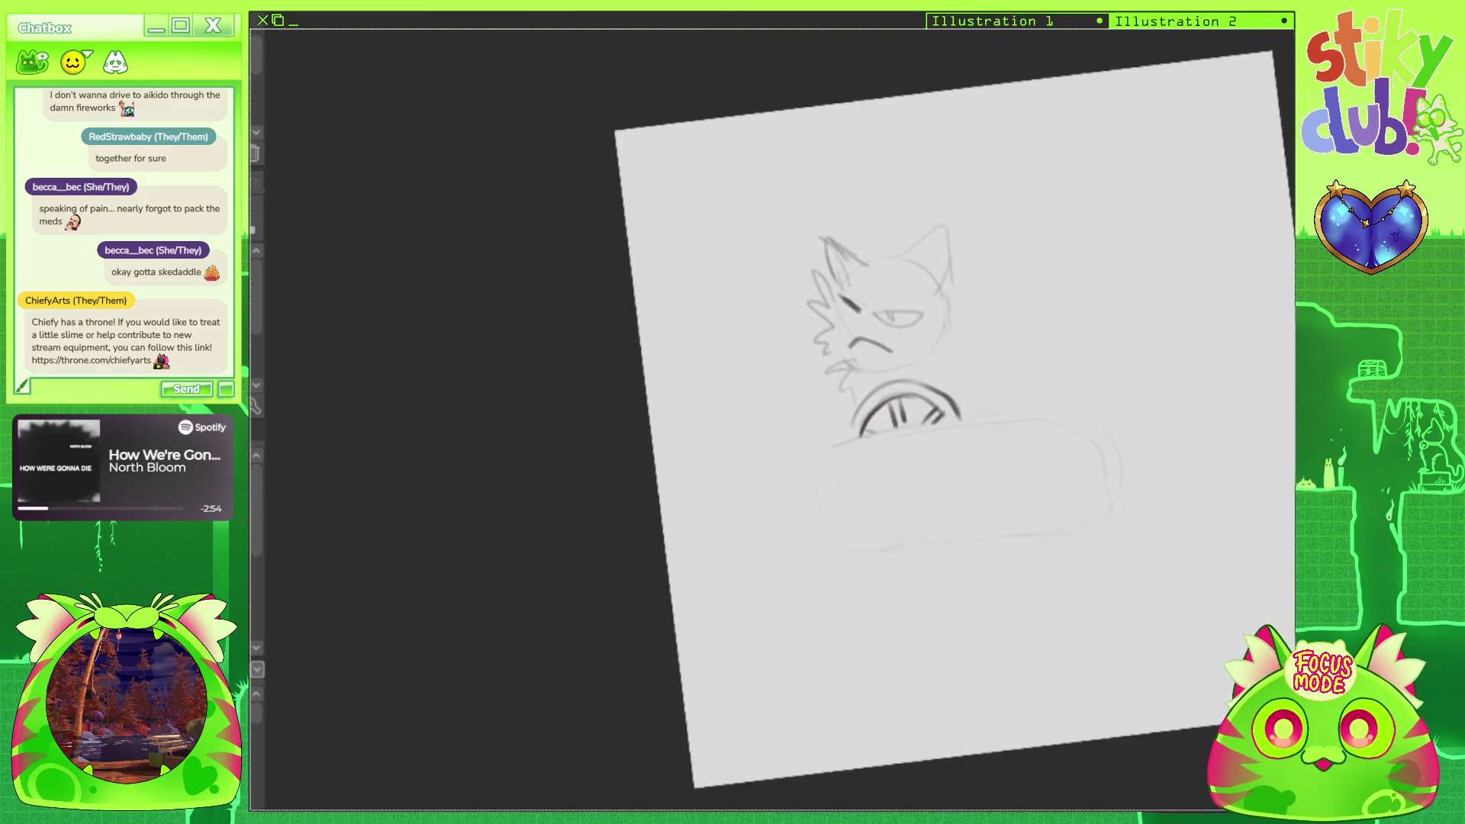
drag(815, 456, 826, 547)
mouse_move(880, 476)
mouse_down()
mouse_move(852, 510)
mouse_move(851, 544)
mouse_up()
mouse_move(818, 472)
mouse_down()
mouse_move(850, 540)
mouse_move(1053, 533)
mouse_up()
mouse_move(962, 420)
mouse_down()
mouse_move(1078, 406)
mouse_move(1088, 471)
mouse_move(1072, 511)
mouse_up()
mouse_move(828, 556)
mouse_down()
mouse_move(845, 603)
mouse_move(840, 588)
mouse_up()
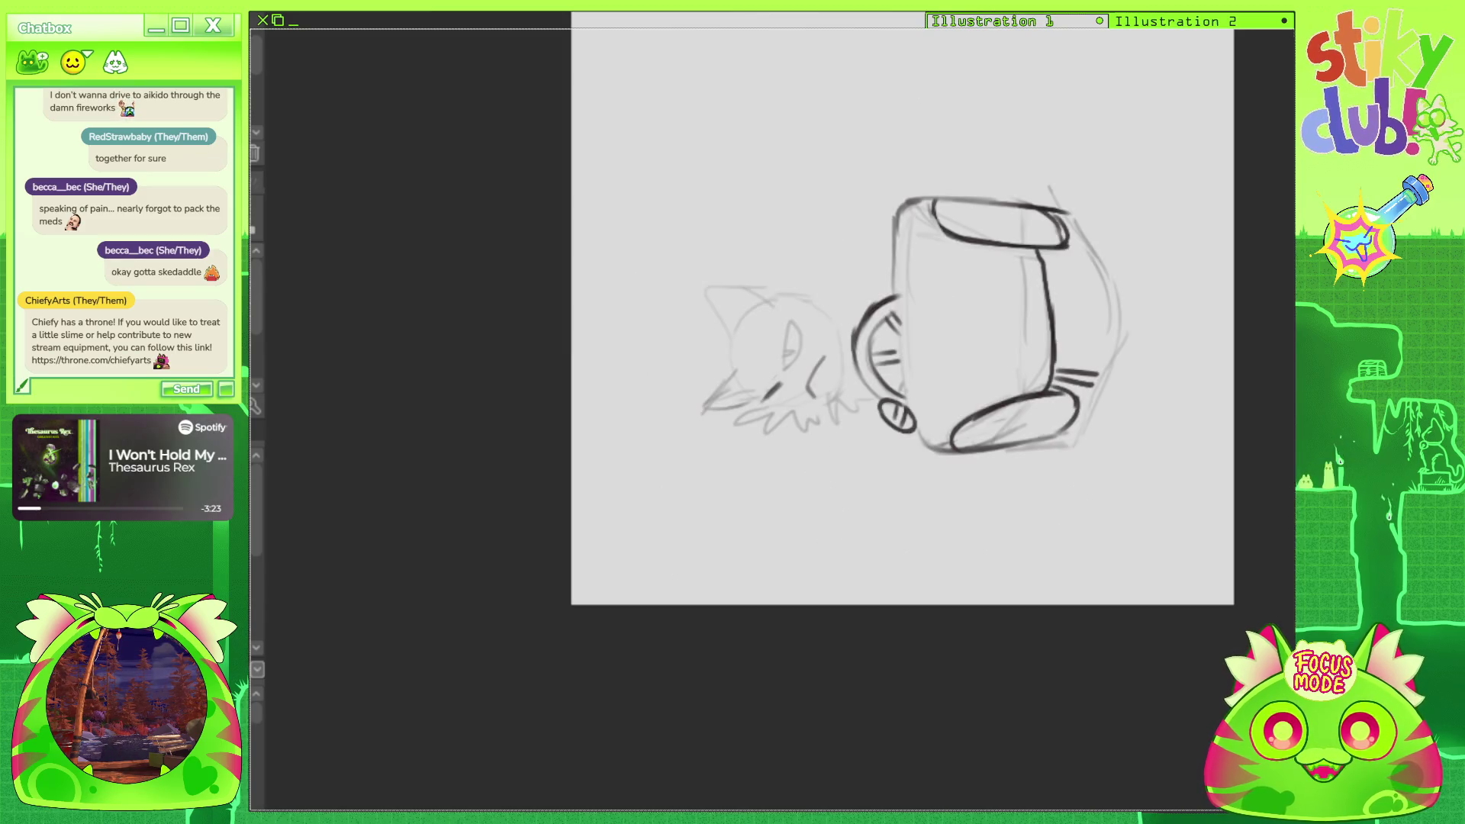
Firm up the car's lower right and right side, with a hooked line to the whiskers.
drag(1051, 447, 1098, 427)
mouse_move(1062, 209)
mouse_down()
mouse_move(1098, 221)
mouse_move(1113, 286)
mouse_move(1098, 426)
mouse_up()
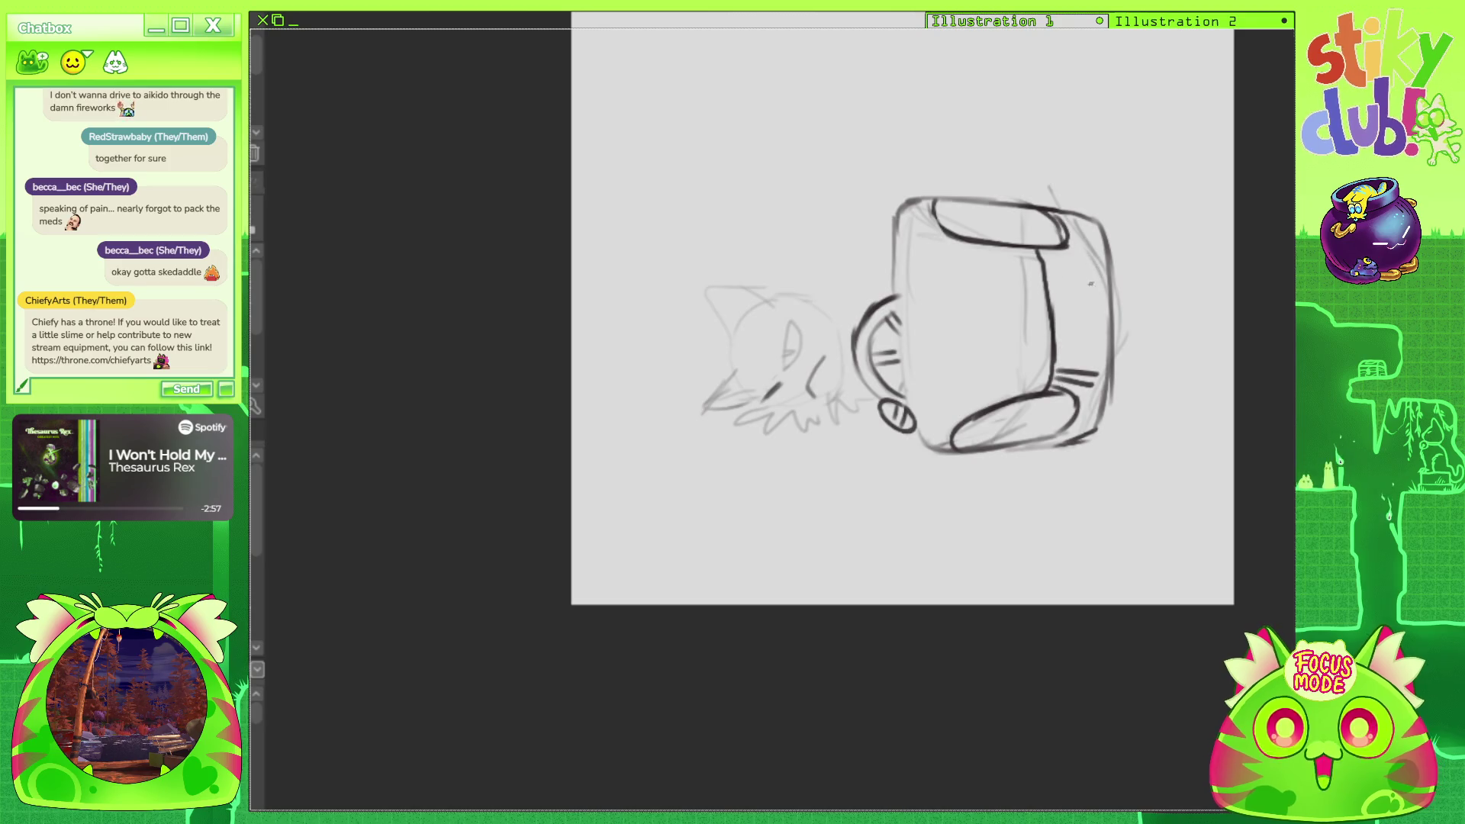
mouse_move(1092, 264)
mouse_down()
mouse_move(1067, 366)
mouse_move(1099, 377)
mouse_move(1096, 361)
mouse_move(1096, 382)
mouse_up()
With the canvas turned upright, sketch the cat's shoulder and a spiky fur tuft left of the head.
drag(900, 412, 992, 321)
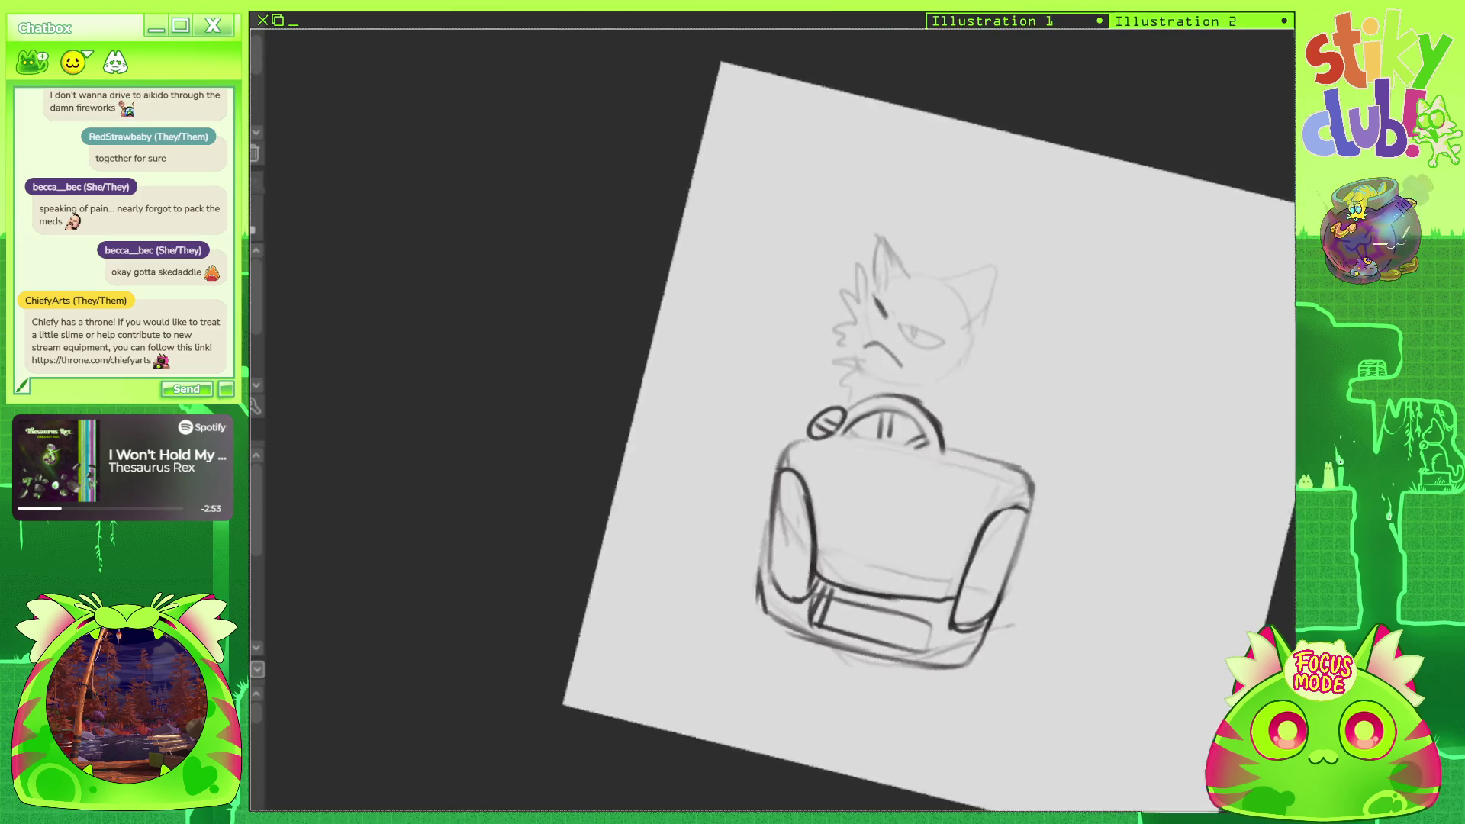
mouse_move(915, 427)
mouse_down()
mouse_move(939, 405)
mouse_move(870, 496)
mouse_move(938, 427)
mouse_up()
drag(958, 319, 984, 377)
mouse_move(843, 306)
mouse_down()
mouse_move(820, 269)
mouse_move(809, 340)
mouse_move(843, 418)
mouse_up()
Extend the spiky fur tuft, then lasso the car's lower body and nudge it down.
drag(803, 345, 811, 385)
drag(818, 371, 823, 394)
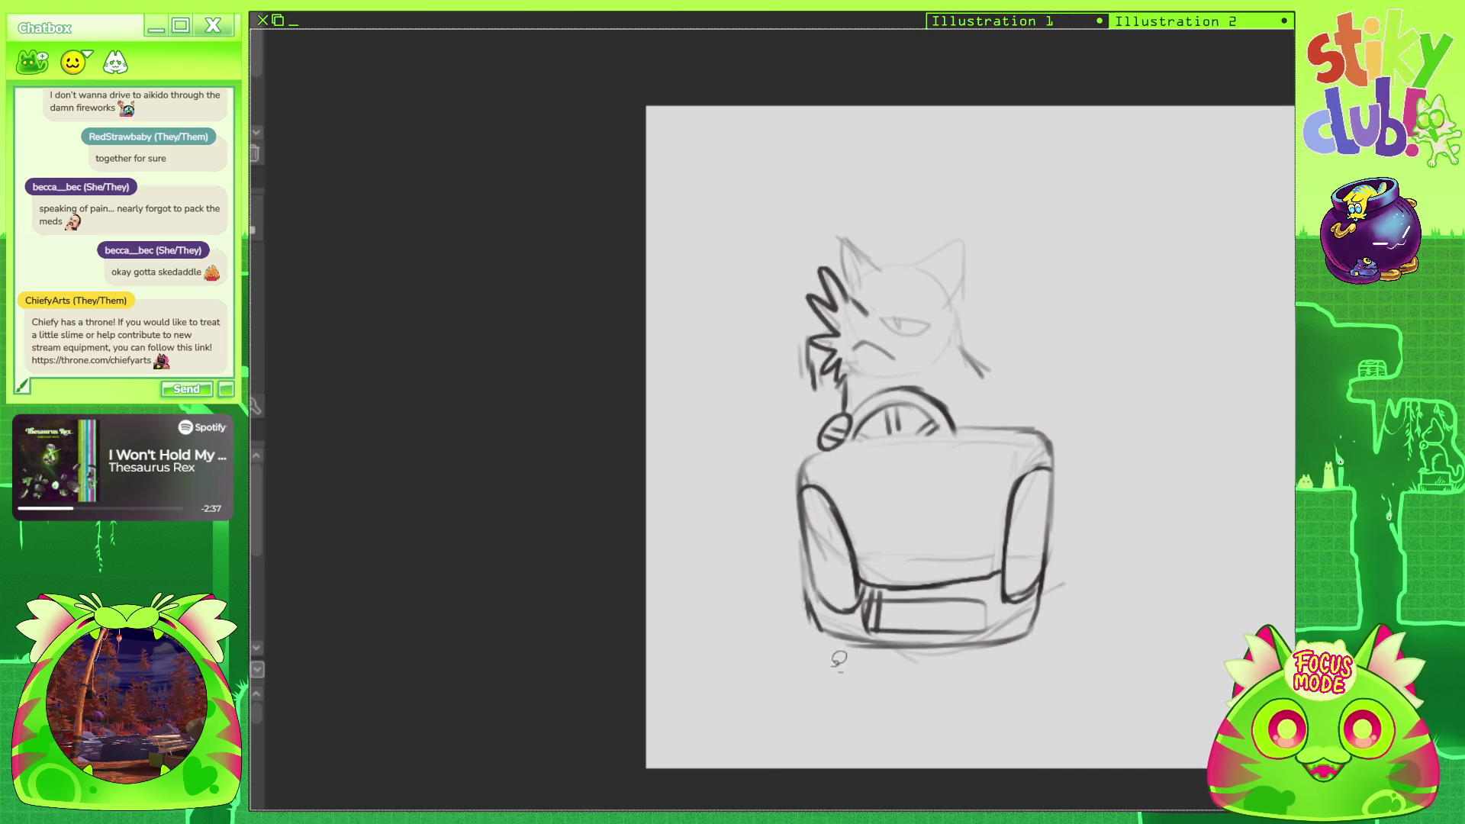
mouse_move(843, 671)
mouse_down()
mouse_move(1092, 566)
mouse_move(1030, 546)
mouse_up()
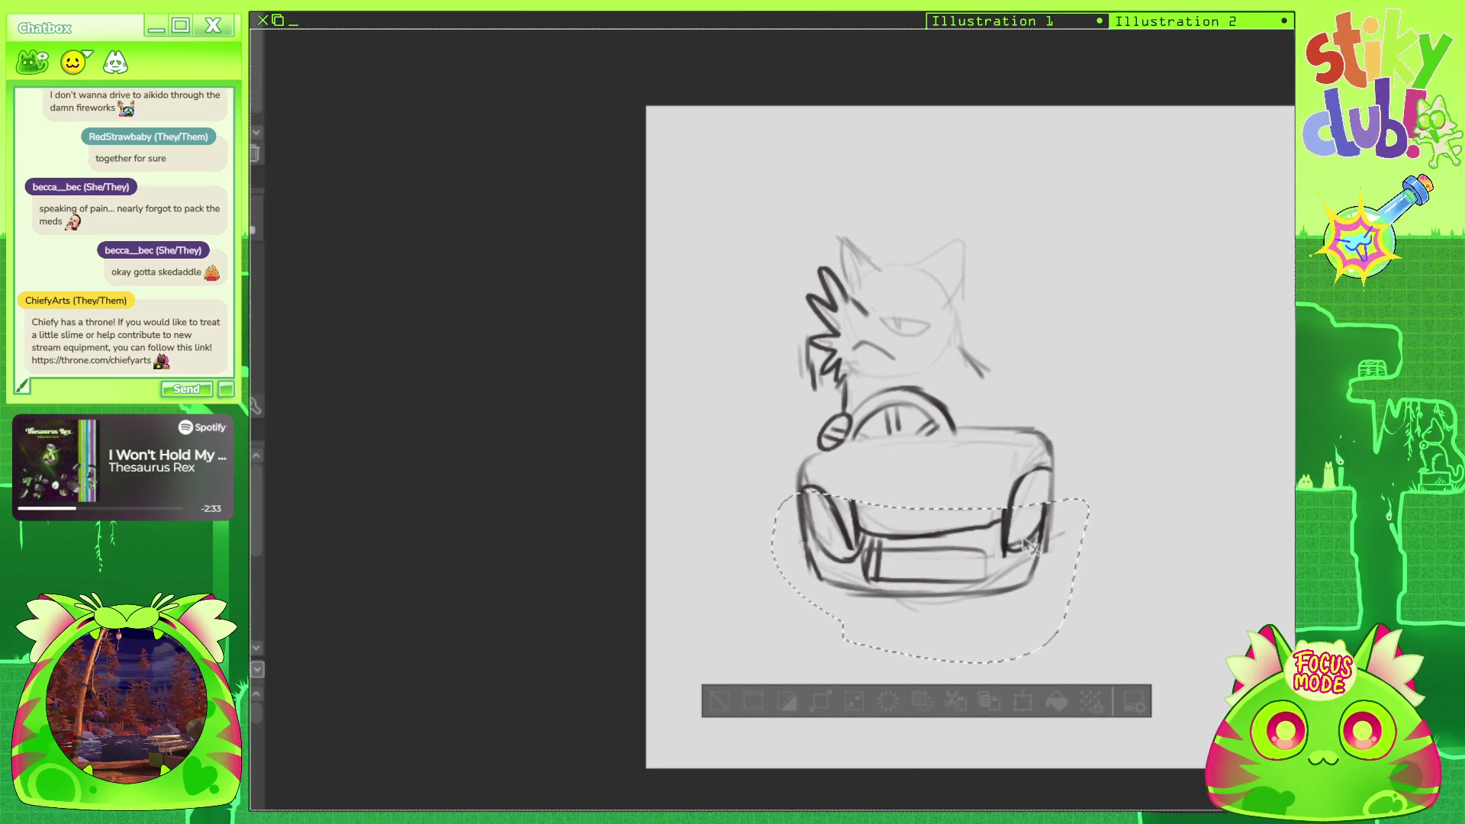
key(ctrl+d)
Redraw the car's left and right wheel arches and top edge darker.
mouse_move(821, 490)
mouse_down()
mouse_move(854, 561)
mouse_move(839, 561)
mouse_move(861, 534)
mouse_up()
mouse_move(1035, 473)
mouse_down()
mouse_move(1005, 519)
mouse_move(1042, 484)
mouse_up()
drag(1008, 530, 1034, 552)
mouse_move(966, 425)
mouse_down()
mouse_move(1052, 438)
mouse_move(965, 431)
mouse_move(1047, 437)
mouse_move(1051, 475)
mouse_move(1090, 461)
mouse_move(1058, 485)
mouse_up()
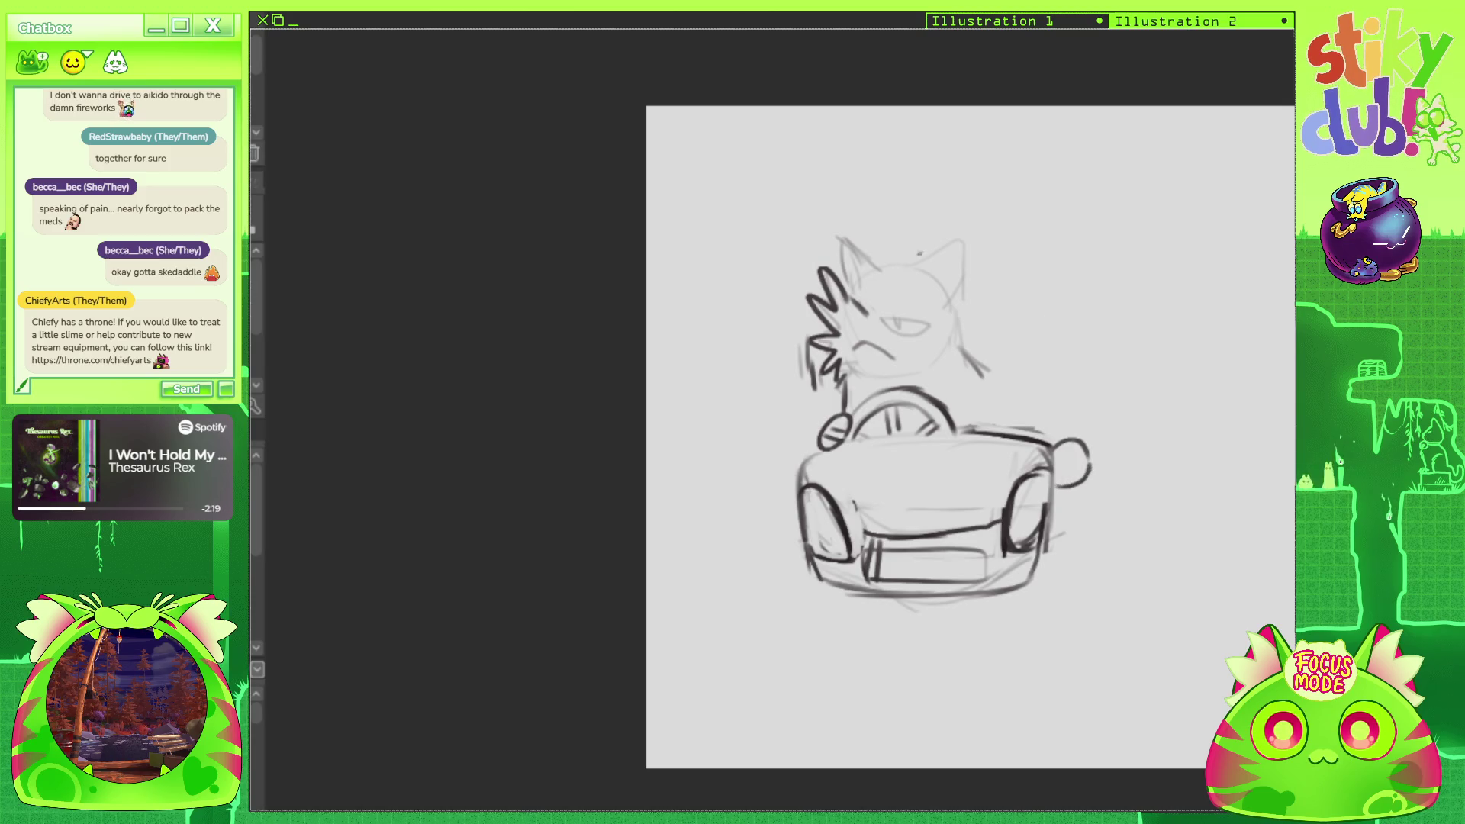
Add a round knob at the car's back and try a leg below its right side, undoing it.
key(minus)
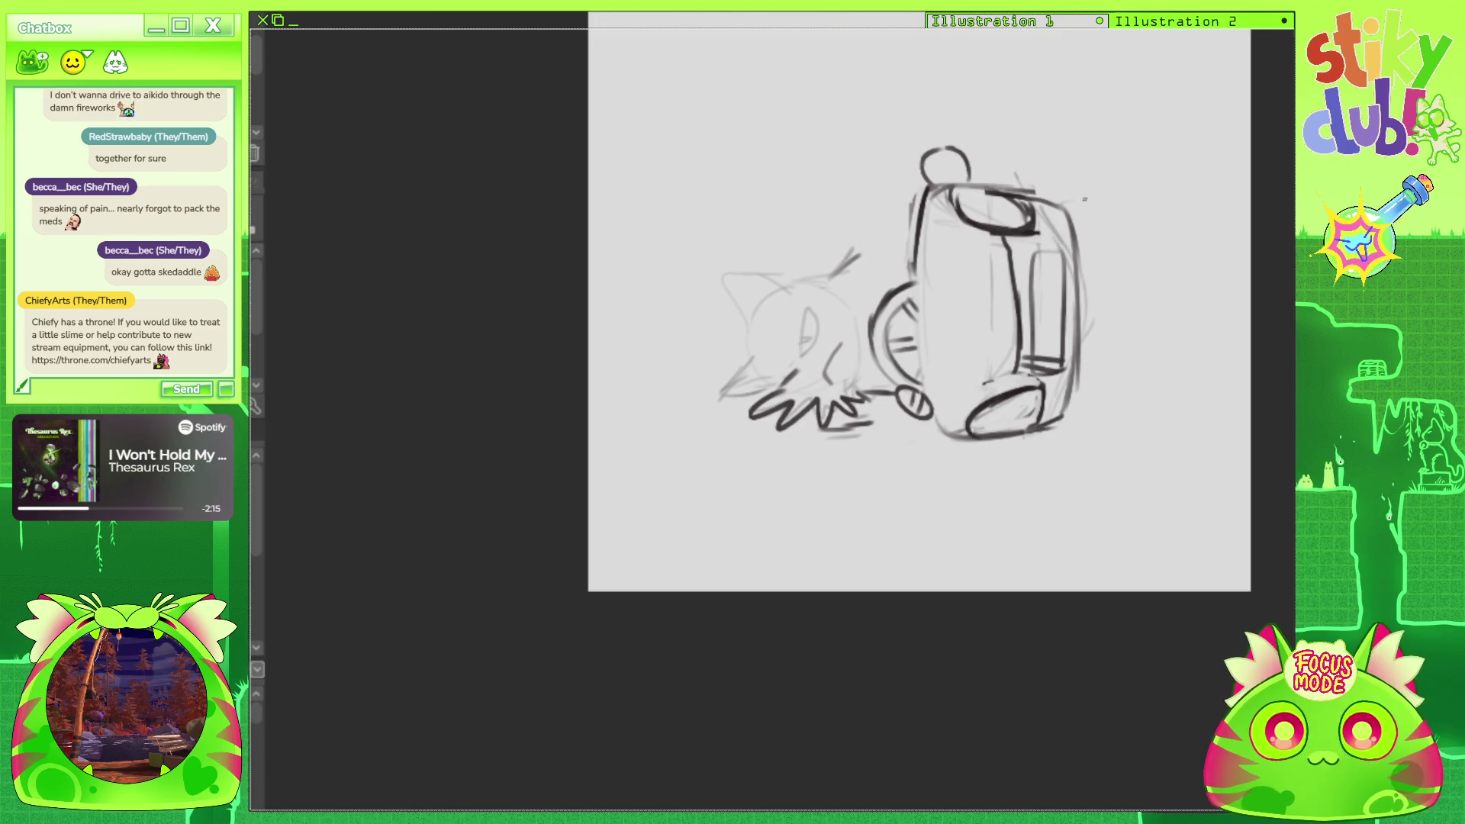
drag(1075, 236, 1130, 291)
mouse_move(1068, 229)
mouse_down()
mouse_move(1145, 382)
mouse_move(1091, 252)
mouse_move(953, 191)
mouse_move(839, 228)
mouse_move(953, 382)
mouse_move(1036, 529)
mouse_up()
mouse_move(1057, 614)
mouse_down()
mouse_move(1038, 647)
mouse_move(1061, 650)
mouse_move(1066, 563)
mouse_up()
key(ctrl+z)
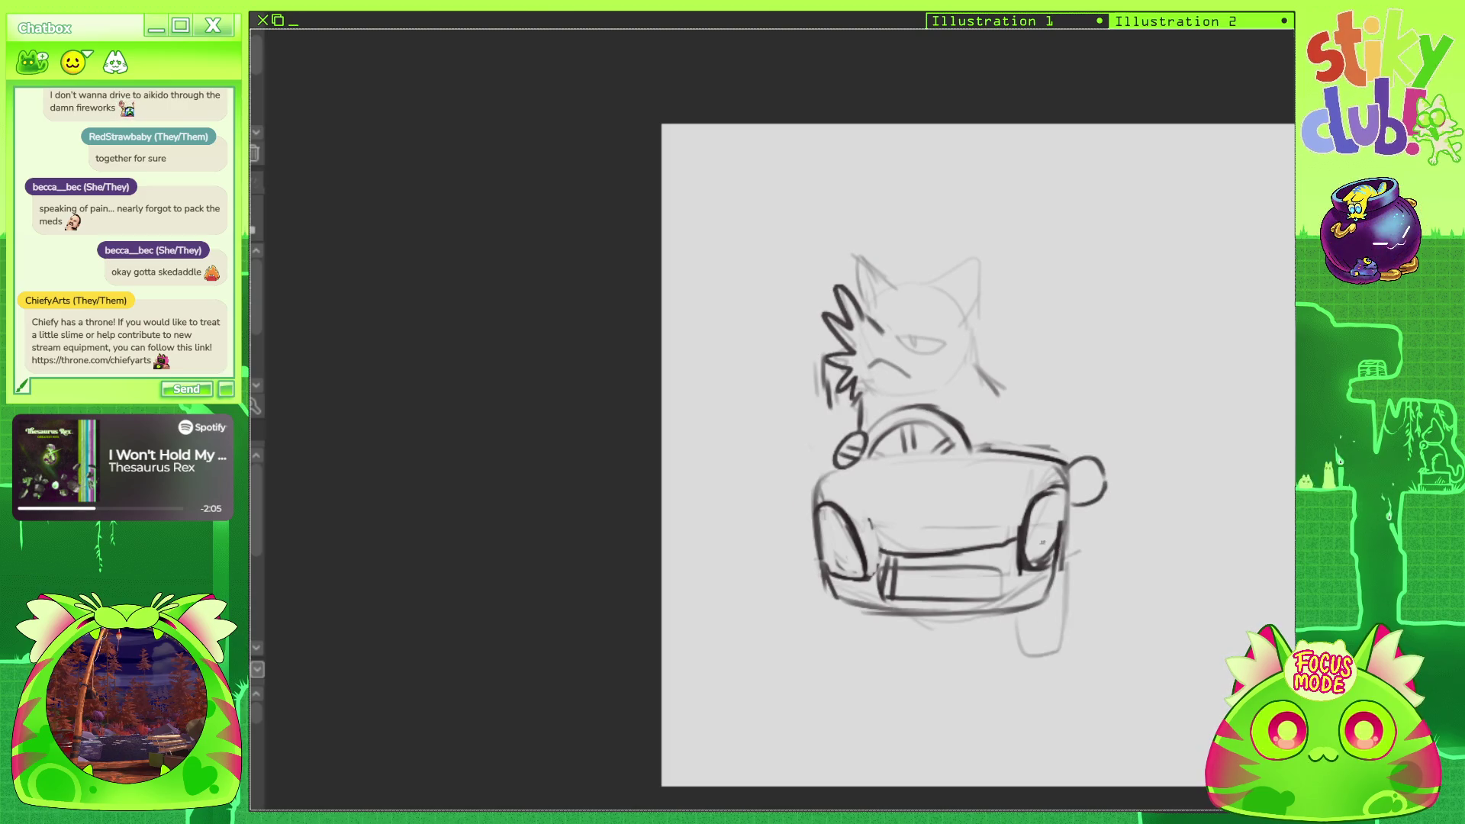
Redraw the leg below the car narrower, with a darker right line.
key(ctrl+z)
mouse_move(1000, 610)
mouse_down()
mouse_move(1031, 655)
mouse_move(1046, 650)
mouse_up()
drag(1060, 561, 1046, 639)
Darken both wheel arches and add curves inside the left and right wheels.
drag(1065, 528, 1055, 561)
drag(1064, 469, 1068, 538)
mouse_move(822, 473)
mouse_down()
mouse_move(807, 543)
mouse_move(828, 571)
mouse_move(805, 523)
mouse_move(810, 489)
mouse_up()
drag(807, 498, 838, 577)
drag(840, 522, 848, 571)
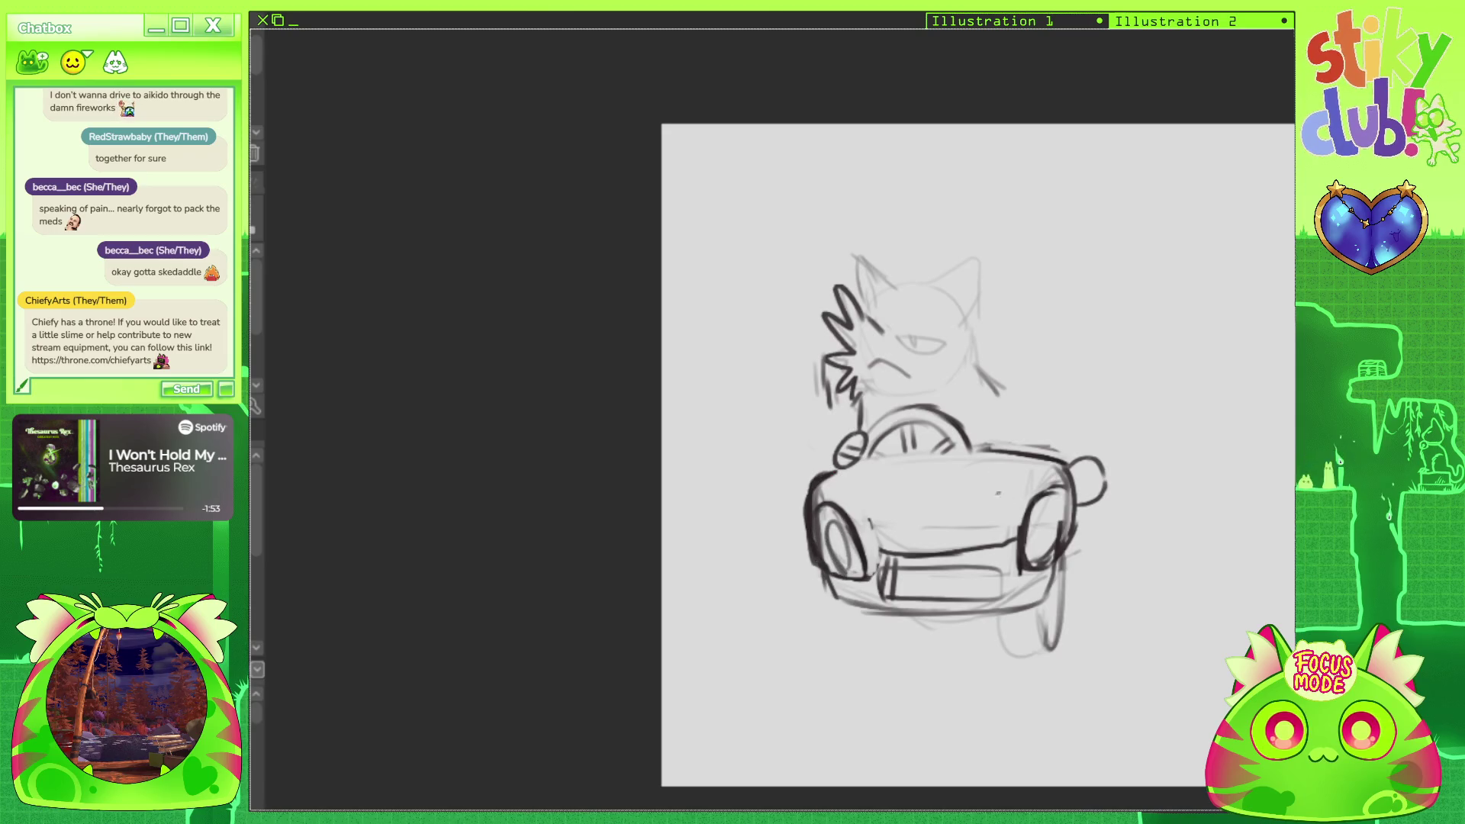
drag(1034, 563, 1059, 546)
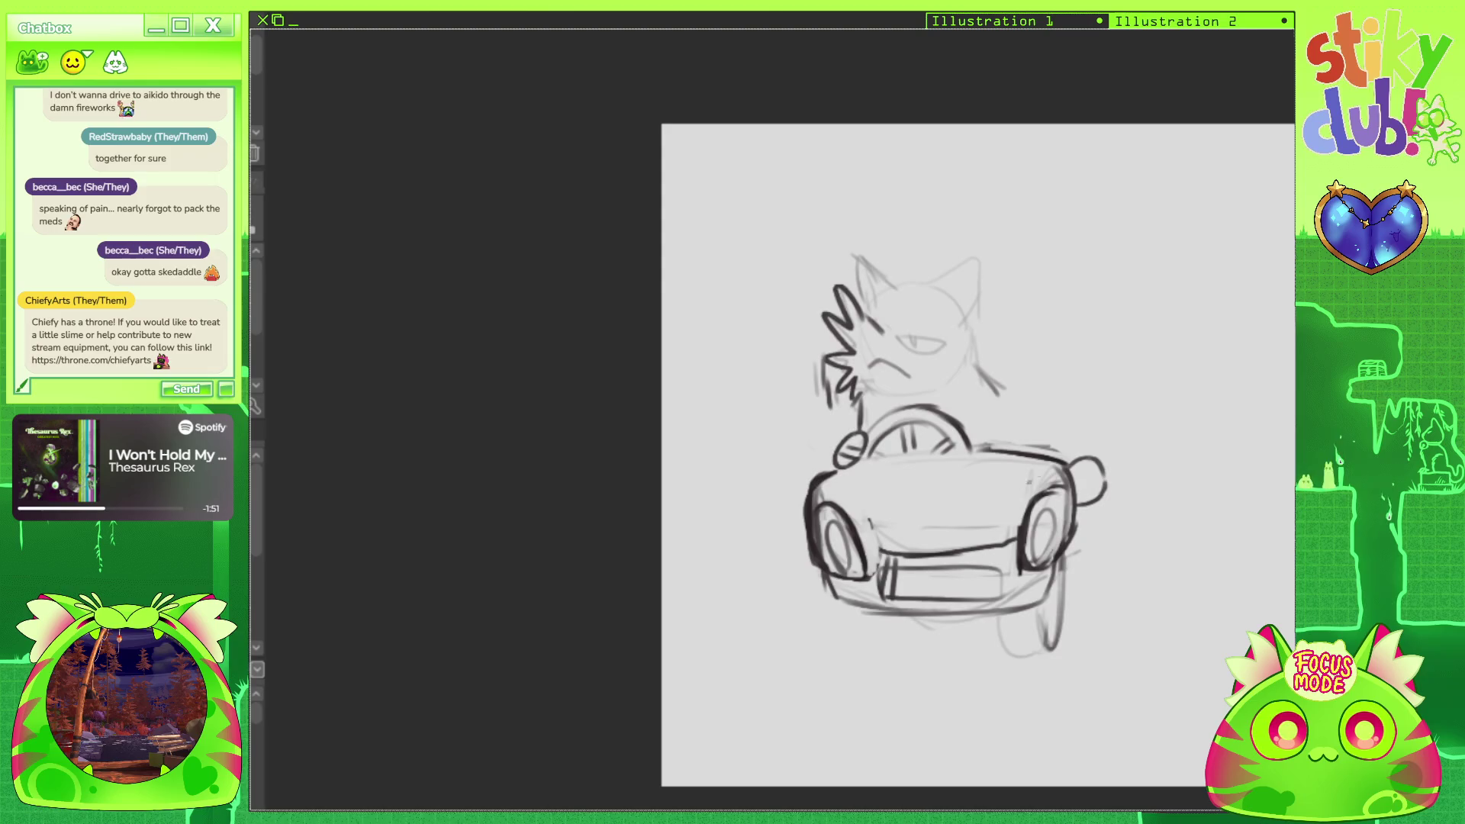
With the car turned sideways, ink and thicken the car's vertical side line.
mouse_move(991, 320)
mouse_down()
mouse_move(931, 275)
mouse_move(801, 305)
mouse_up()
mouse_move(839, 457)
mouse_down()
mouse_move(823, 473)
mouse_move(1041, 752)
mouse_up()
mouse_move(915, 686)
mouse_down()
mouse_move(1031, 405)
mouse_move(958, 469)
mouse_move(955, 527)
mouse_up()
drag(955, 438, 954, 565)
drag(955, 488, 966, 578)
drag(955, 443, 966, 588)
mouse_move(965, 420)
mouse_down()
mouse_move(969, 547)
mouse_move(975, 529)
mouse_move(999, 565)
mouse_move(1012, 431)
mouse_move(939, 500)
mouse_move(957, 561)
mouse_up()
Hatch a striped grille along the car's edge.
key(ctrl+0)
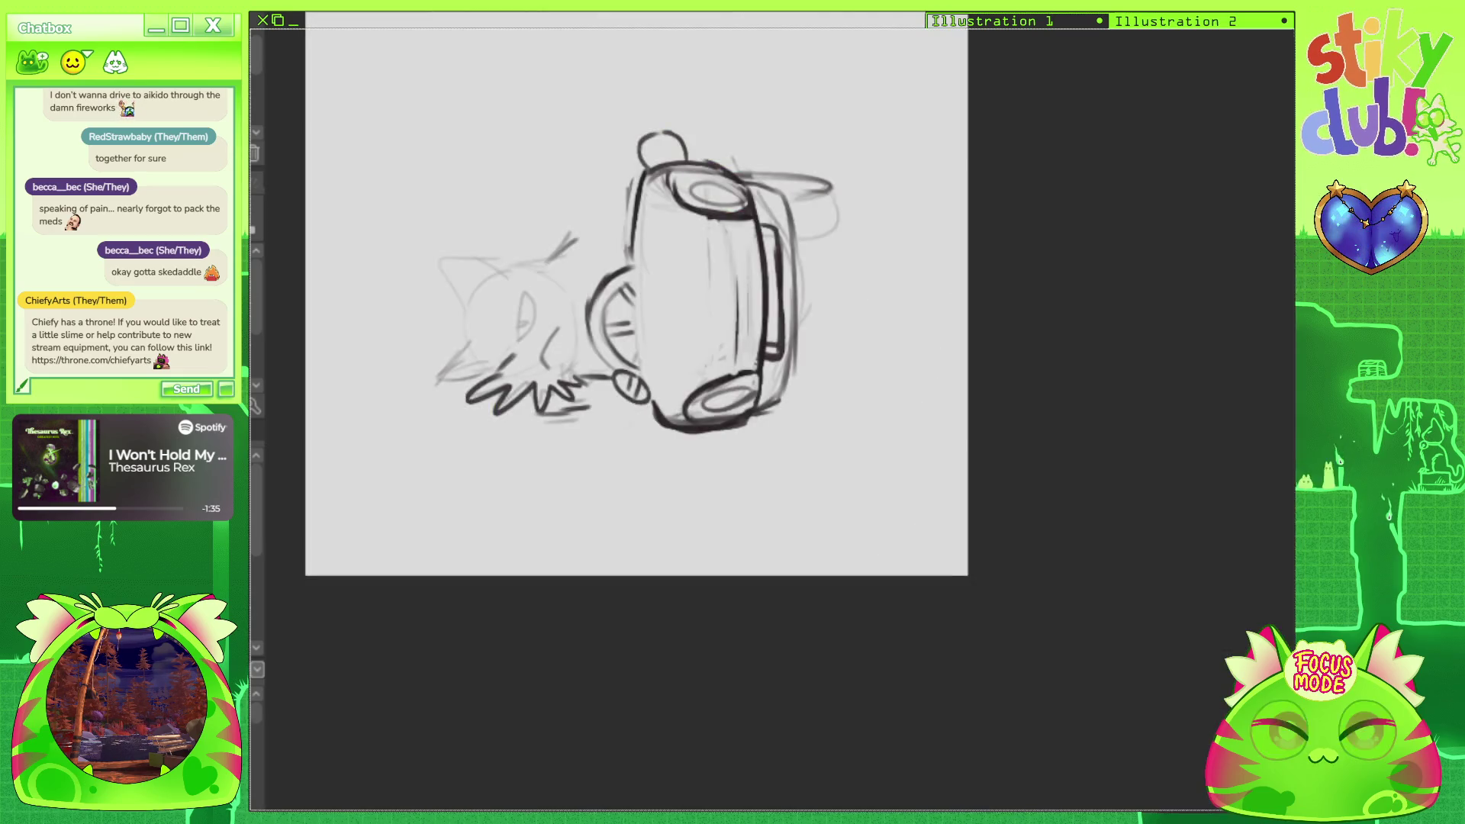
drag(765, 331, 780, 327)
mouse_move(765, 320)
mouse_down()
mouse_move(780, 315)
mouse_move(775, 269)
mouse_up()
Sketch a capped bottle shape atop the car and ink its cap outline.
mouse_move(636, 294)
mouse_down()
mouse_move(726, 303)
mouse_move(903, 482)
mouse_up()
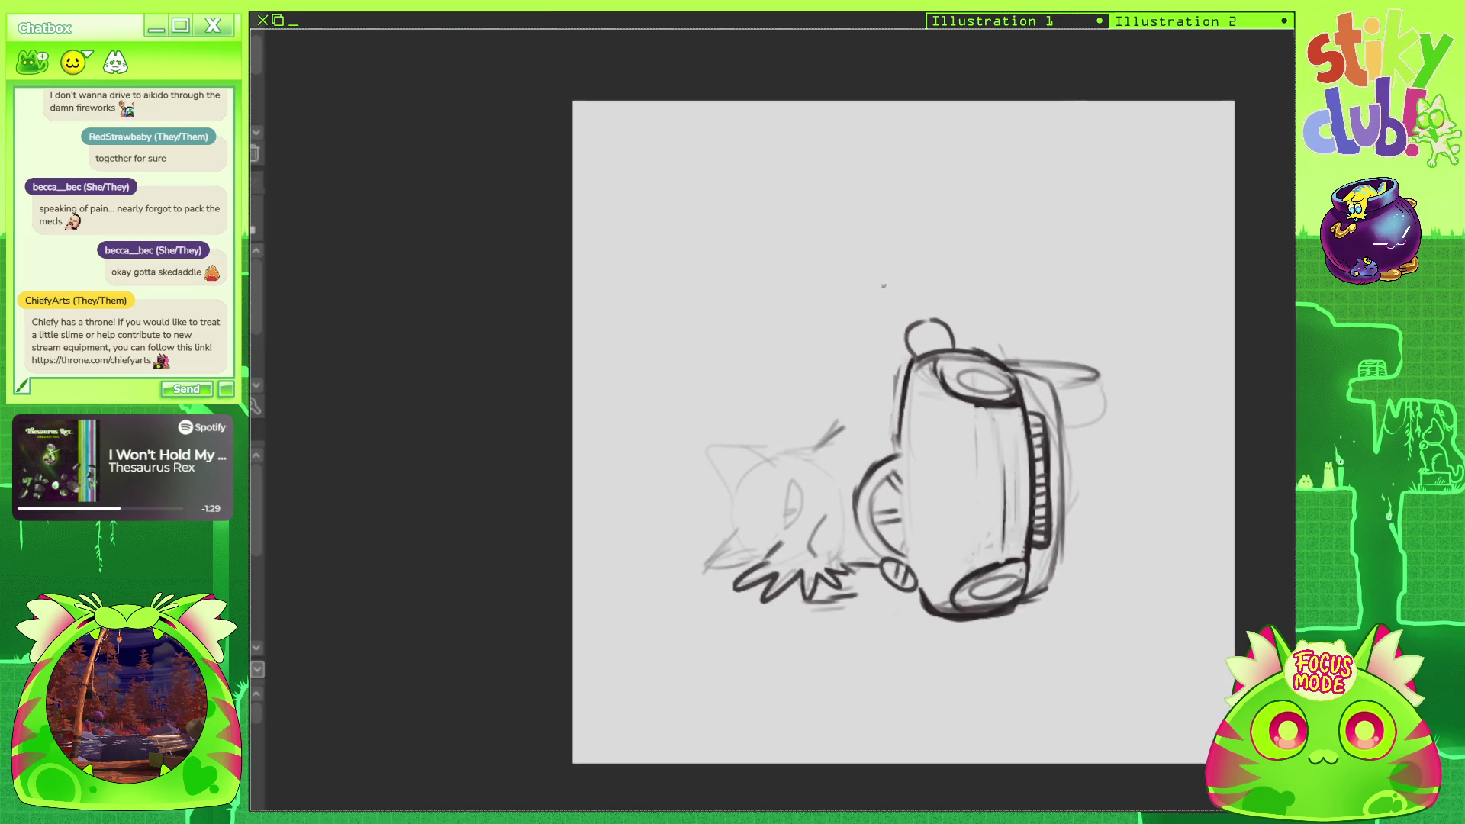
mouse_move(907, 341)
mouse_down()
mouse_move(913, 293)
mouse_move(950, 319)
mouse_move(915, 296)
mouse_move(932, 292)
mouse_move(957, 344)
mouse_move(920, 293)
mouse_move(950, 309)
mouse_move(959, 345)
mouse_up()
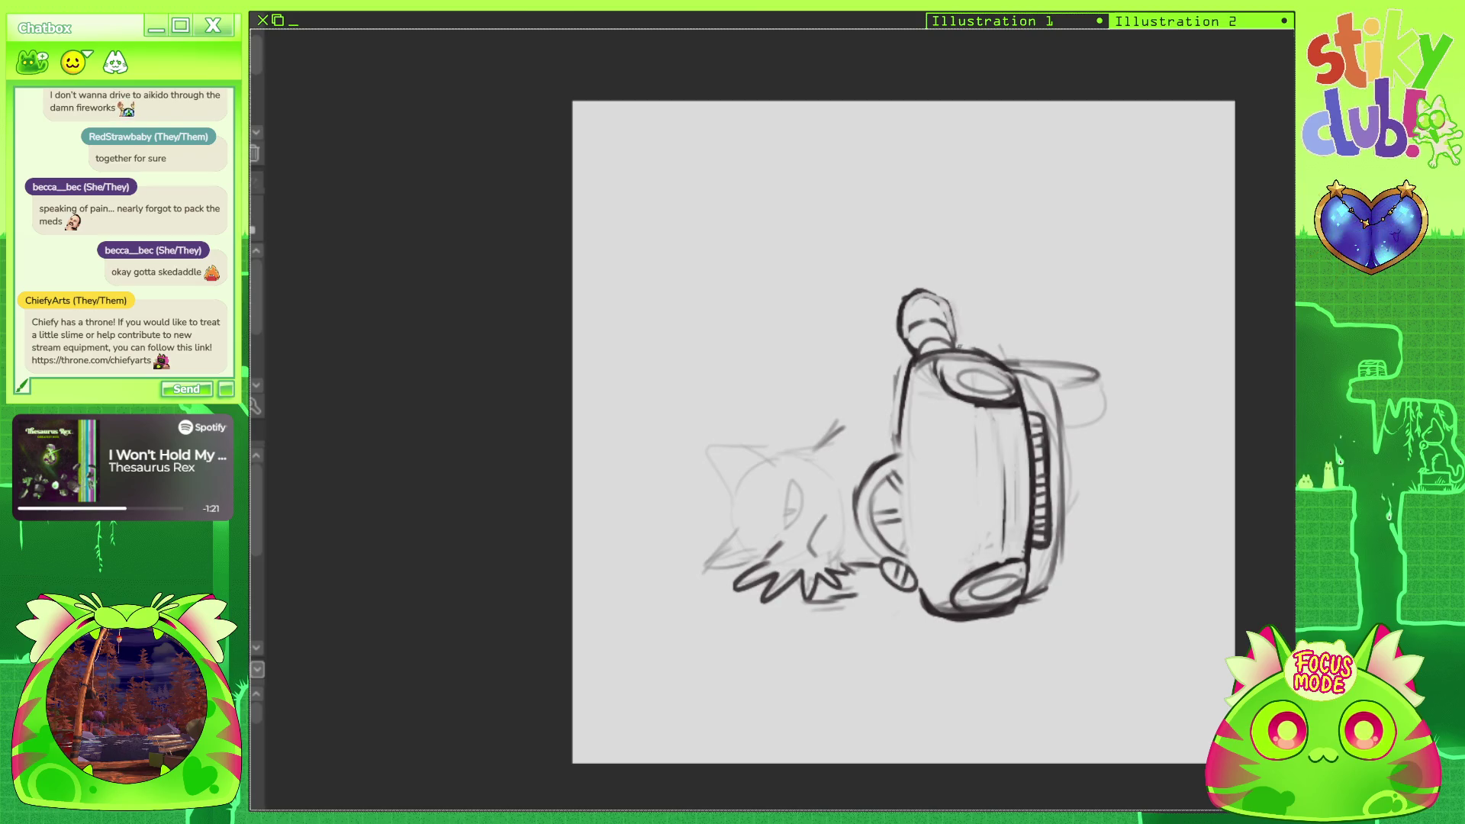
mouse_move(912, 302)
mouse_down()
mouse_move(951, 319)
mouse_move(954, 343)
mouse_up()
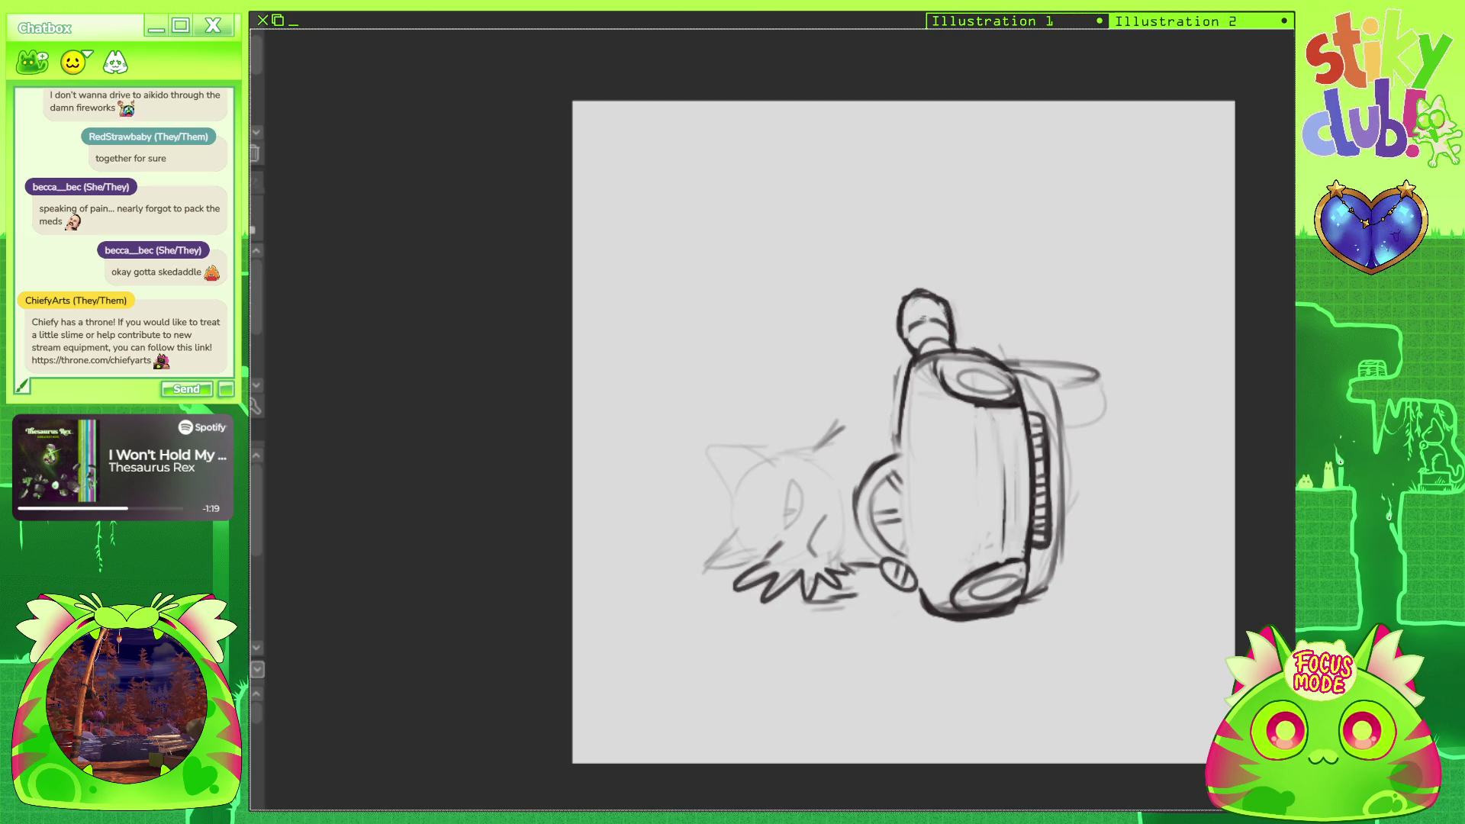
Add a stroke at the cat's paw and draw a D-shaped eye on its face.
drag(959, 200, 1089, 157)
drag(899, 519, 917, 499)
mouse_move(917, 439)
mouse_down()
mouse_move(919, 485)
mouse_move(927, 450)
mouse_move(942, 500)
mouse_up()
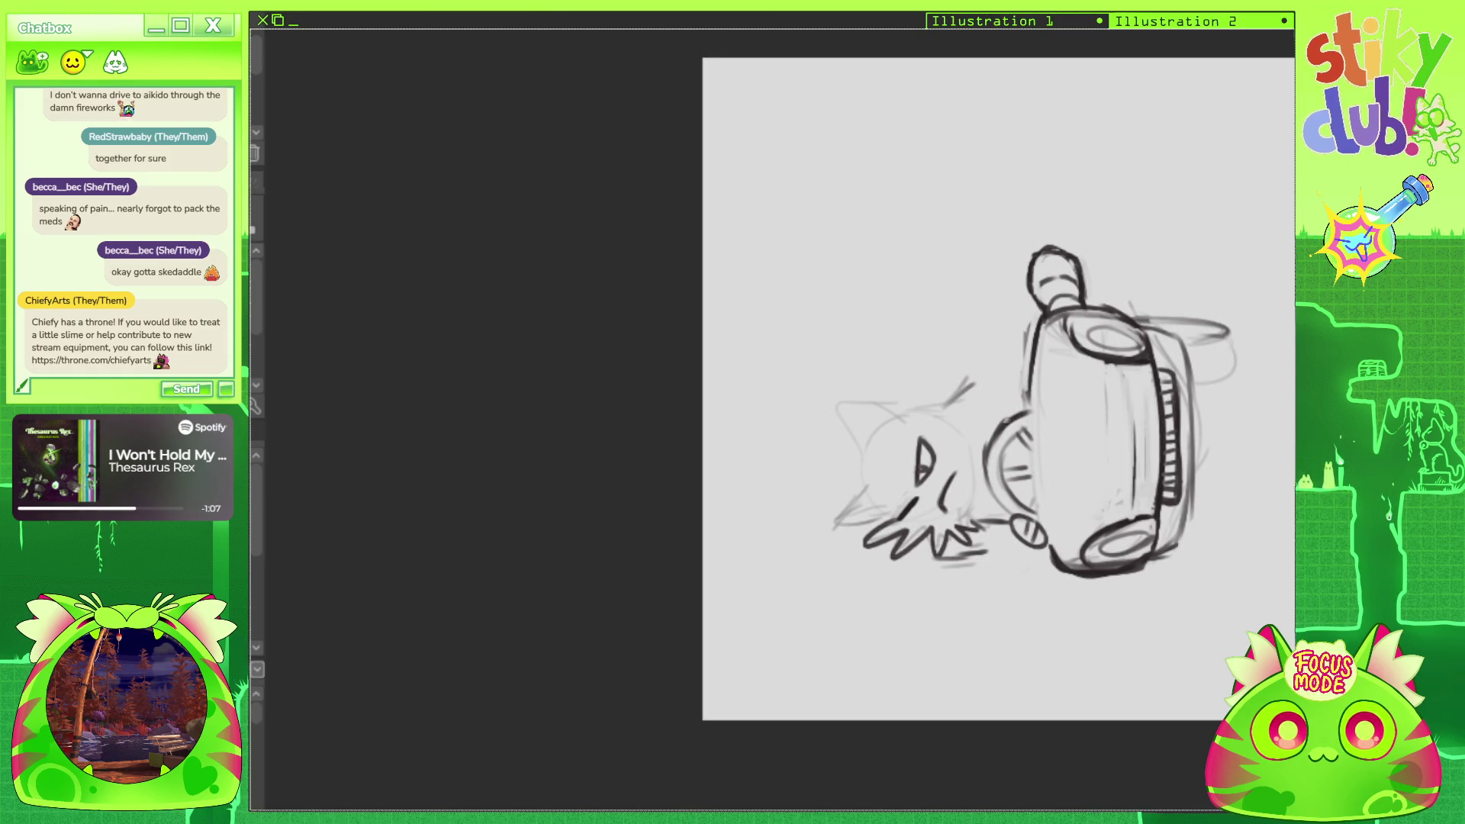
Draw a paw at the wheel, ink the cat's cheek and ear, and extend its back to the car.
mouse_move(986, 429)
mouse_down()
mouse_move(1012, 409)
mouse_move(997, 435)
mouse_move(1019, 423)
mouse_up()
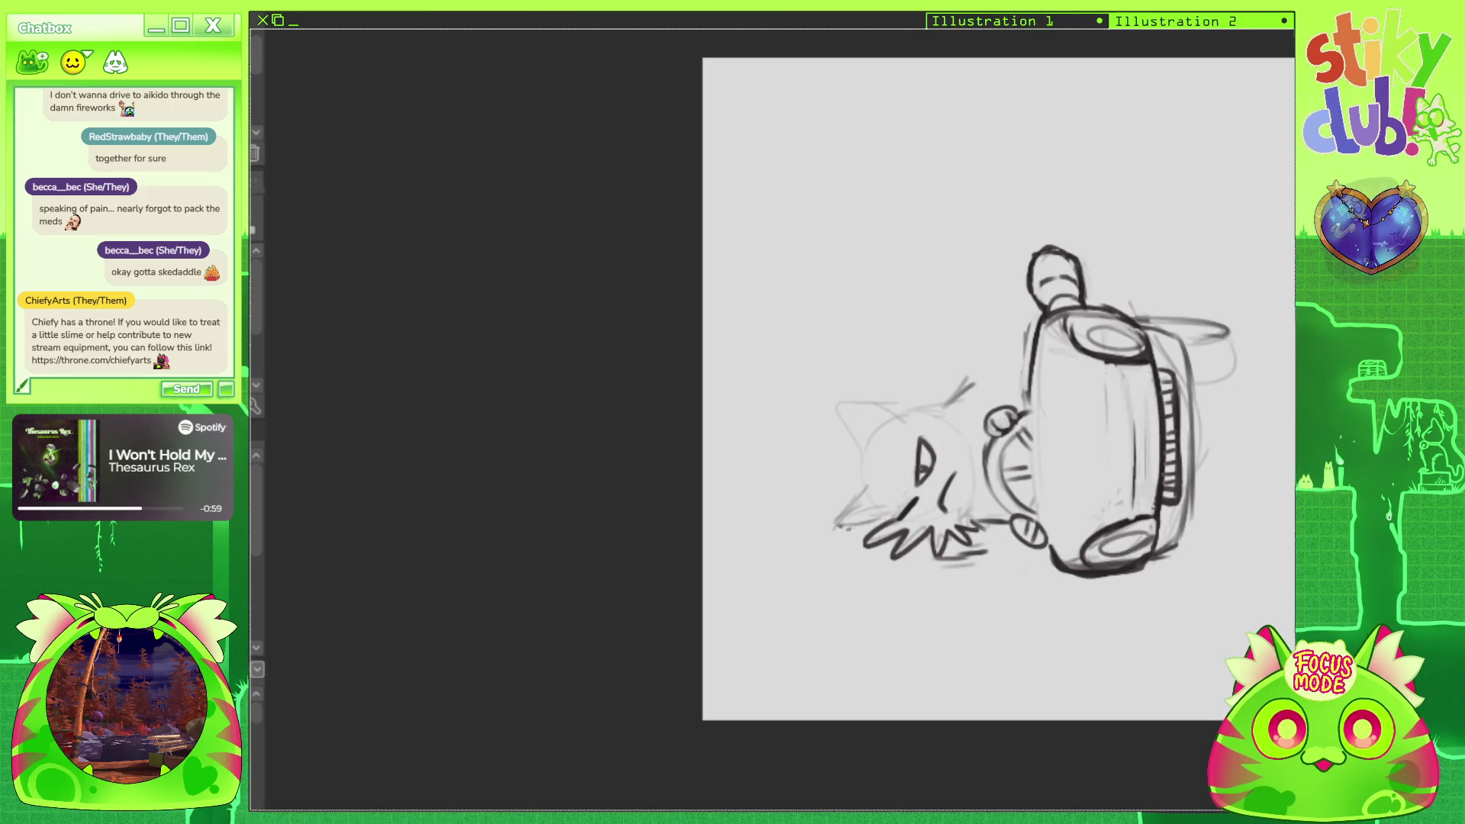
drag(870, 490, 842, 515)
mouse_move(863, 456)
mouse_down()
mouse_move(861, 494)
mouse_move(883, 515)
mouse_up()
mouse_move(762, 458)
mouse_down()
mouse_move(845, 301)
mouse_move(931, 269)
mouse_move(1122, 294)
mouse_up()
drag(1046, 502, 1083, 563)
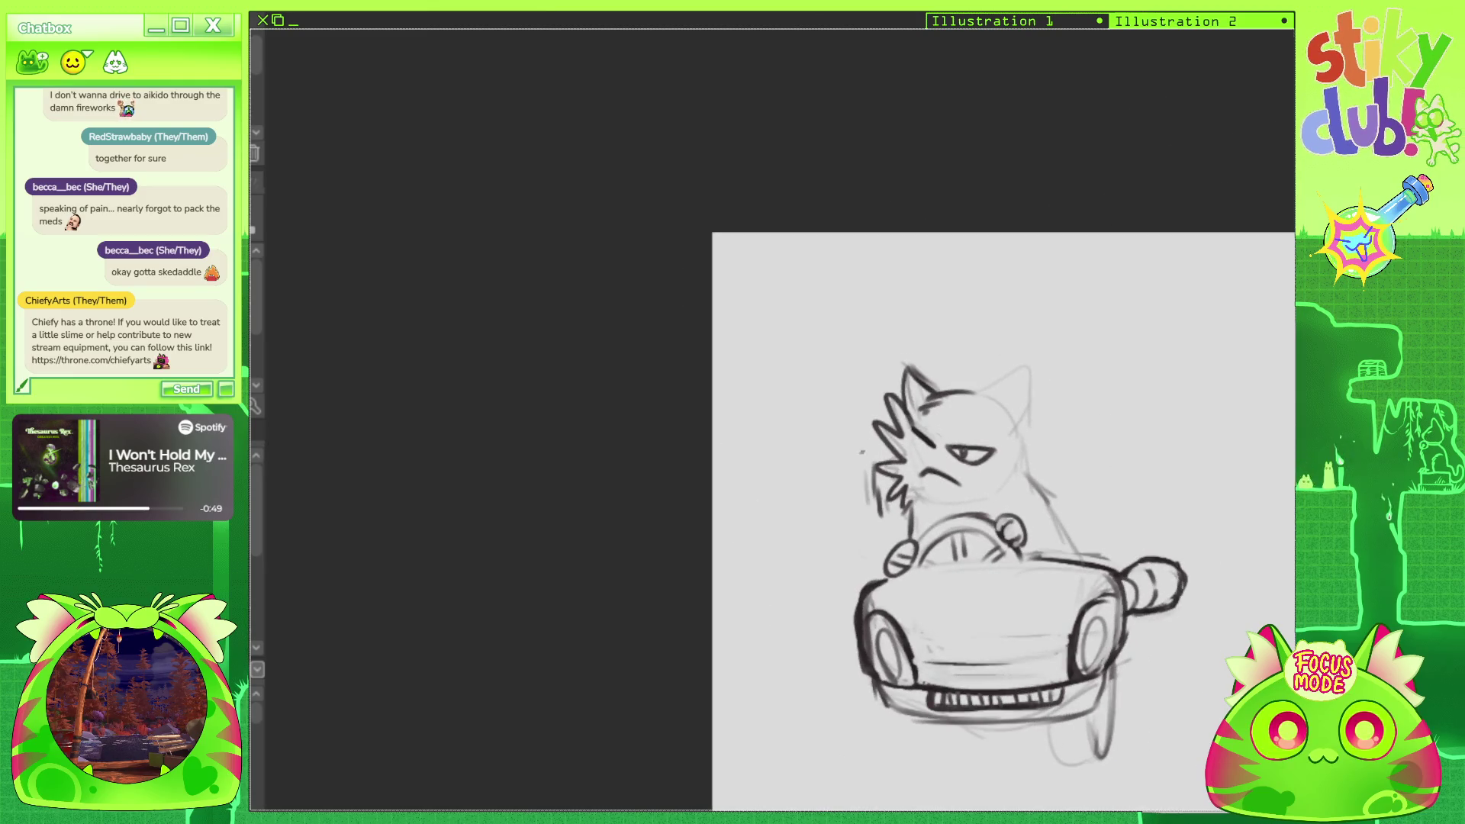
Sketch a small spouted box right of the car and darken the cat's left ear outline.
mouse_move(975, 260)
mouse_down()
mouse_move(808, 161)
mouse_move(621, 209)
mouse_up()
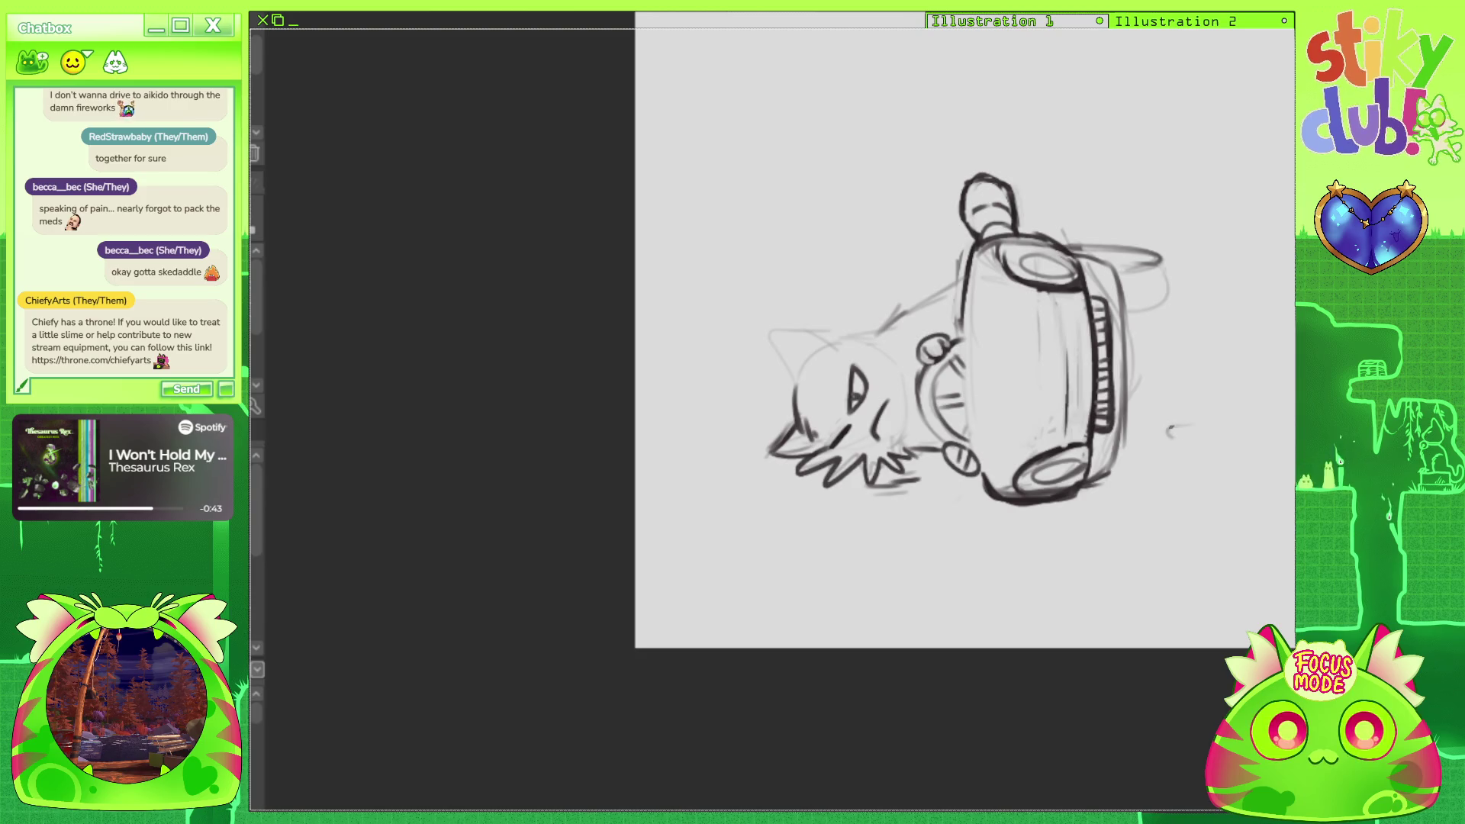
mouse_move(1173, 418)
mouse_down()
mouse_move(1171, 434)
mouse_move(1232, 410)
mouse_move(1190, 452)
mouse_move(1221, 454)
mouse_move(1159, 449)
mouse_move(1230, 418)
mouse_move(1219, 437)
mouse_move(1173, 417)
mouse_move(1199, 440)
mouse_move(1171, 444)
mouse_move(1187, 446)
mouse_up()
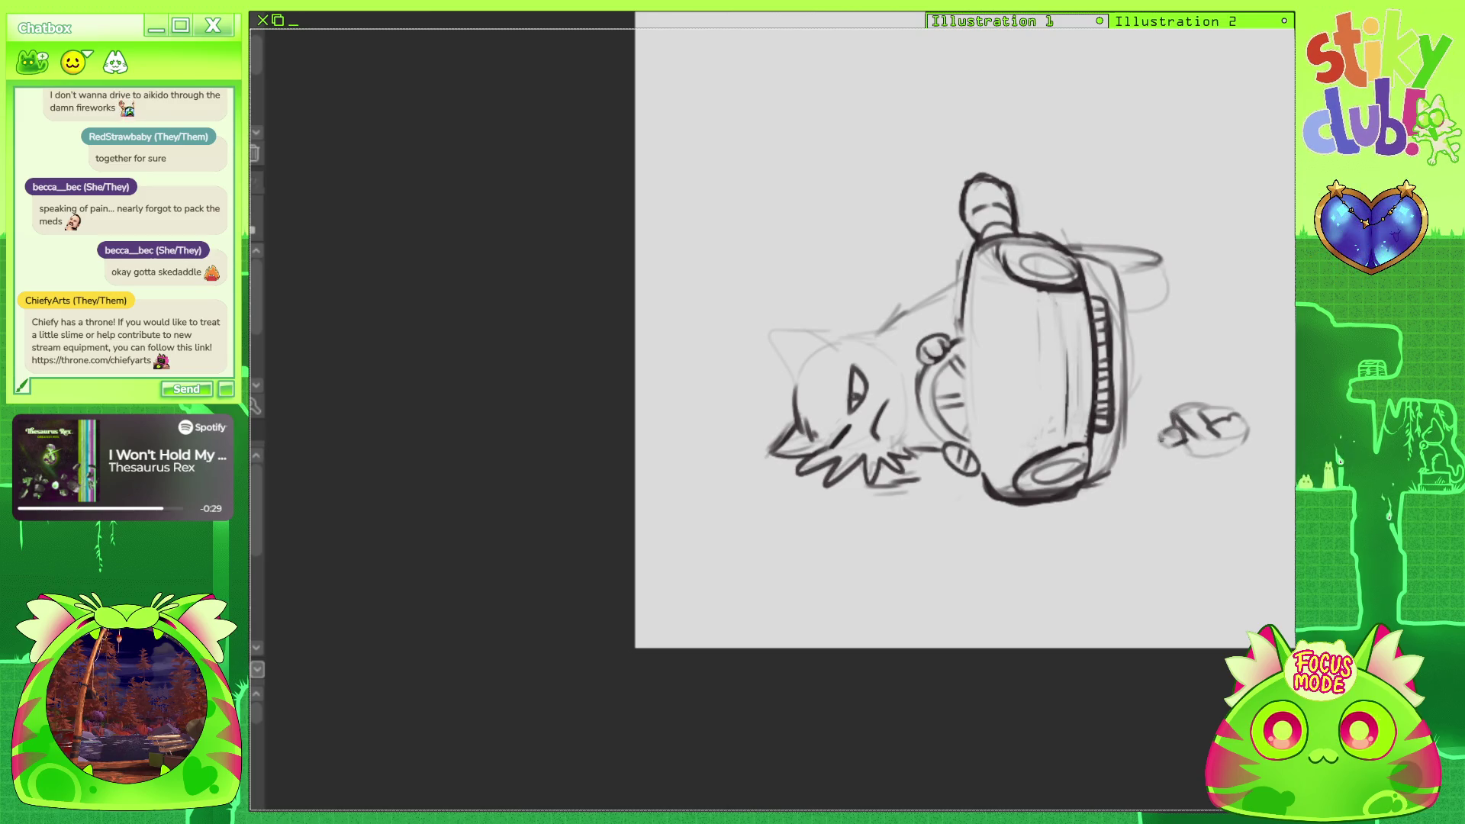
mouse_move(1199, 456)
mouse_down()
mouse_move(1242, 445)
mouse_move(1230, 409)
mouse_move(1242, 440)
mouse_up()
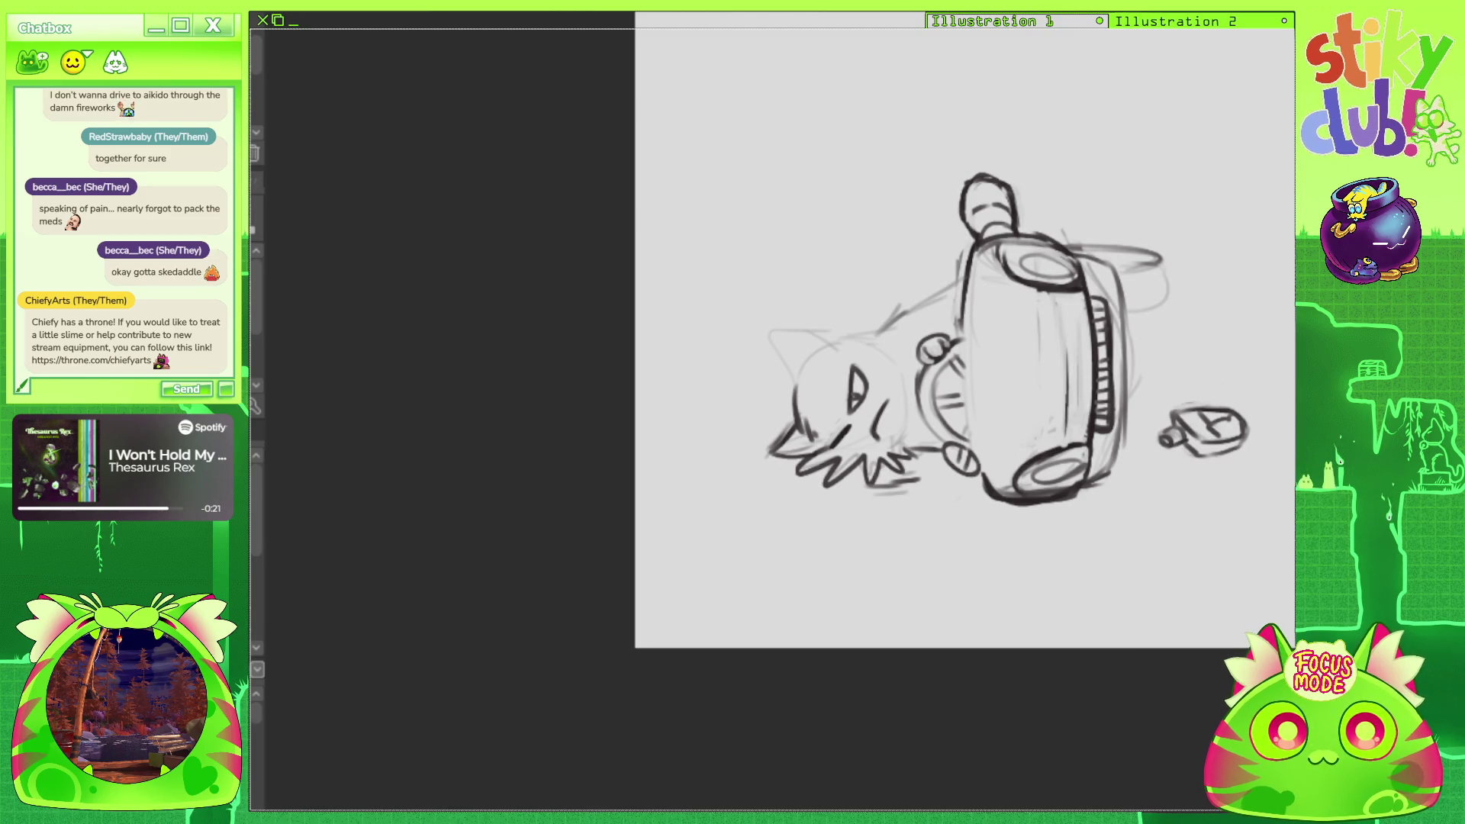
mouse_move(797, 385)
mouse_down()
mouse_move(771, 341)
mouse_move(781, 331)
mouse_move(809, 367)
mouse_up()
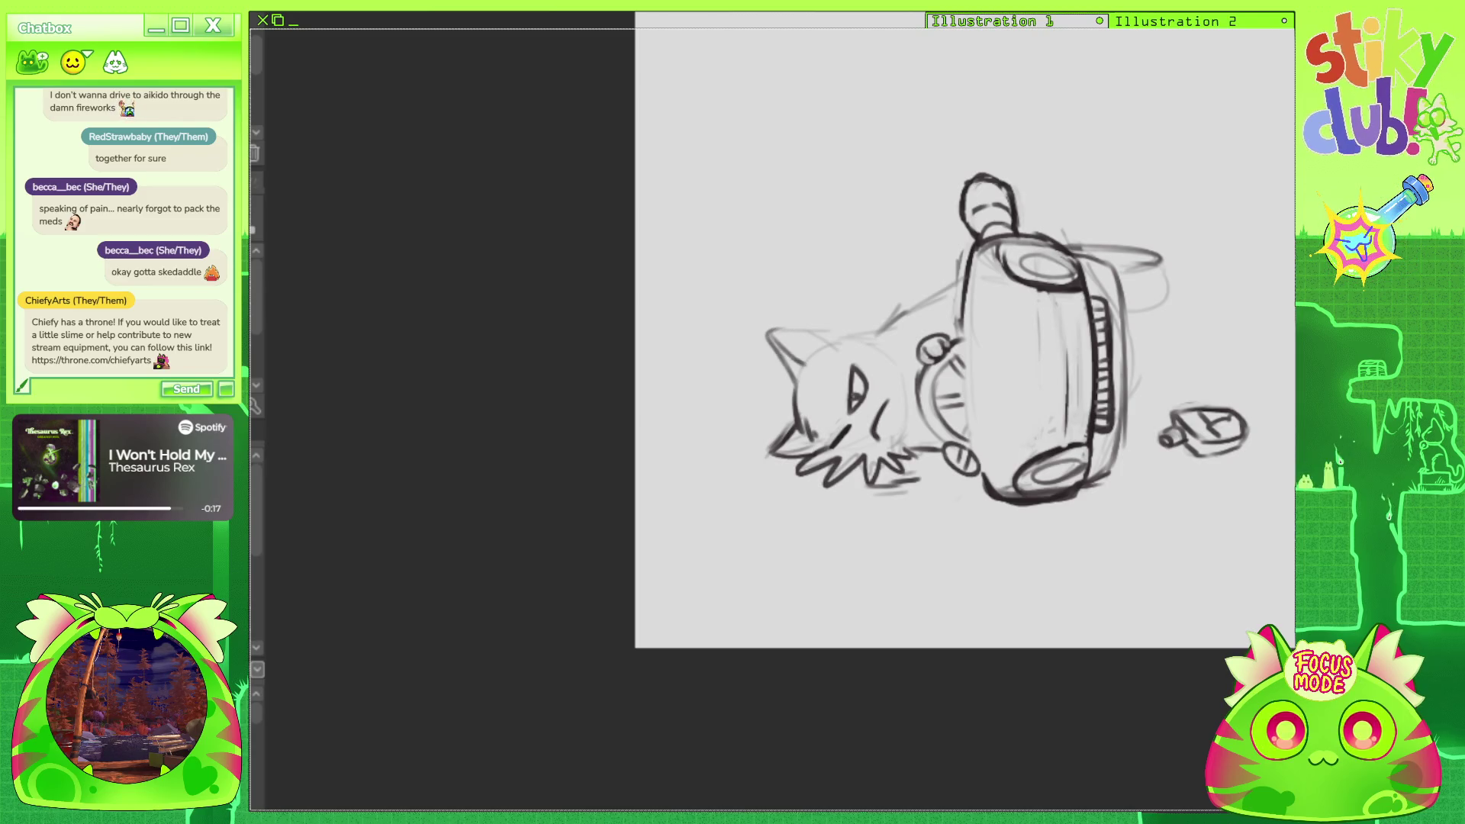
key(asciicircum)
key(asciicircum)
key(asciicircum)
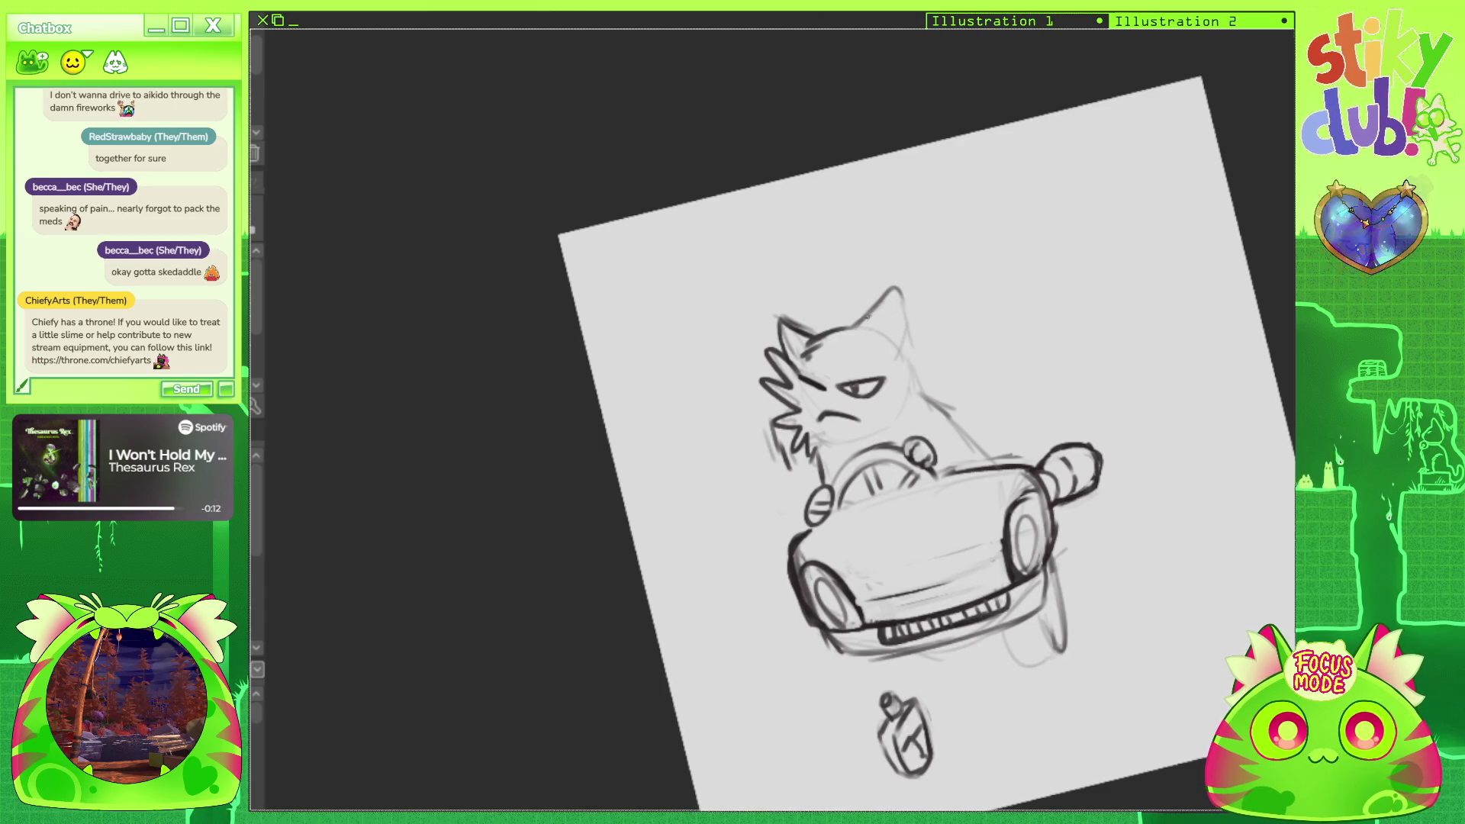
Draw the cat's right ear edge and try a cheek line, undoing the faint strokes.
mouse_move(901, 291)
mouse_down()
mouse_move(924, 382)
mouse_move(946, 322)
mouse_up()
key(ctrl+z)
mouse_move(992, 457)
mouse_down()
mouse_move(974, 310)
mouse_move(1012, 418)
mouse_up()
key(ctrl+z)
Redraw the curve beside the cat's head with the canvas turned sideways.
drag(1190, 534, 1075, 164)
key(ctrl+z)
mouse_move(933, 355)
mouse_down()
mouse_move(931, 312)
mouse_move(1011, 293)
mouse_up()
drag(1068, 191, 1221, 534)
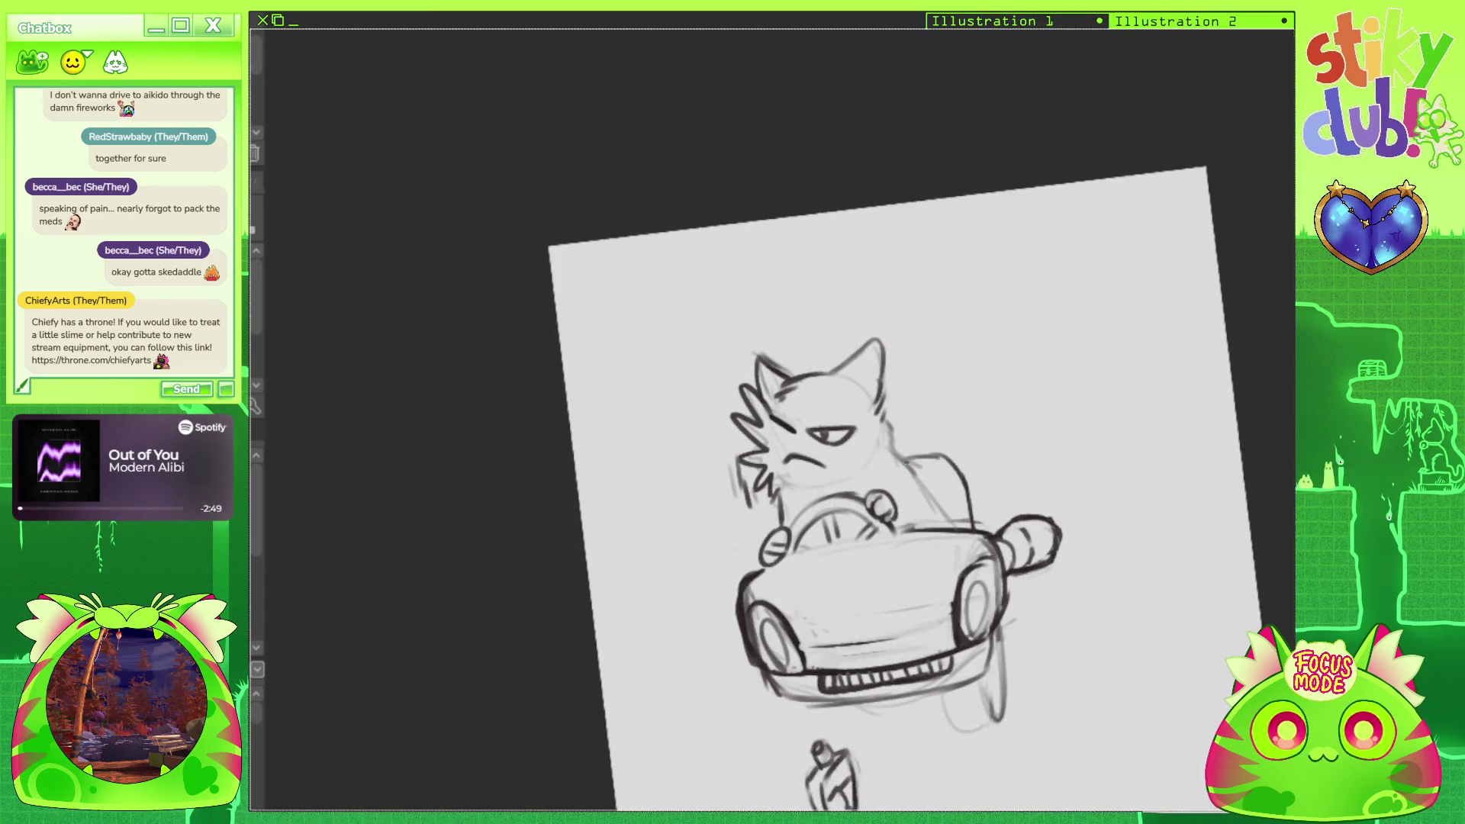
Add a short line on the cat's shoulder, discarding a seat-back edge stroke.
drag(950, 461, 957, 529)
drag(963, 466, 975, 526)
key(ctrl+z)
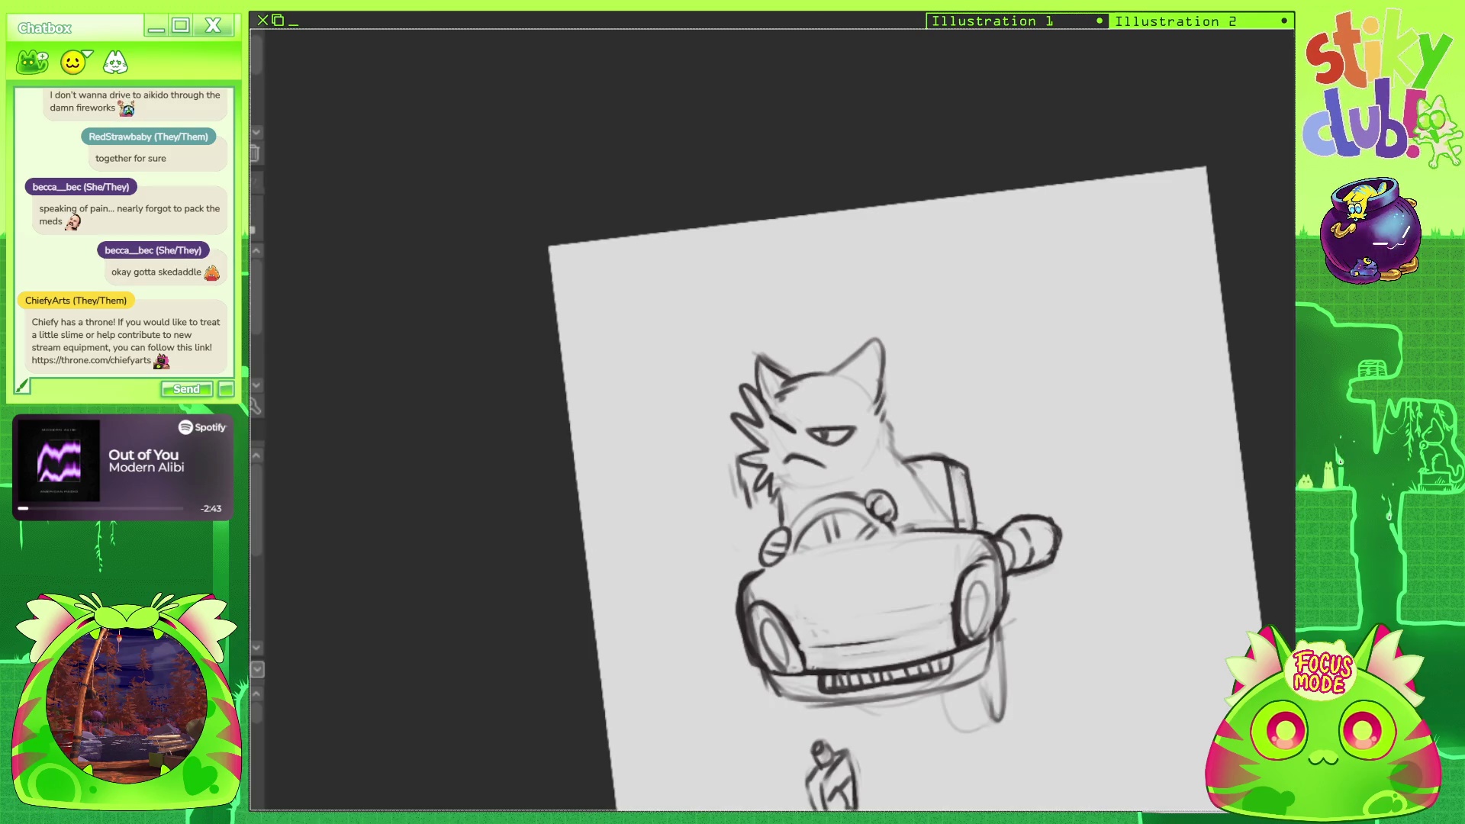
drag(877, 496, 945, 442)
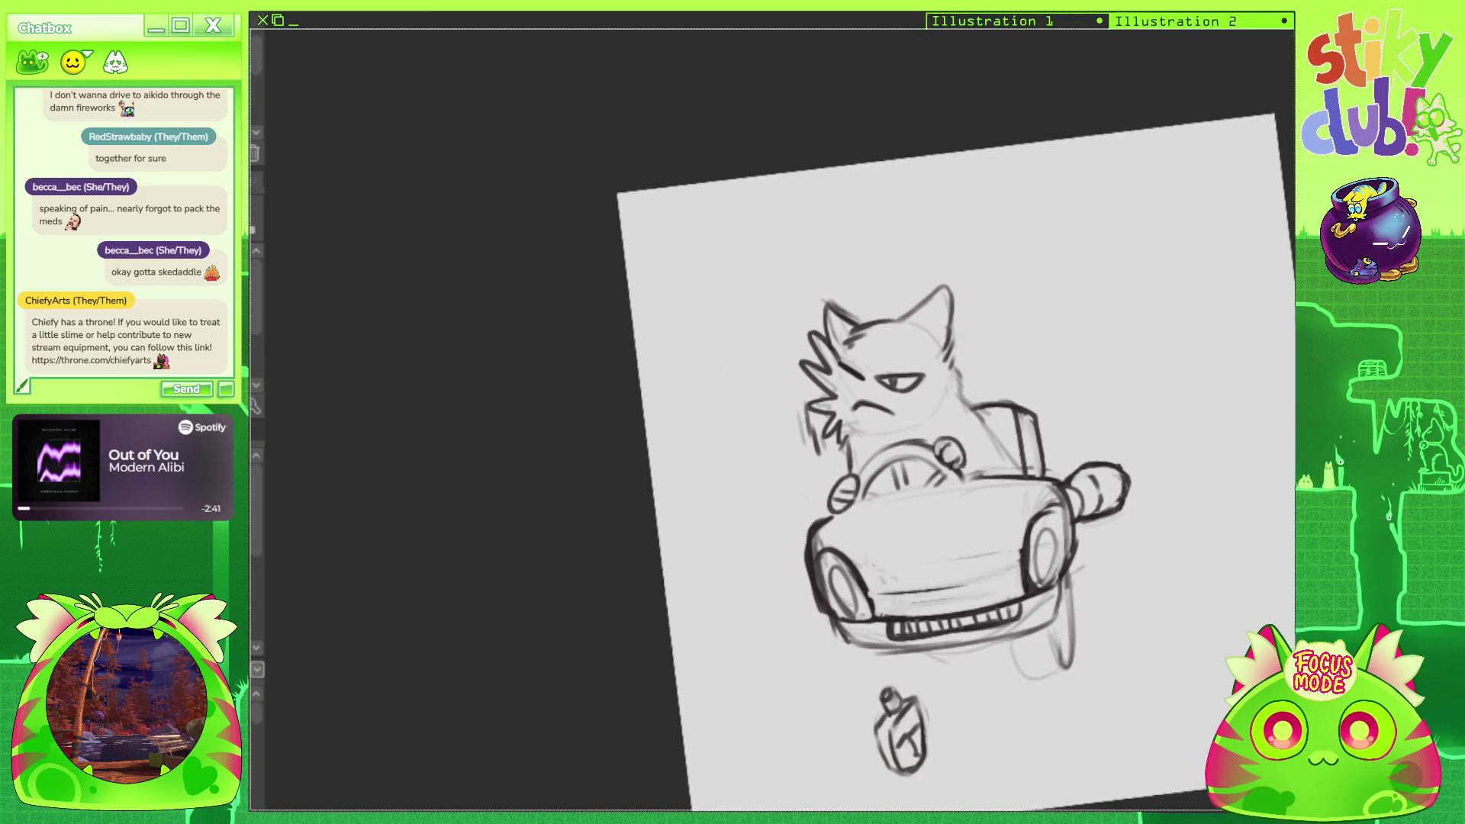
Sketch and clean up curved lines along the car's right side.
mouse_move(1028, 493)
mouse_down()
mouse_move(1041, 626)
mouse_move(1051, 578)
mouse_up()
mouse_move(1034, 504)
mouse_down()
mouse_move(1005, 566)
mouse_move(1023, 599)
mouse_up()
drag(1047, 509, 1043, 592)
mouse_move(1047, 489)
mouse_down()
mouse_move(1024, 503)
mouse_move(1026, 584)
mouse_move(1024, 565)
mouse_up()
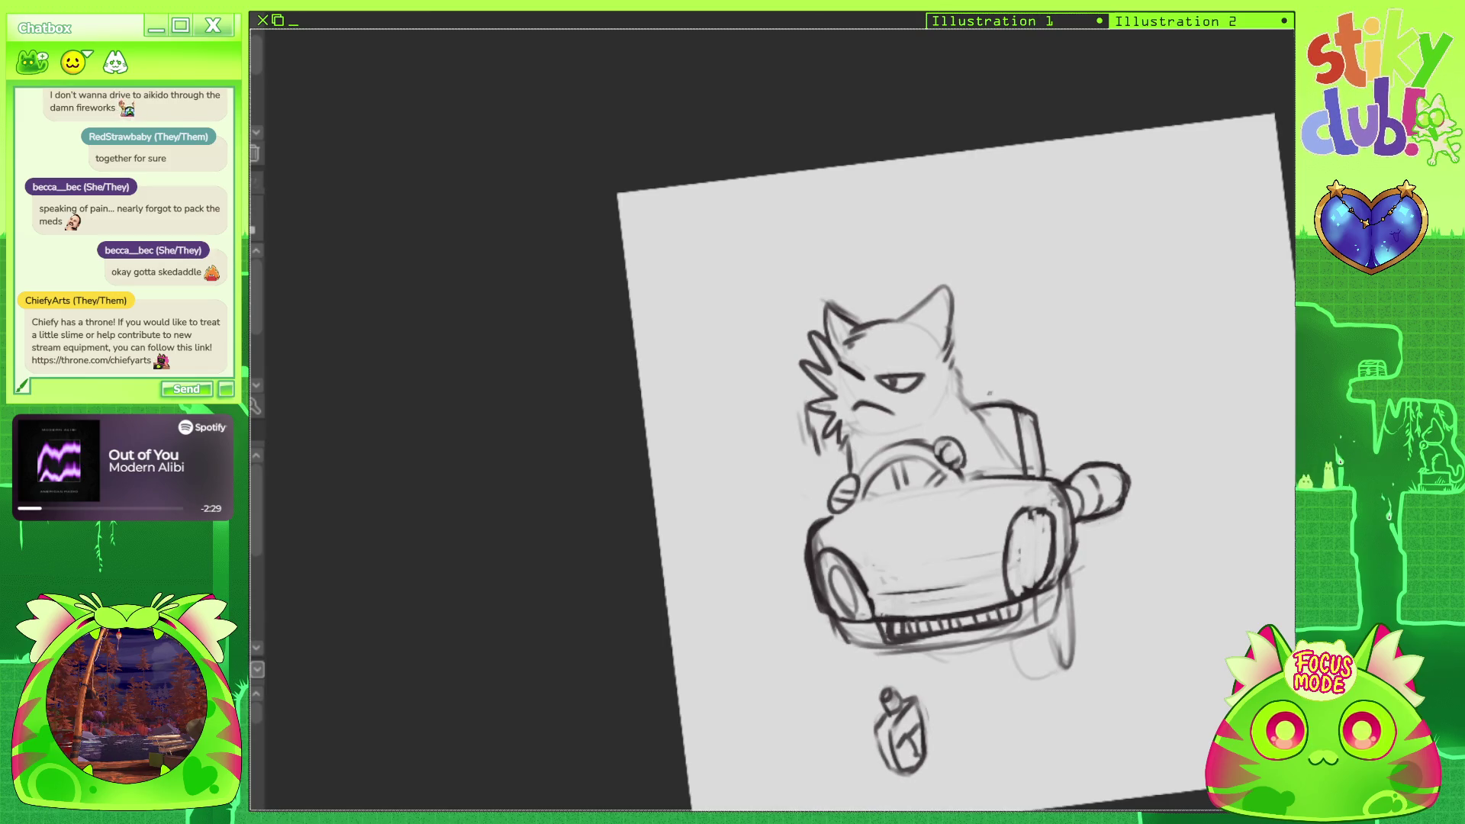
mouse_move(1022, 531)
mouse_down()
mouse_move(1021, 587)
mouse_move(1028, 579)
mouse_up()
key(ctrl+z)
key(ctrl+z)
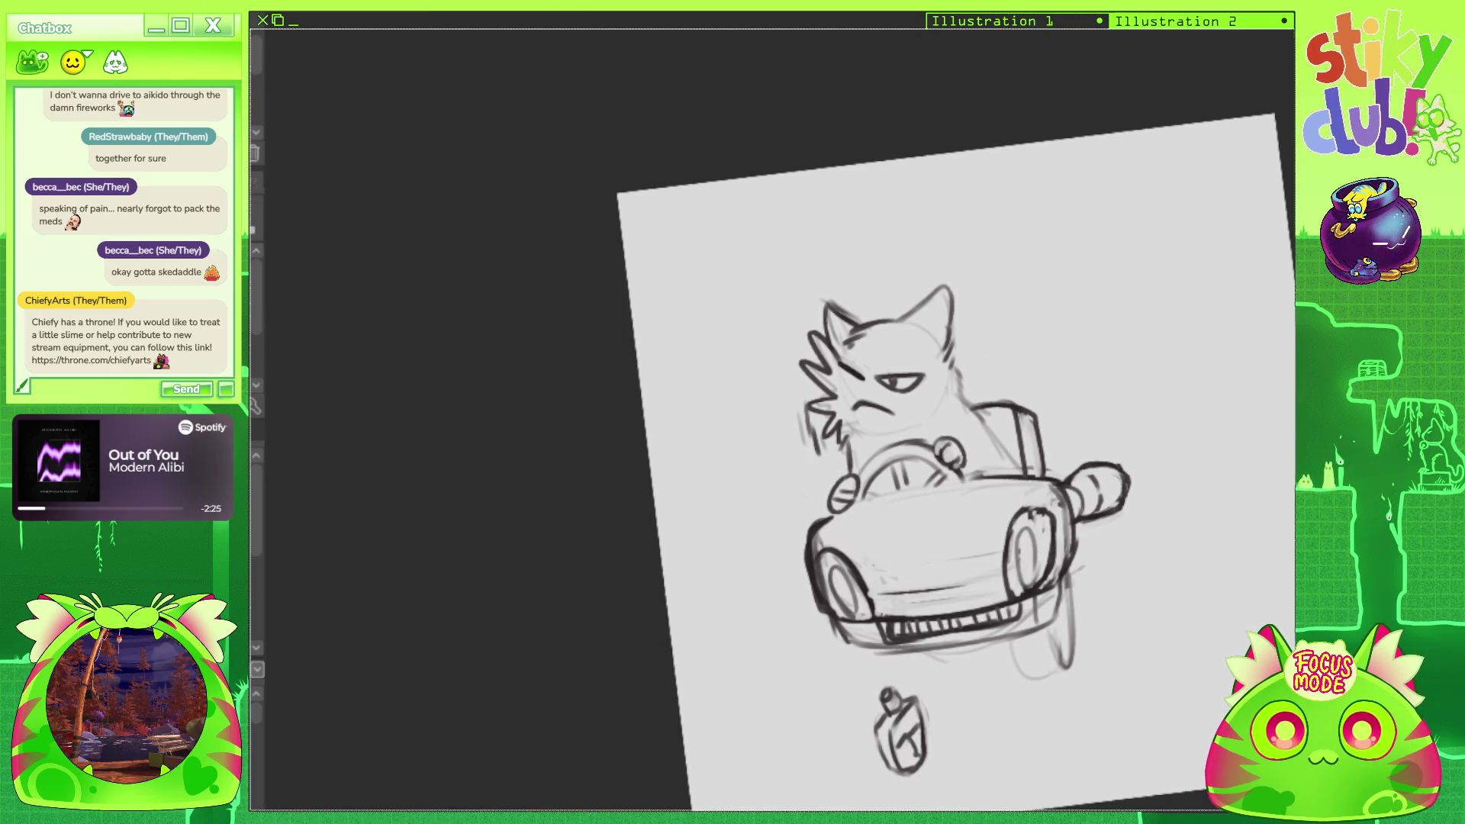
Darken the car body's lower edge by the wheel and clean up the upper block hatching.
key(minus)
key(minus)
key(minus)
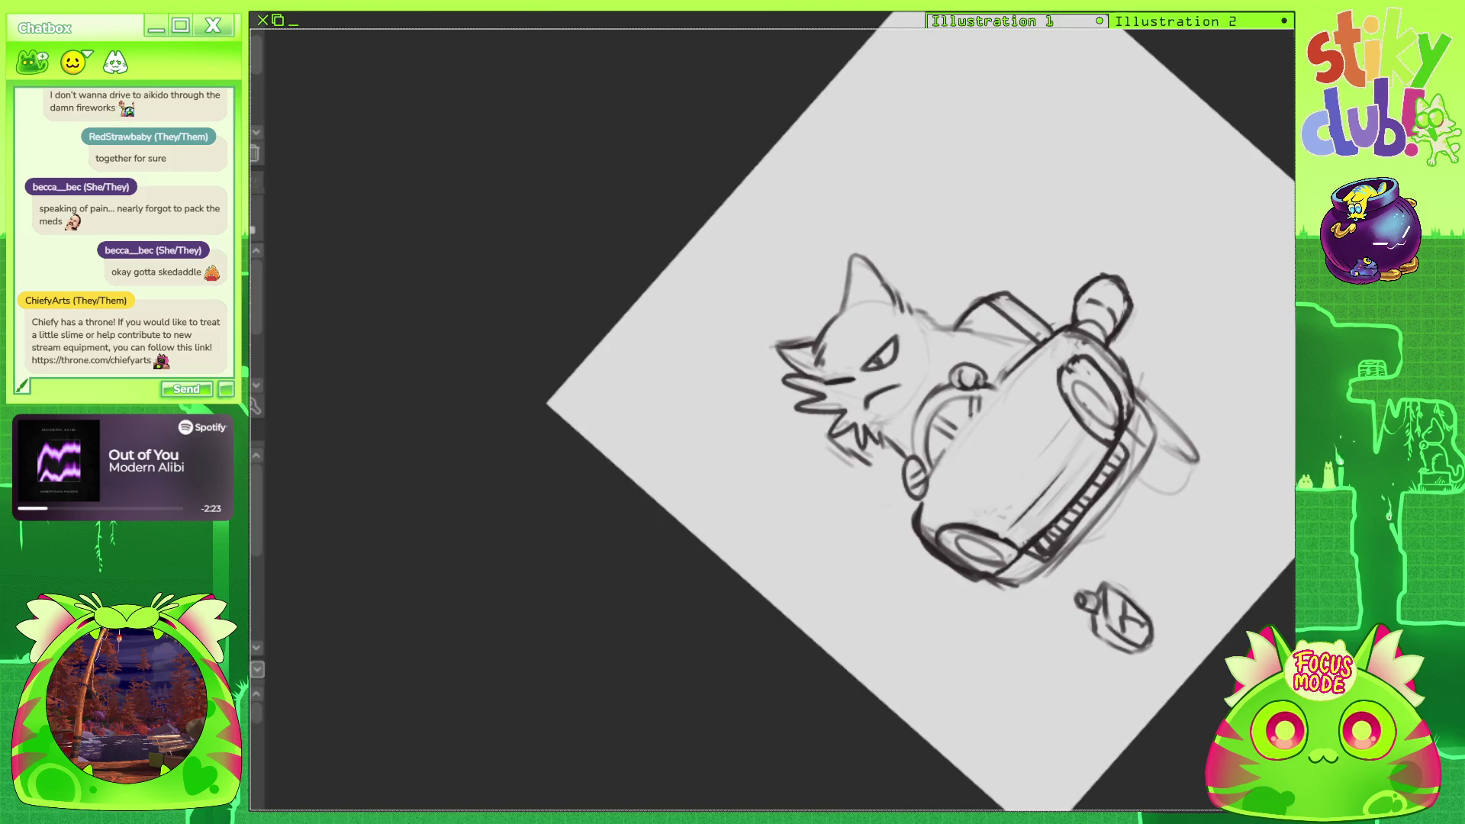
key(minus)
key(minus)
key(minus)
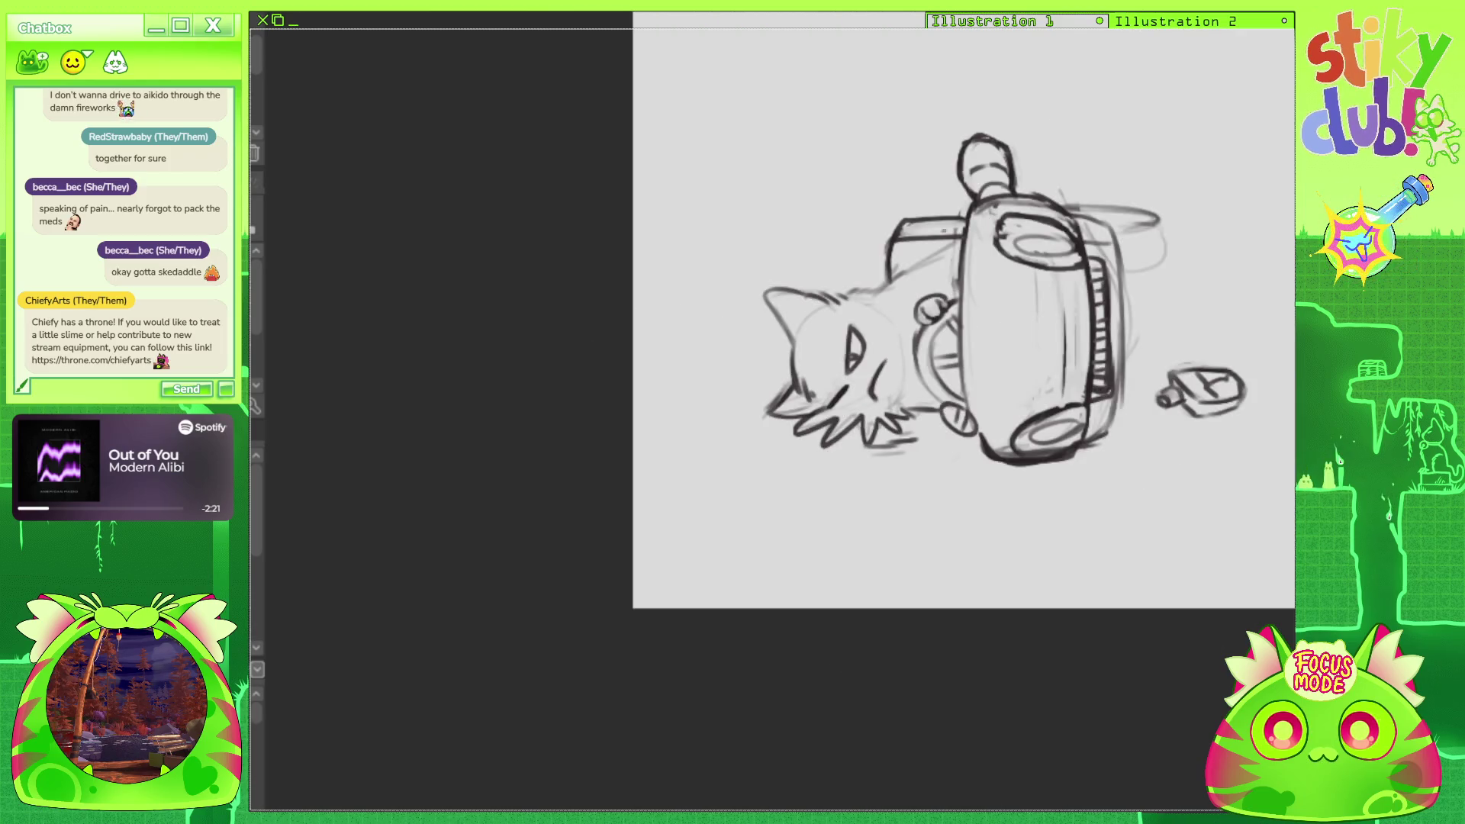
mouse_move(960, 393)
mouse_down()
mouse_move(985, 445)
mouse_move(902, 324)
mouse_move(944, 251)
mouse_up()
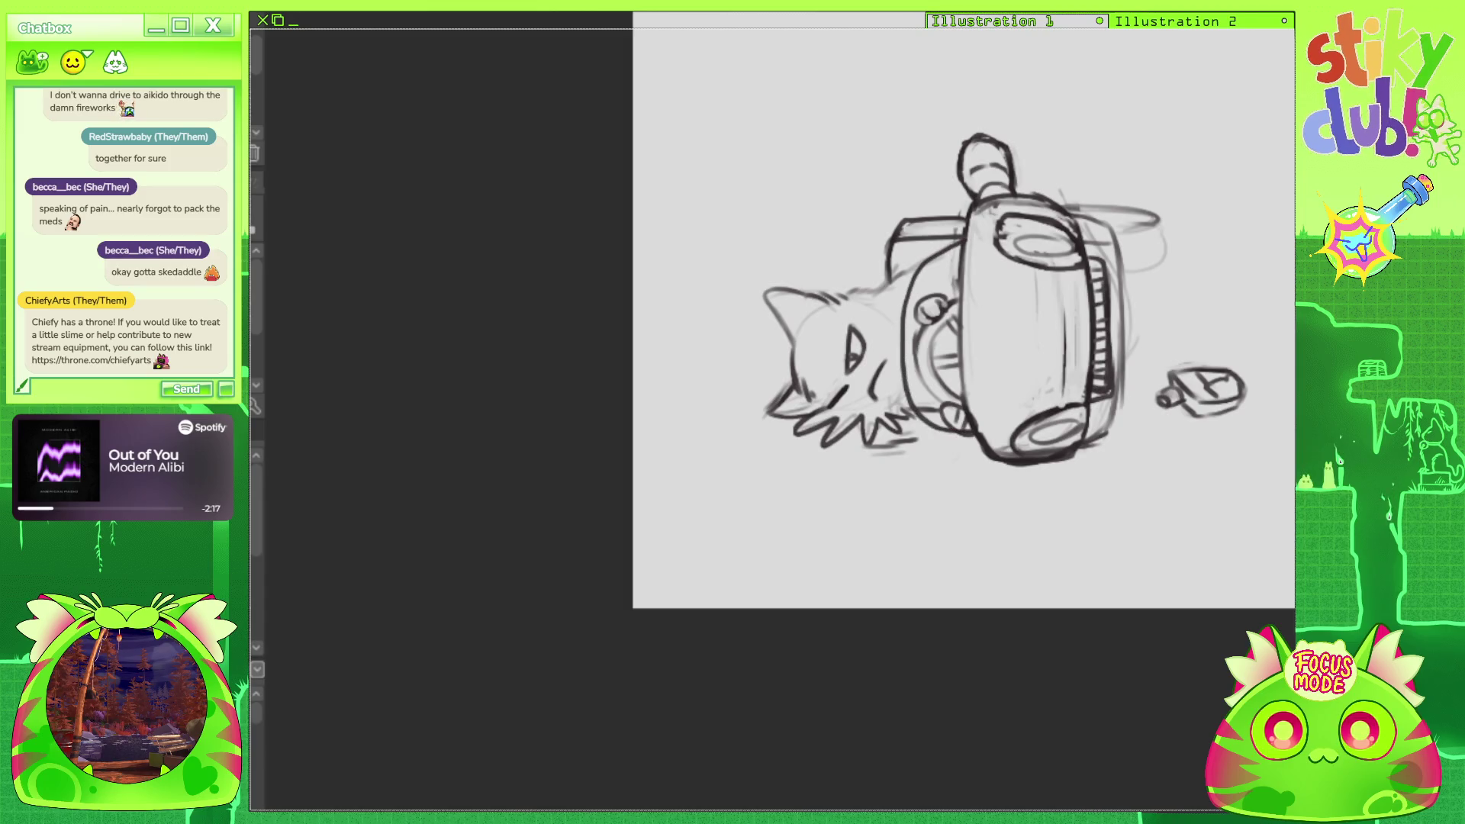
drag(992, 343, 1057, 414)
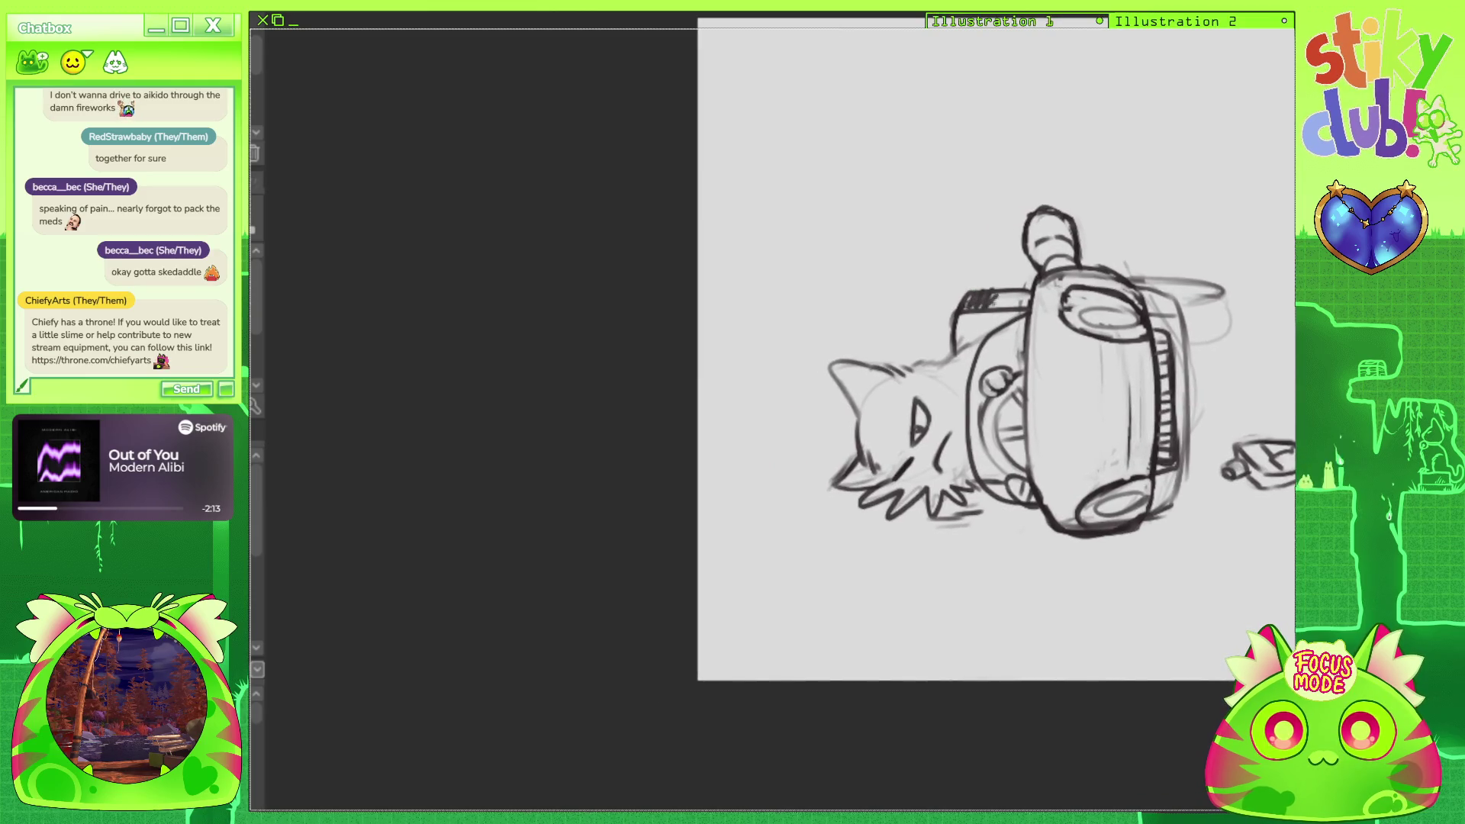
mouse_move(967, 299)
mouse_down()
mouse_move(1006, 303)
mouse_move(984, 357)
mouse_move(877, 228)
mouse_move(824, 305)
mouse_move(953, 360)
mouse_move(1053, 344)
mouse_up()
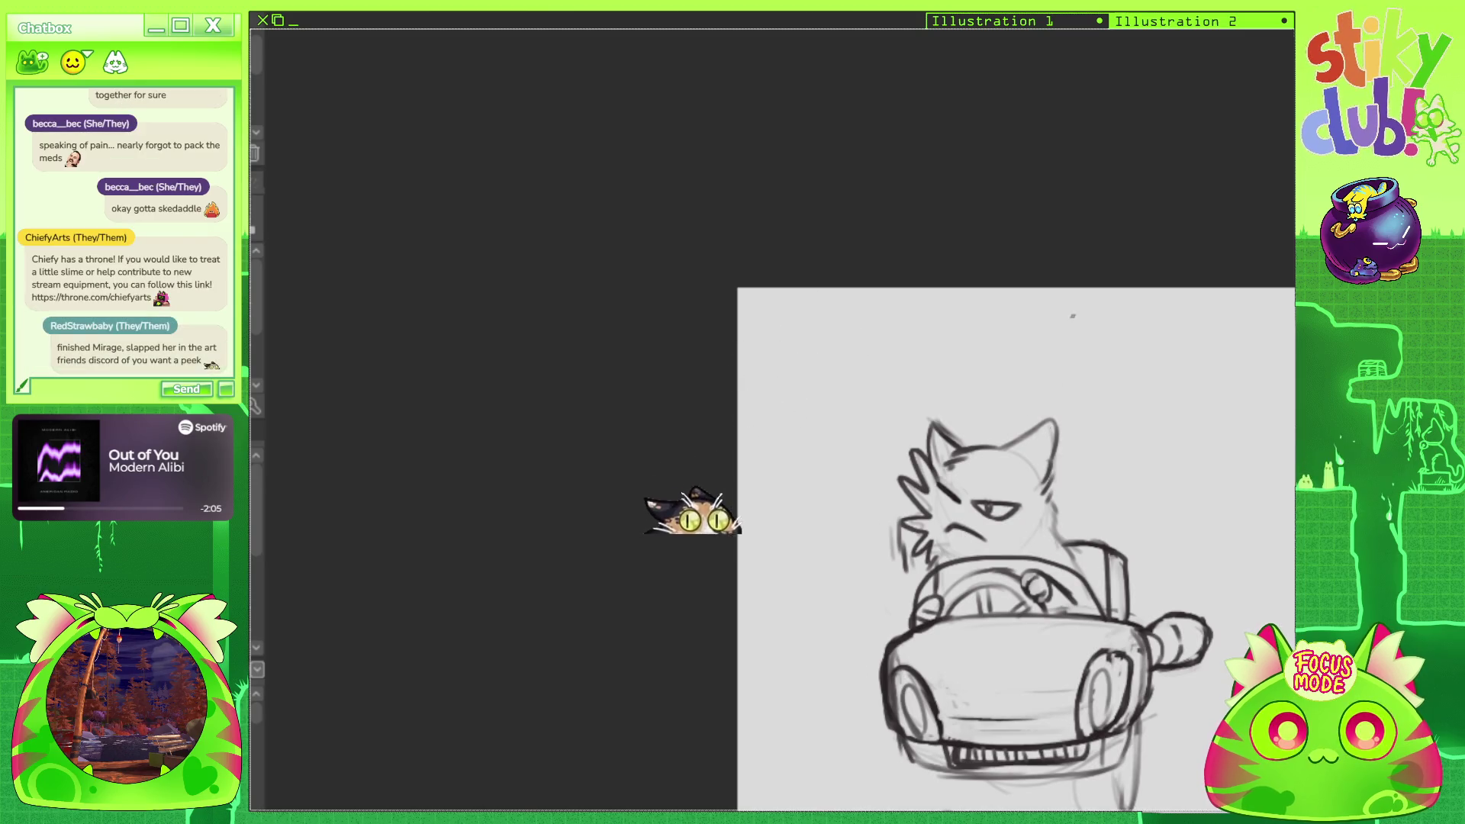
Sketch the car seat area and draw its top edge.
scroll(1072, 316, down, 1)
scroll(1015, 534, down, 2)
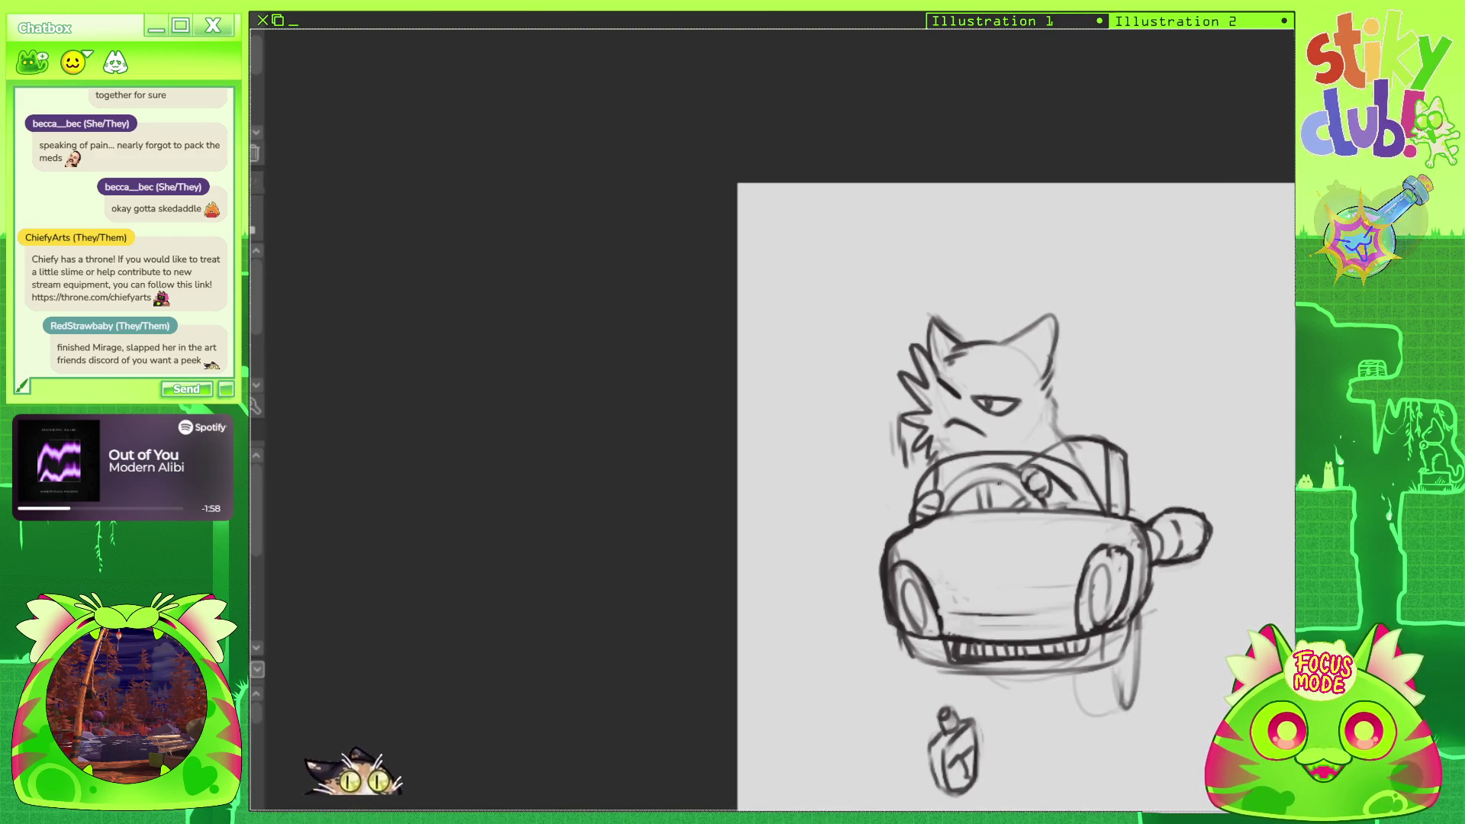
drag(1055, 480, 1100, 442)
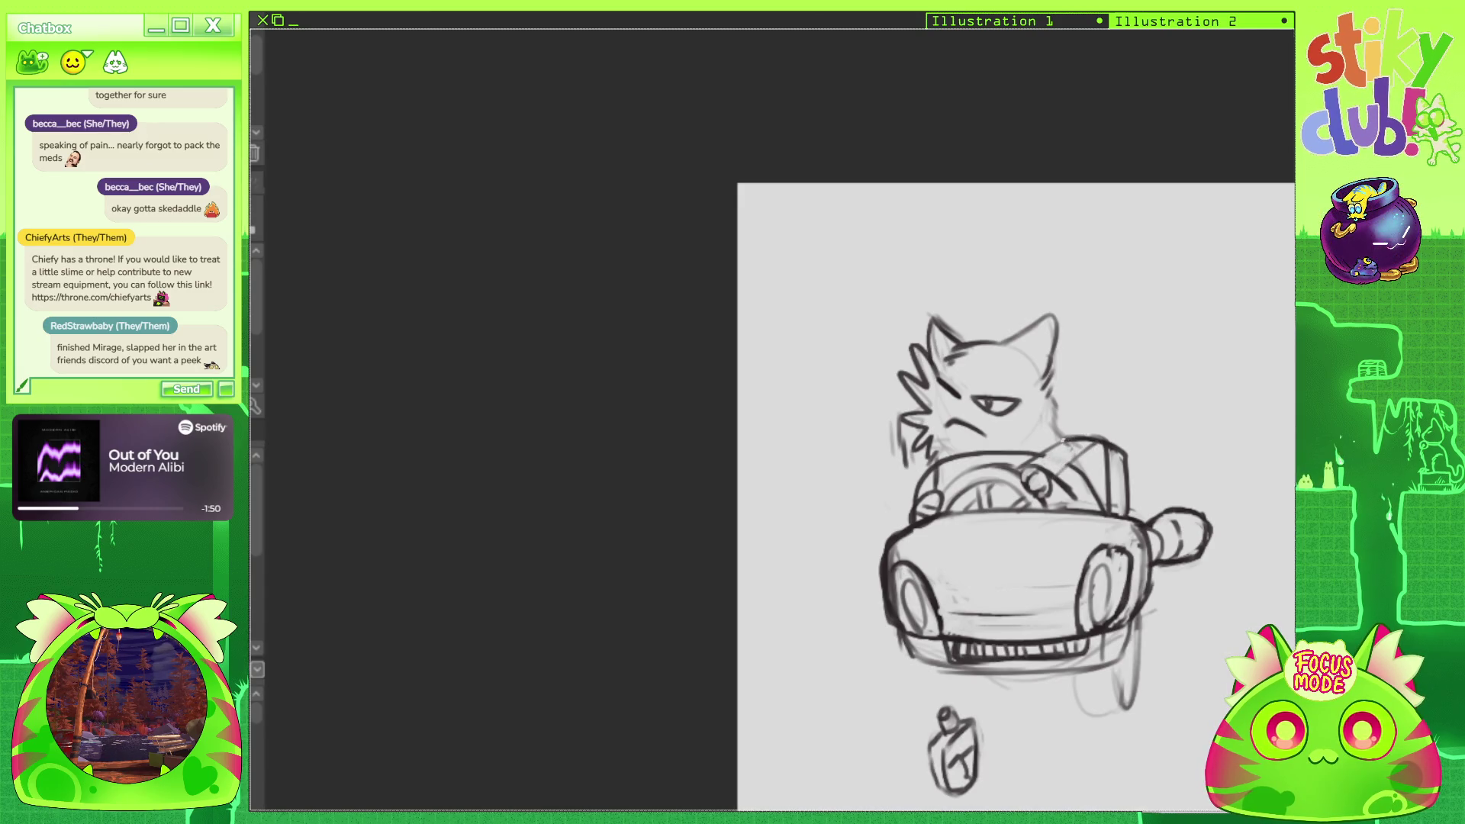
drag(1065, 432, 1102, 433)
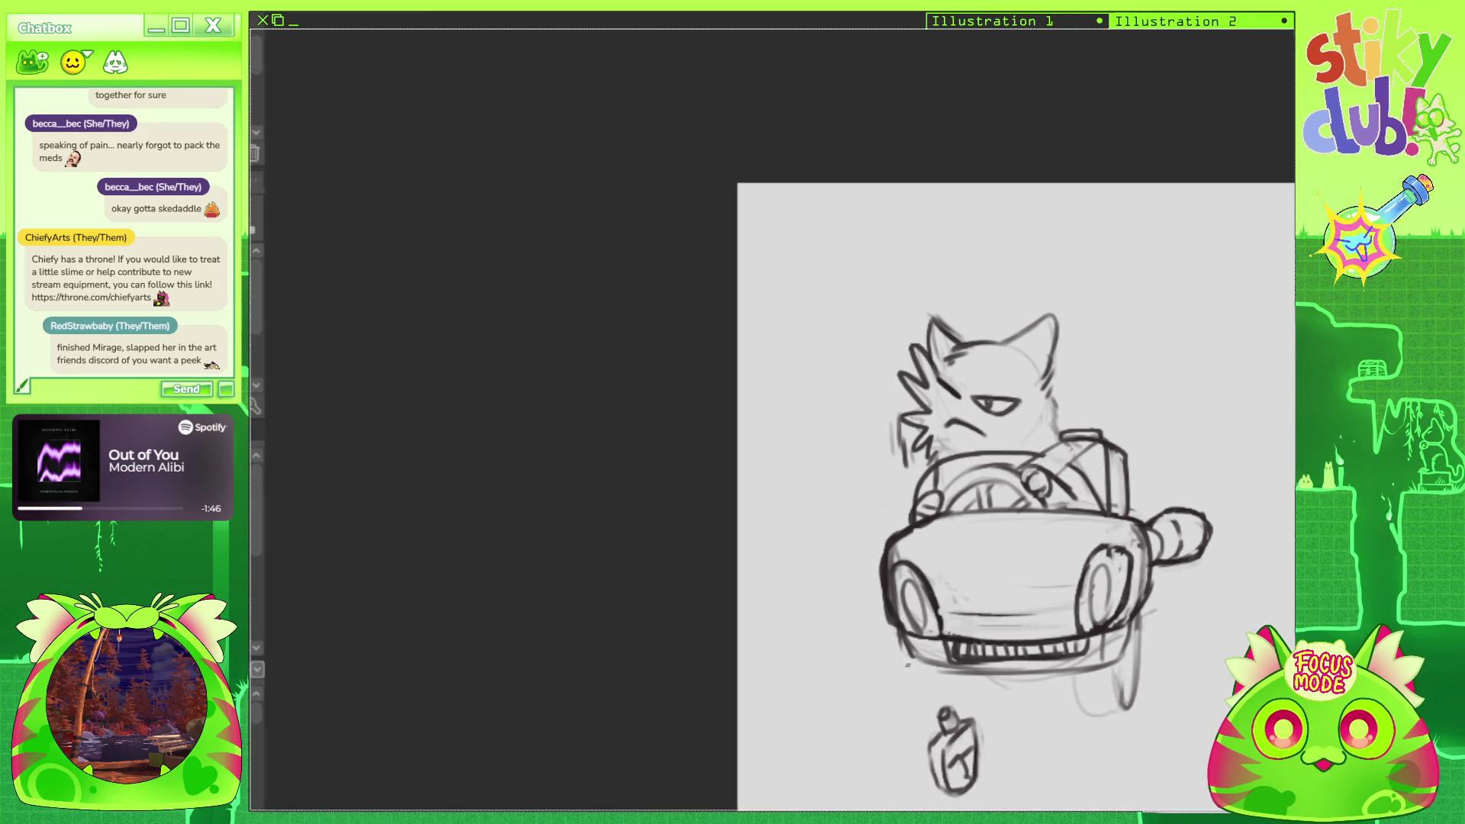
Outline the rear wheel and right rear side, and draw a leg line down to the bottle.
mouse_move(992, 496)
mouse_down()
mouse_move(1145, 305)
mouse_move(1029, 366)
mouse_up()
mouse_move(1115, 543)
mouse_down()
mouse_move(1126, 586)
mouse_move(1146, 586)
mouse_move(1160, 526)
mouse_up()
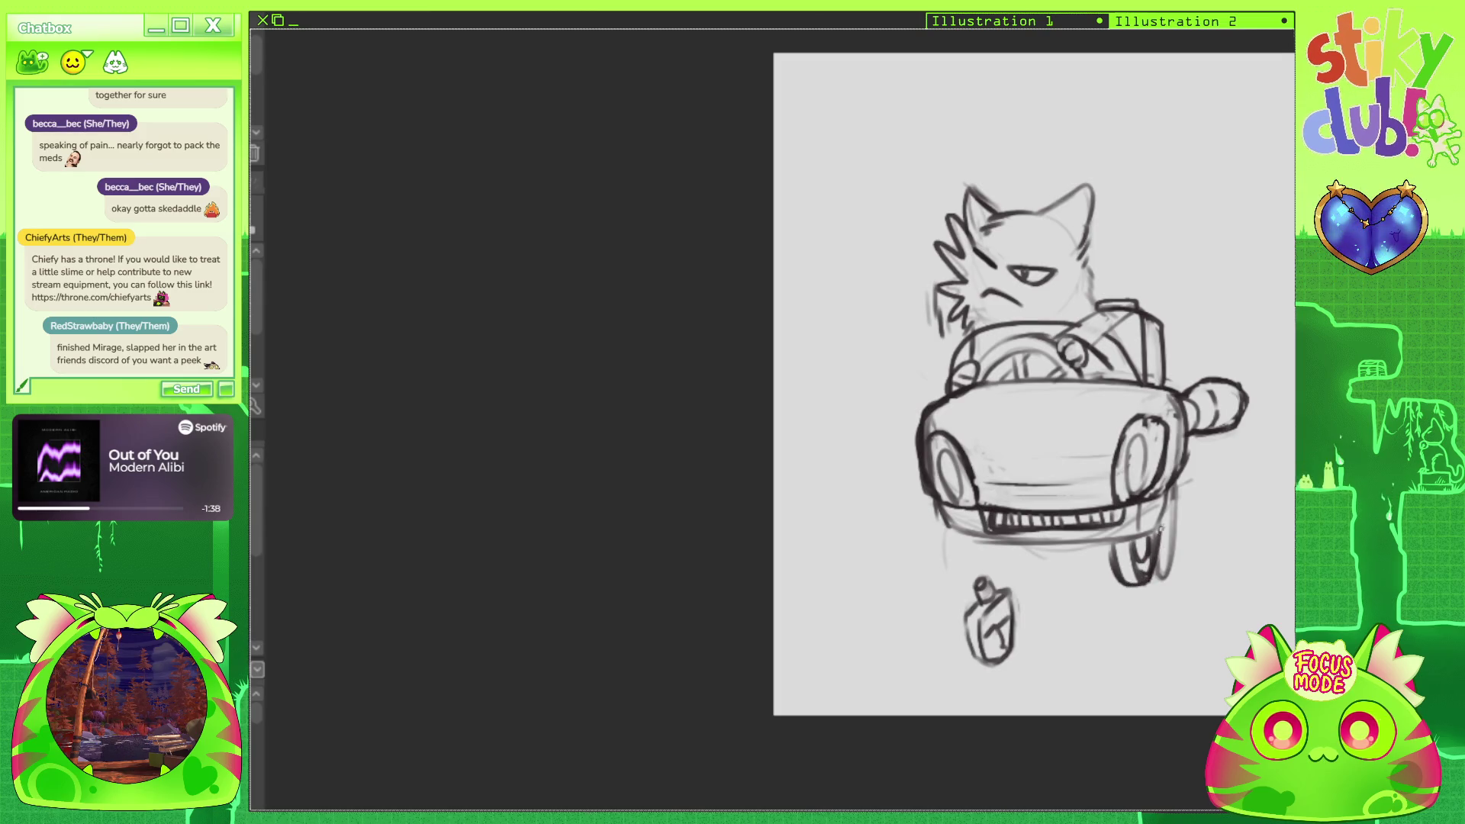
mouse_move(1199, 442)
mouse_down()
mouse_move(1195, 499)
mouse_move(1149, 538)
mouse_move(1198, 479)
mouse_move(1189, 555)
mouse_up()
mouse_move(949, 536)
mouse_down()
mouse_move(989, 584)
mouse_move(987, 570)
mouse_move(1004, 580)
mouse_up()
key(ctrl+z)
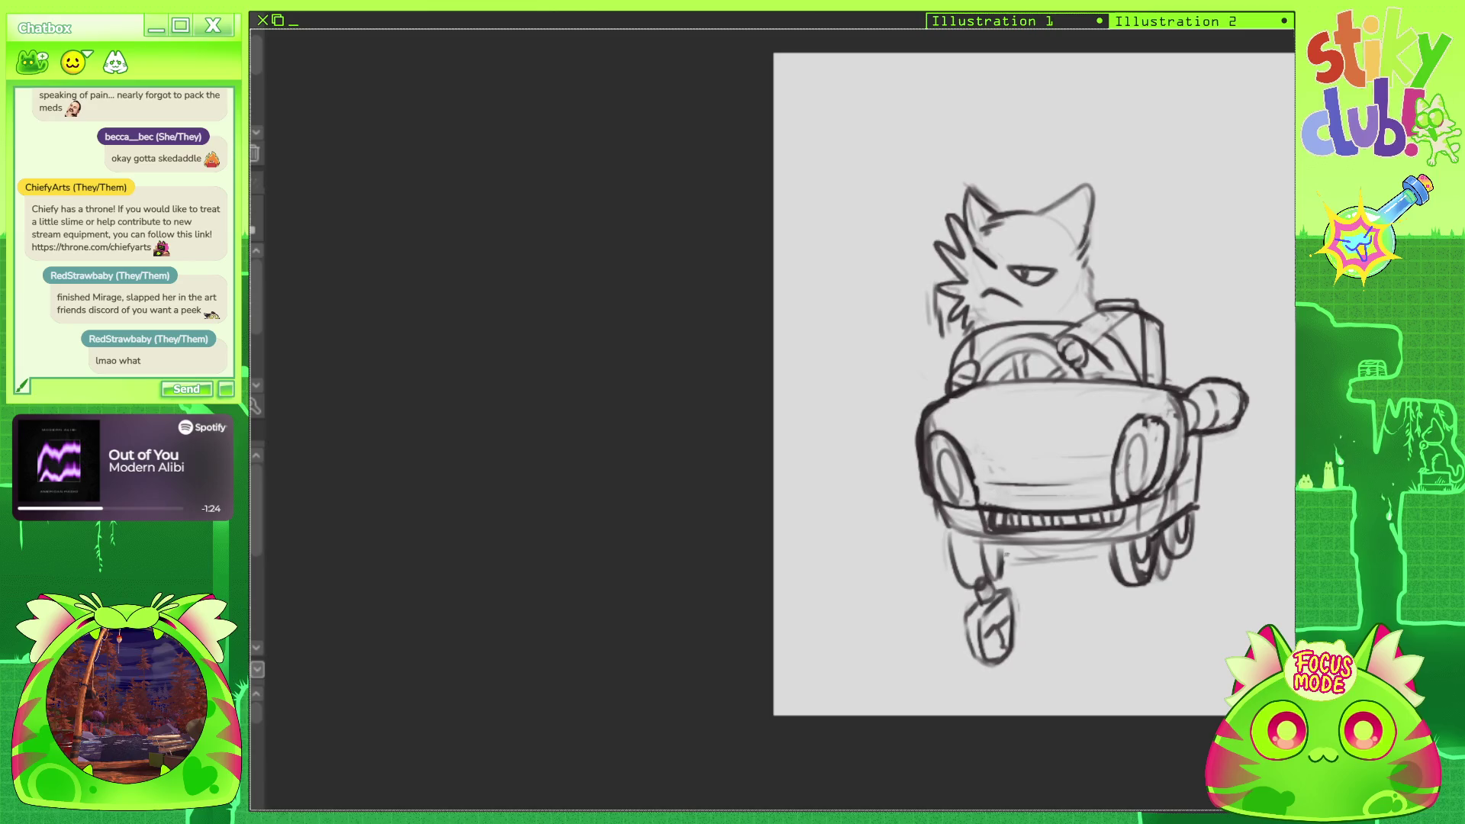
With the canvas rotated 90°, letter 'DIVA DOWN' left of the cat, then undo it.
key(ctrl+bracketleft)
mouse_move(689, 102)
mouse_down()
mouse_move(800, 185)
mouse_move(898, 347)
mouse_up()
drag(770, 324, 833, 403)
drag(812, 269, 867, 345)
mouse_move(835, 246)
mouse_down()
mouse_move(911, 309)
mouse_move(869, 200)
mouse_up()
mouse_move(933, 299)
mouse_down()
mouse_move(905, 184)
mouse_move(988, 275)
mouse_move(992, 206)
mouse_up()
drag(891, 347, 929, 391)
drag(894, 343, 933, 387)
mouse_move(946, 316)
mouse_down()
mouse_move(1006, 325)
mouse_move(1042, 258)
mouse_up()
mouse_move(1058, 314)
mouse_down()
mouse_move(1038, 235)
mouse_move(1070, 298)
mouse_up()
drag(1092, 217, 1108, 289)
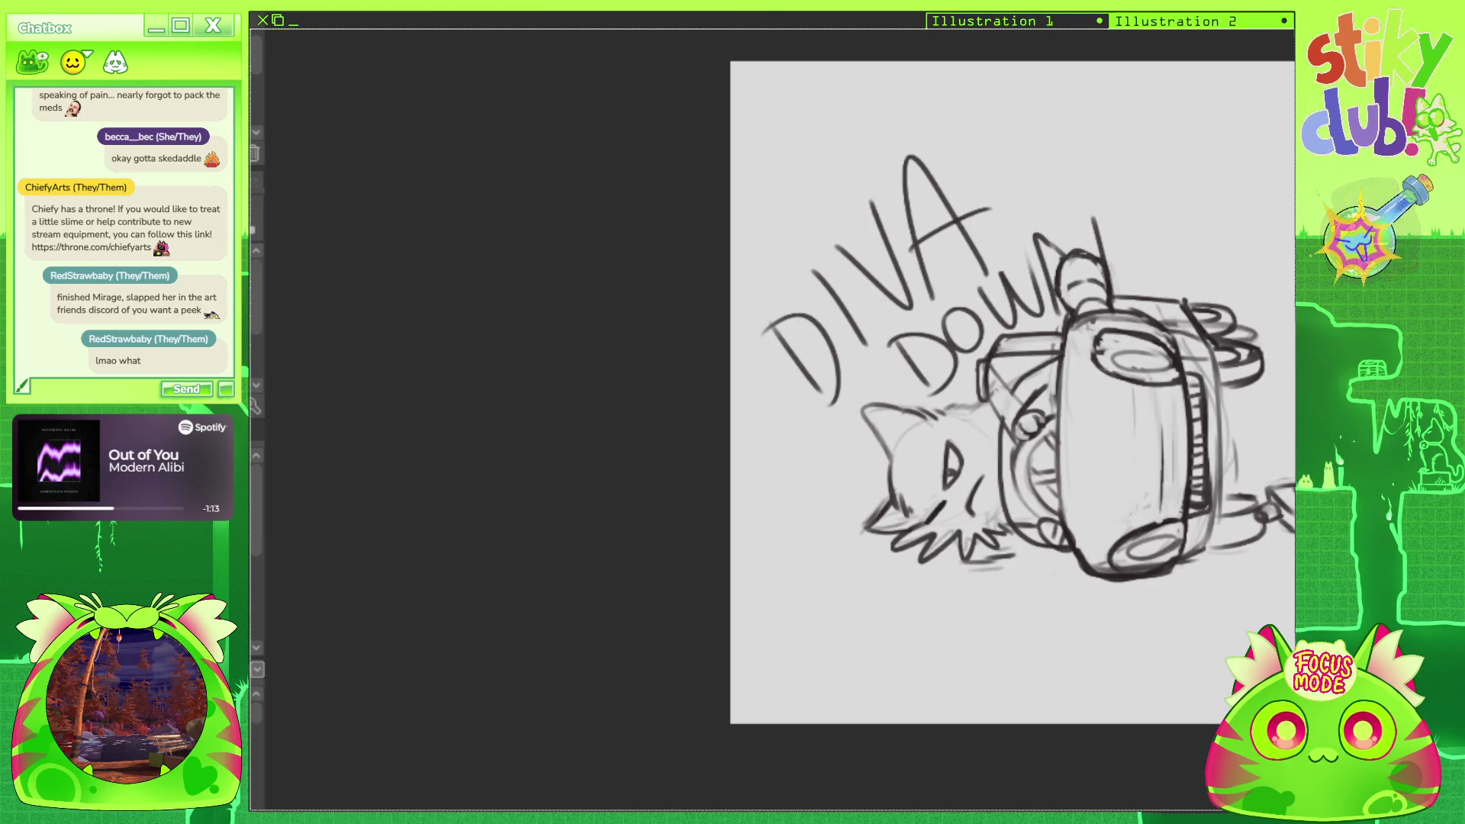
key(ctrl+z)
key(ctrl+z)
key(ctrl+z)
key(ctrl+z)
key(ctrl+z)
key(ctrl+z)
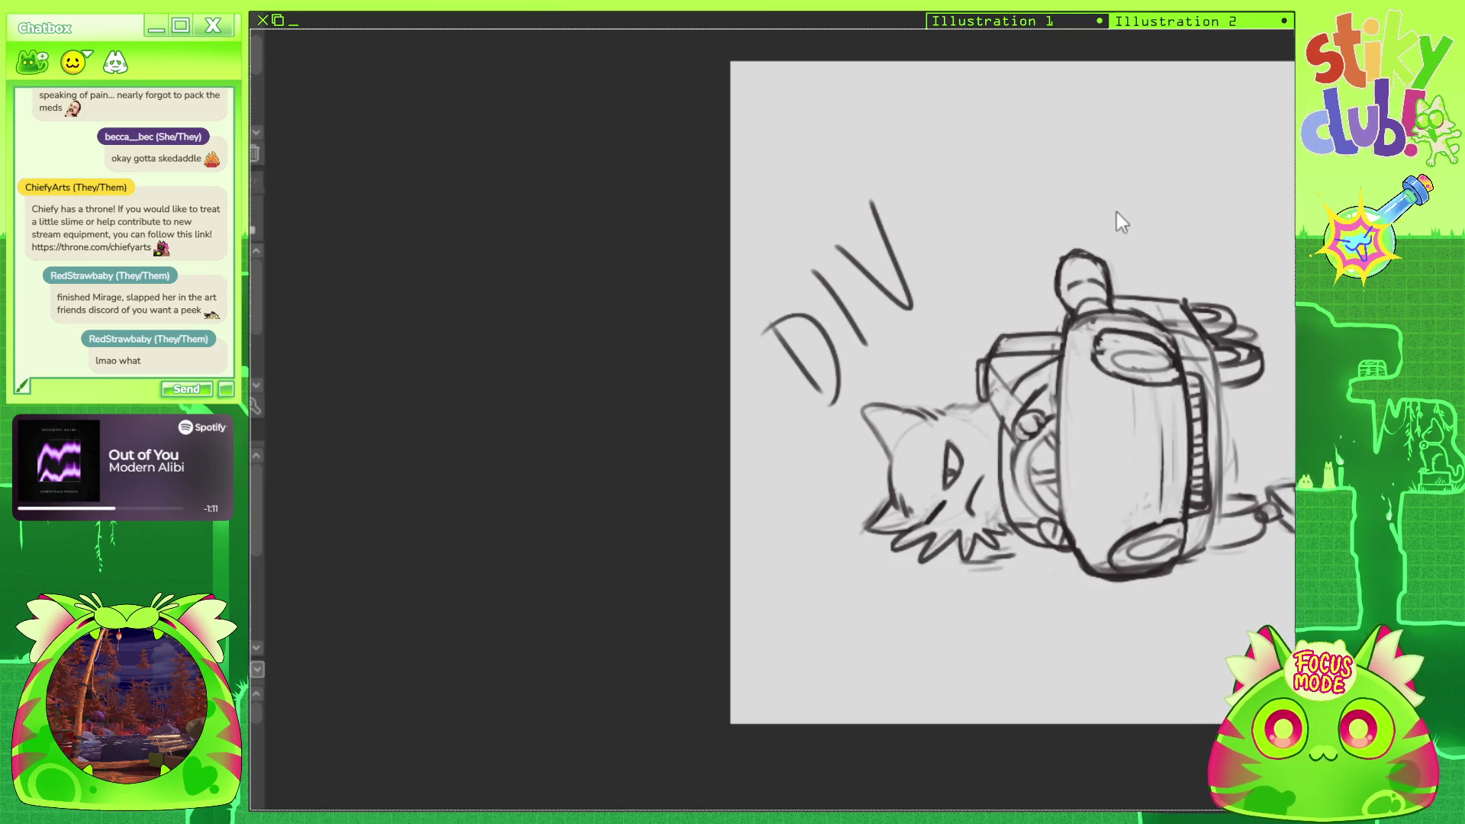
Redraw 'DIVA DOWN' in an arc over the scene and zoom out slightly.
drag(770, 401, 827, 439)
mouse_move(767, 396)
mouse_down()
mouse_move(817, 385)
mouse_move(846, 432)
mouse_up()
drag(793, 353, 861, 394)
drag(805, 328, 846, 351)
drag(831, 290, 885, 373)
drag(856, 260, 904, 350)
drag(899, 284, 927, 314)
drag(877, 315, 913, 290)
drag(946, 210, 996, 288)
drag(1026, 179, 1140, 165)
drag(1156, 246, 1219, 164)
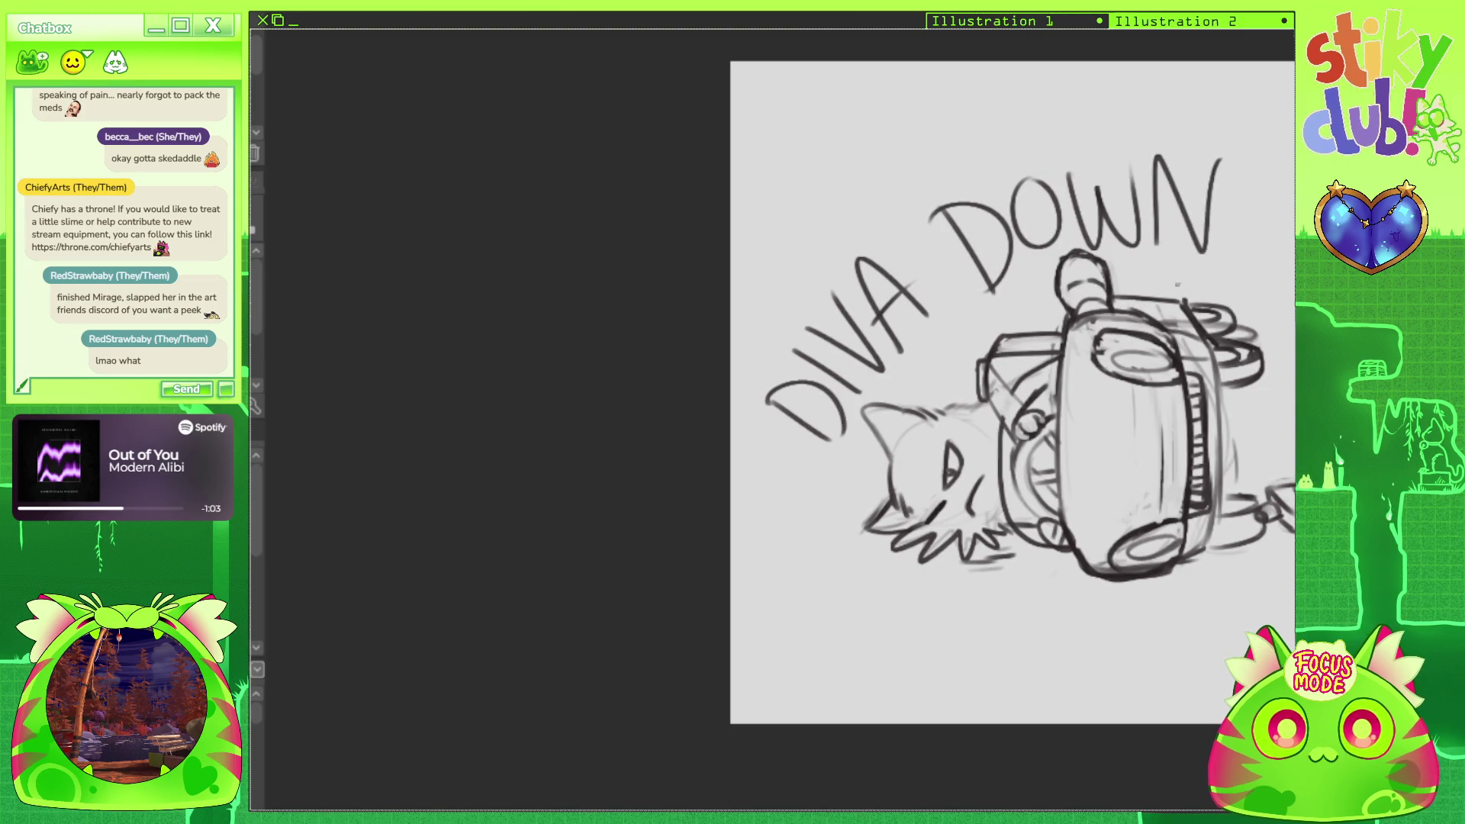
key(ctrl+minus)
scroll(722, 386, down, 2)
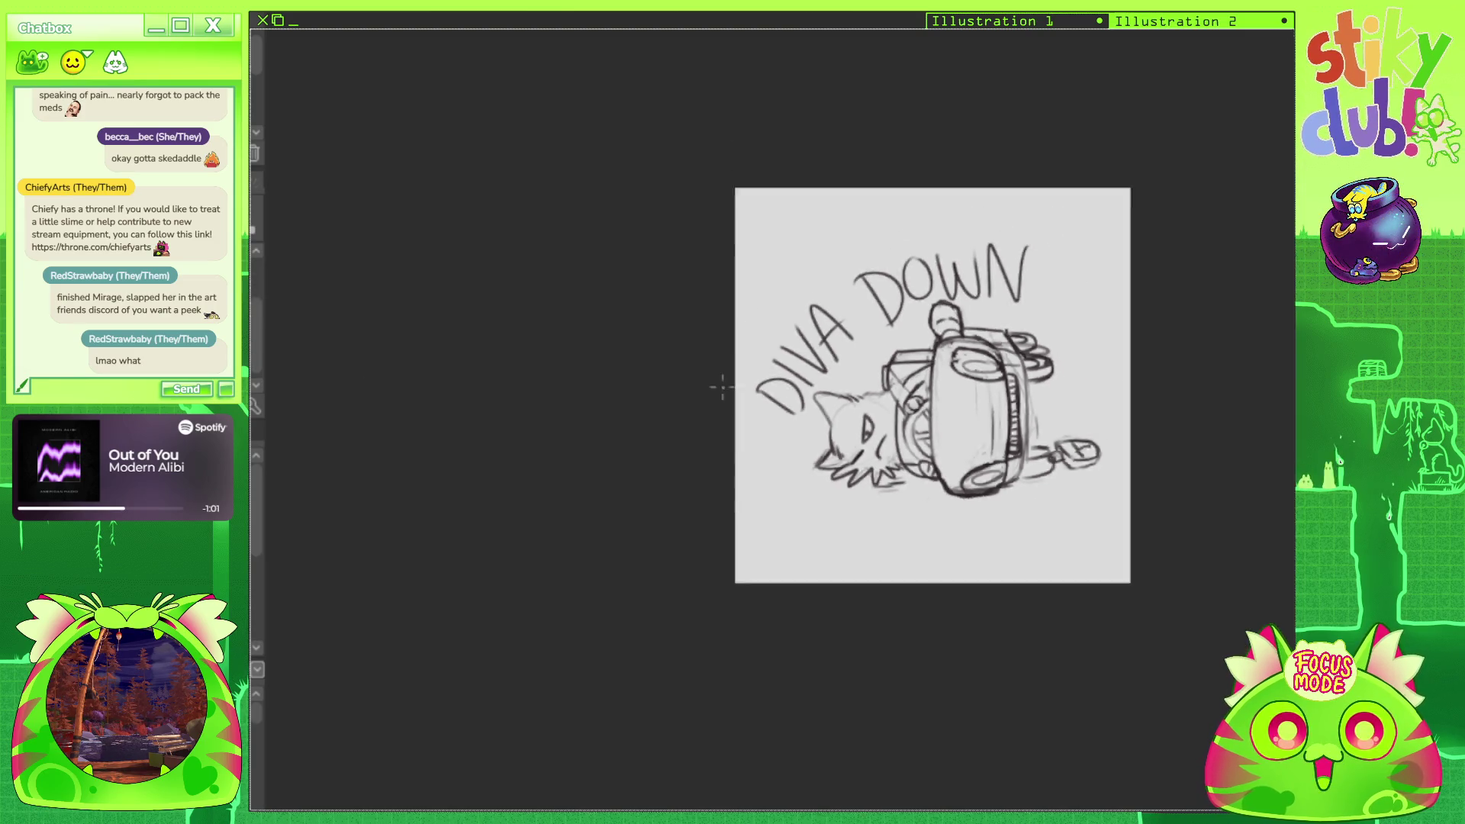
drag(723, 386, 763, 427)
scroll(890, 490, up, 3)
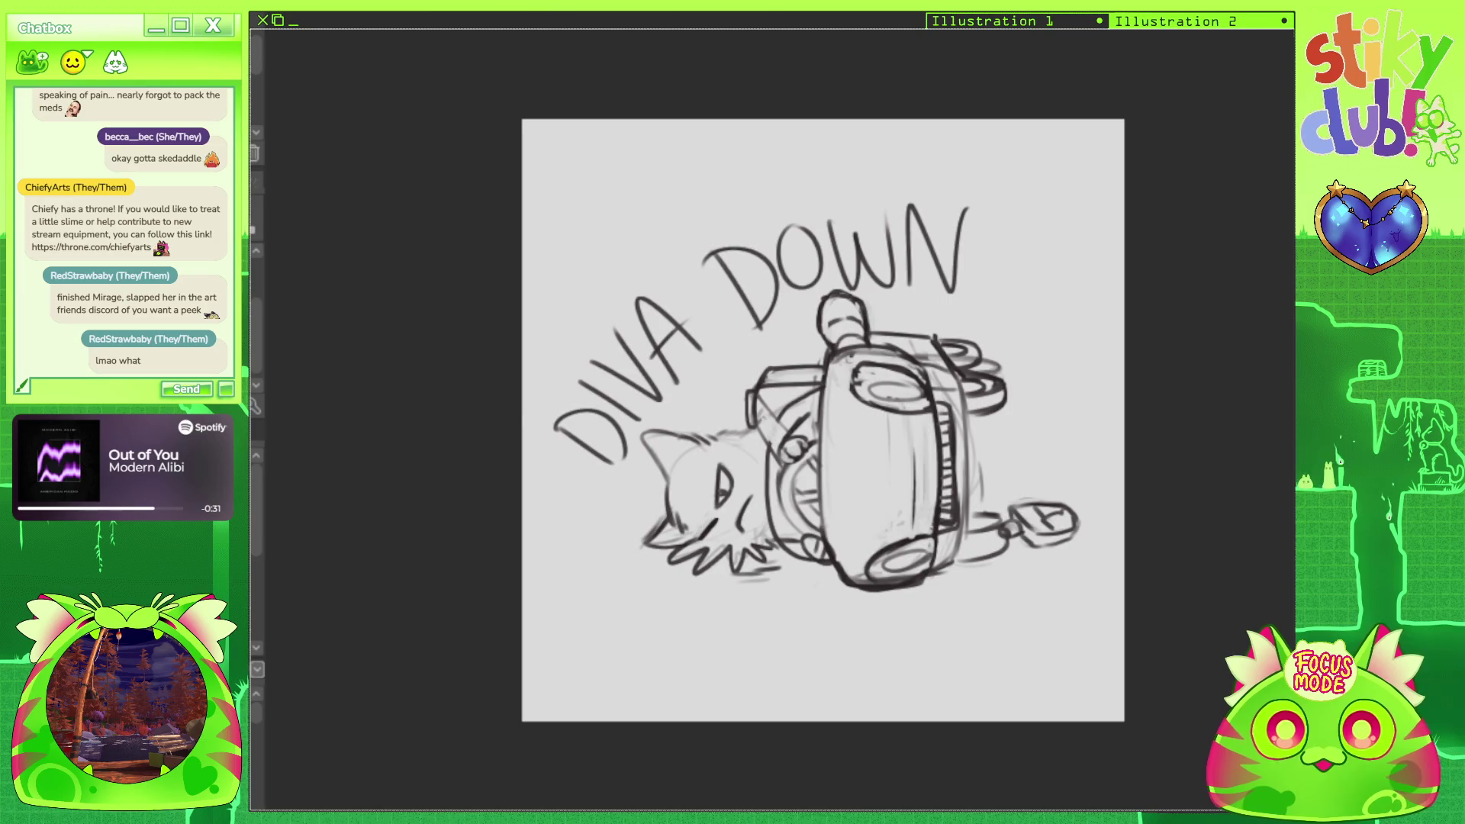
scroll(787, 400, down, 2)
scroll(814, 495, up, 2)
scroll(817, 496, up, 1)
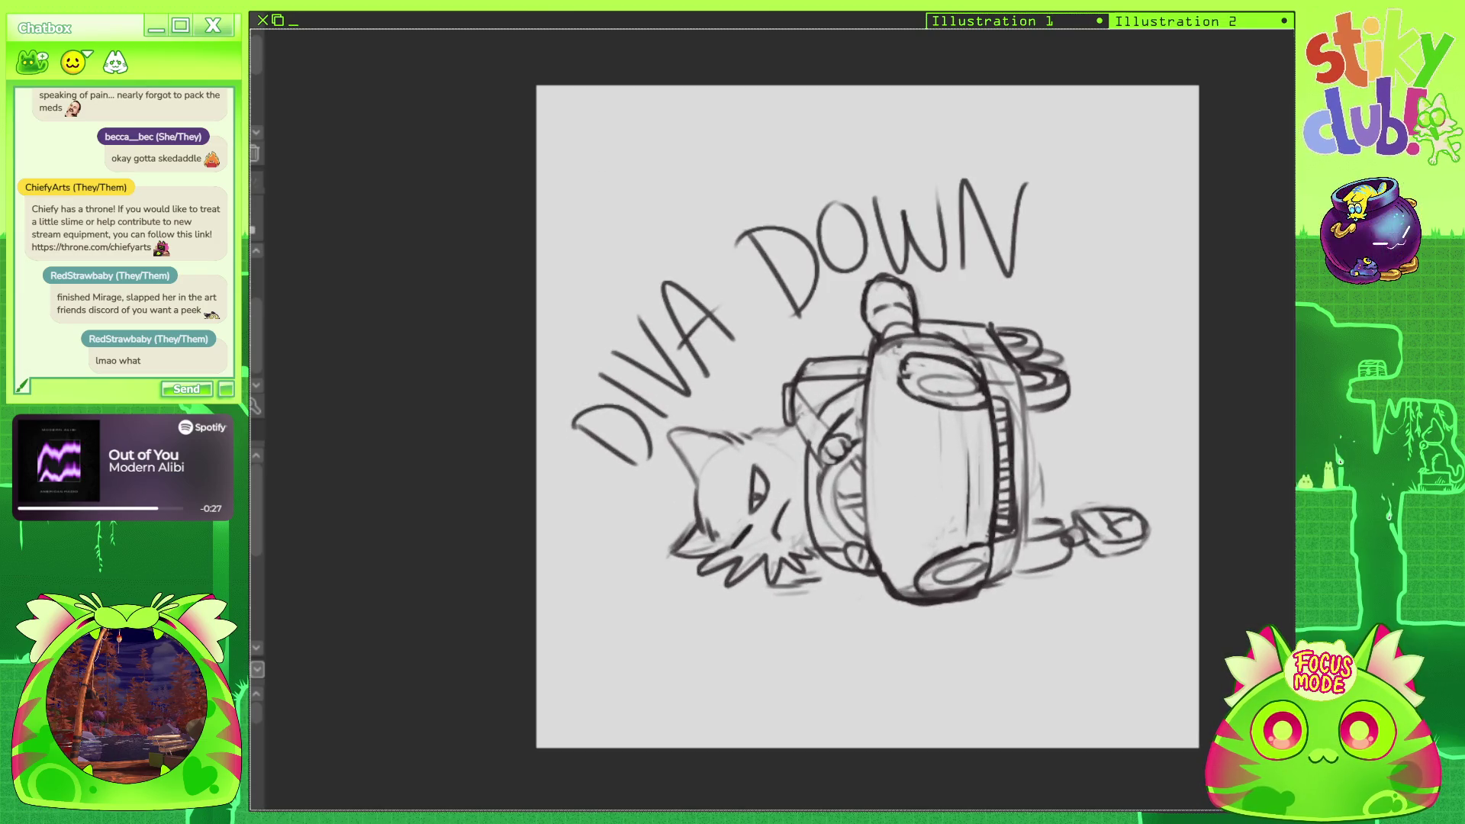
drag(962, 327, 979, 376)
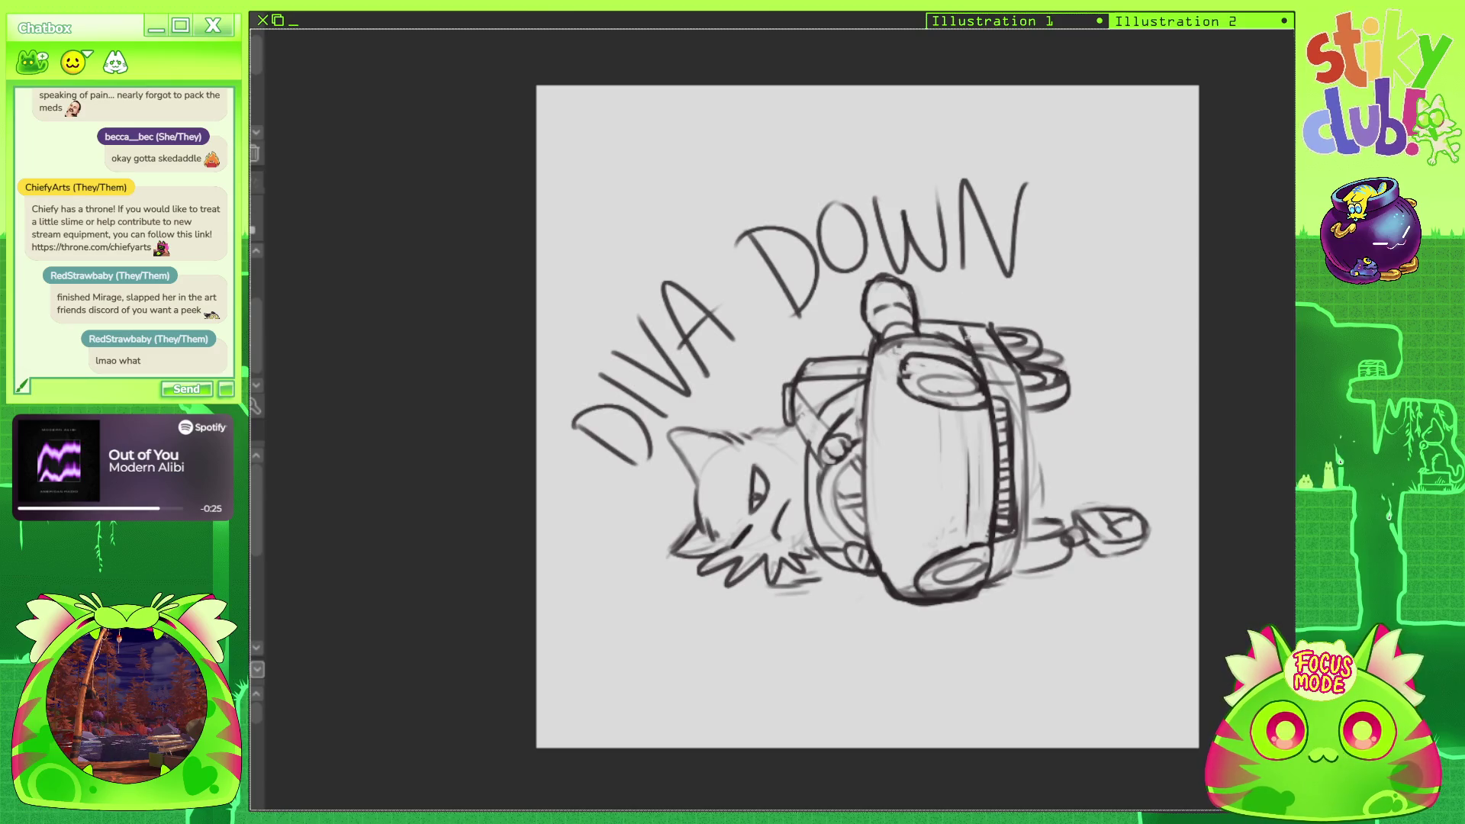
Lasso the dropped bottle, nudge it up and deselect, then add a small stroke near the car.
key(ctrl+z)
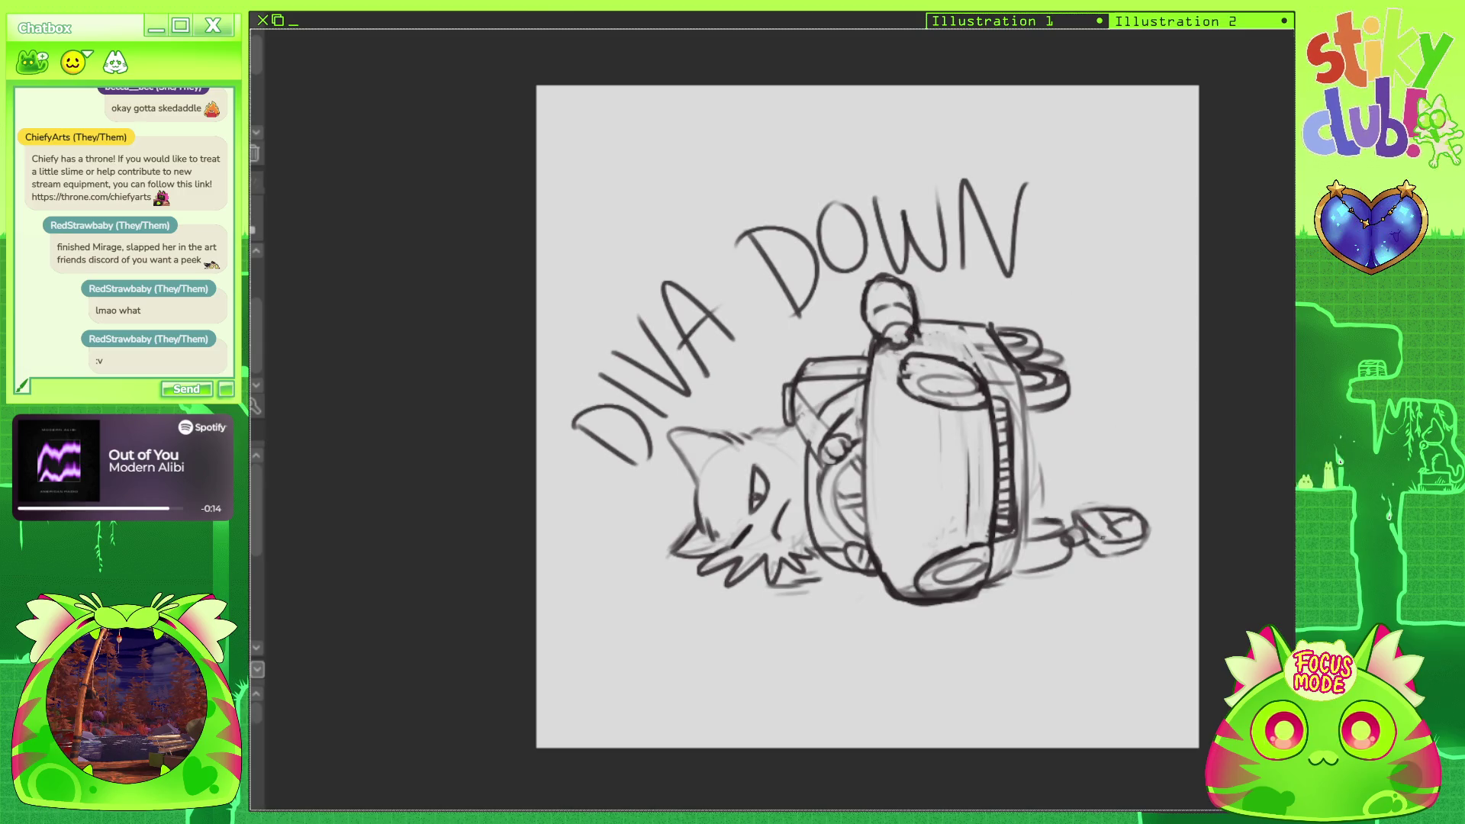
mouse_move(1070, 511)
mouse_down()
mouse_move(1123, 570)
mouse_move(1107, 521)
mouse_up()
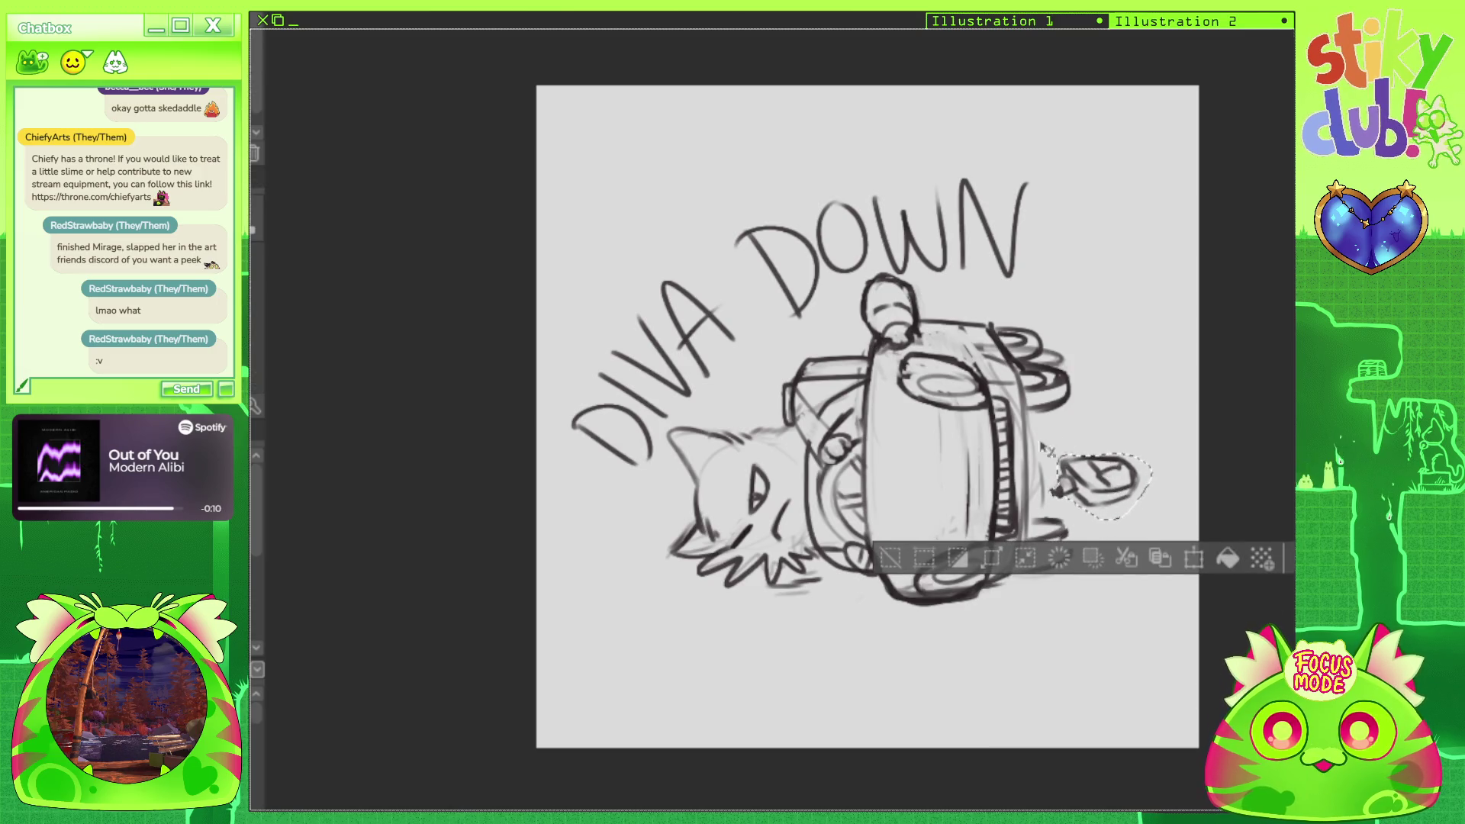
key(ctrl+d)
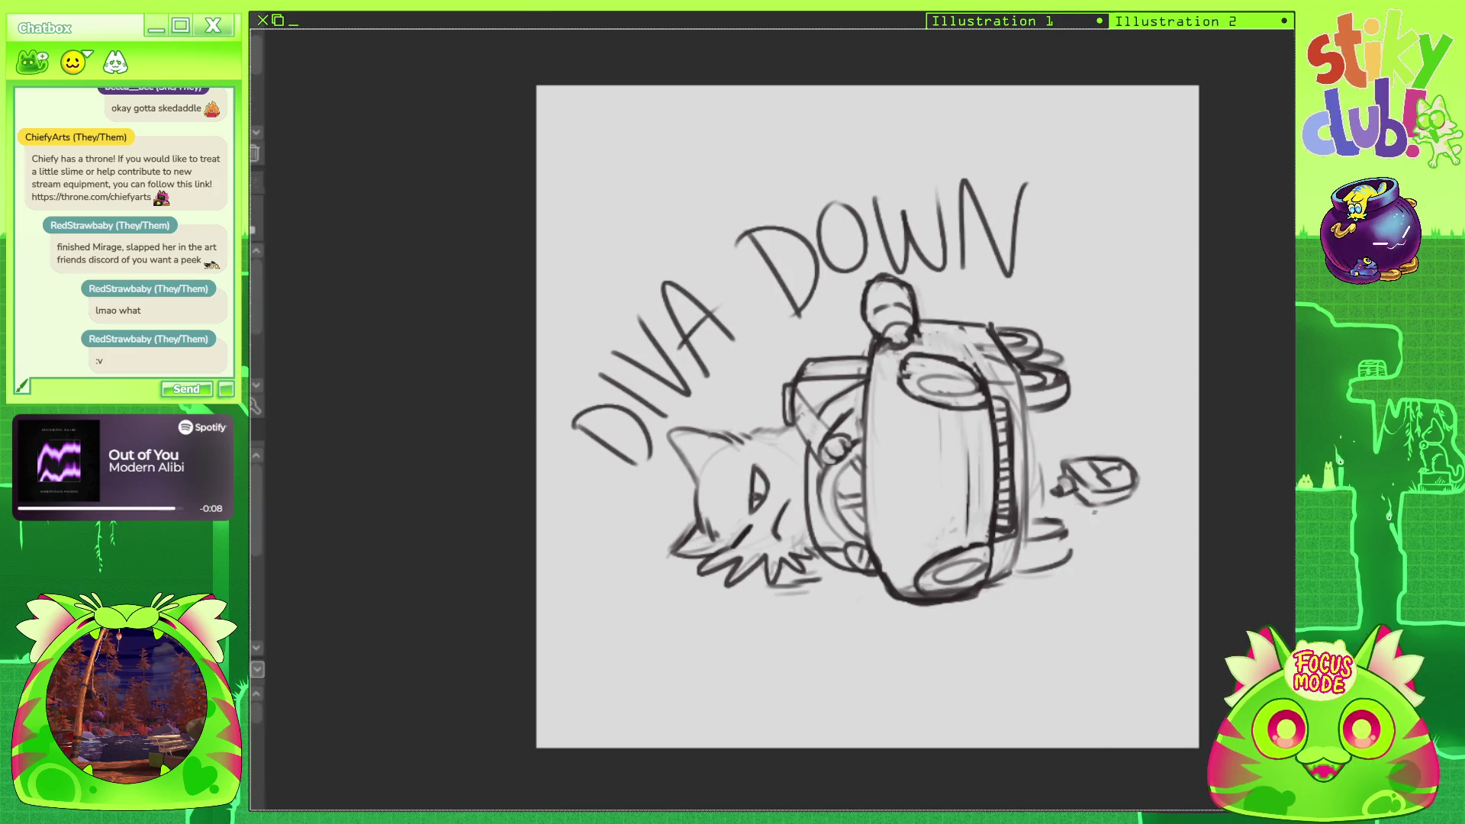
mouse_move(1067, 528)
mouse_down()
mouse_move(1066, 560)
mouse_move(1044, 569)
mouse_move(1067, 550)
mouse_up()
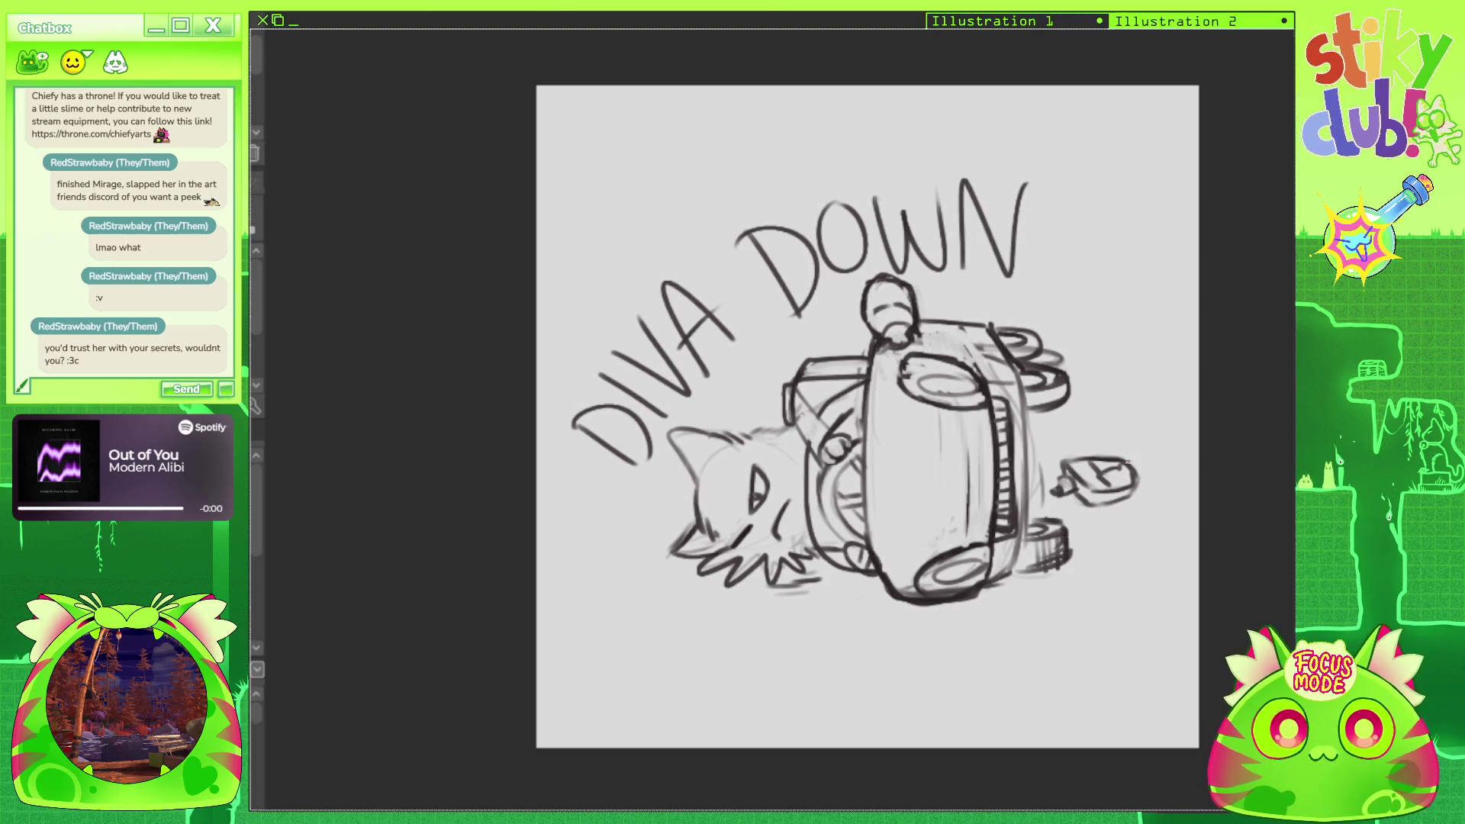
With the canvas upside down, add five light hatch strokes by the cat's spiky fur.
mouse_move(867, 188)
mouse_down()
mouse_move(827, 191)
mouse_move(908, 642)
mouse_move(762, 618)
mouse_move(694, 549)
mouse_move(633, 443)
mouse_up()
drag(1056, 508, 1051, 595)
drag(1058, 511, 1068, 584)
drag(1082, 472, 1080, 547)
drag(1097, 448, 1089, 521)
drag(1081, 355, 1076, 450)
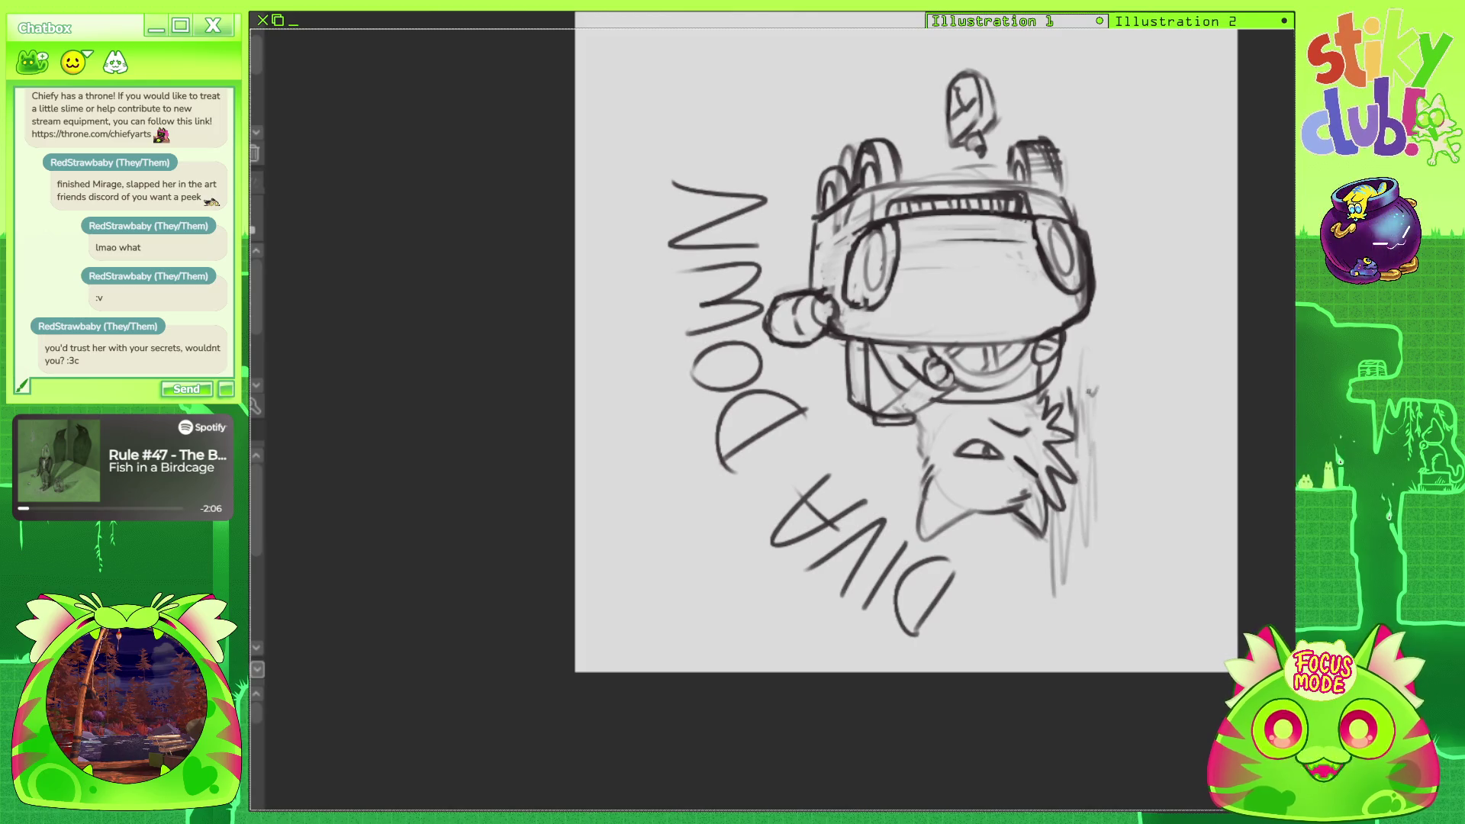
Add a small oval by the fur and short strokes along the car's left edge, undoing one.
drag(1108, 397, 1110, 425)
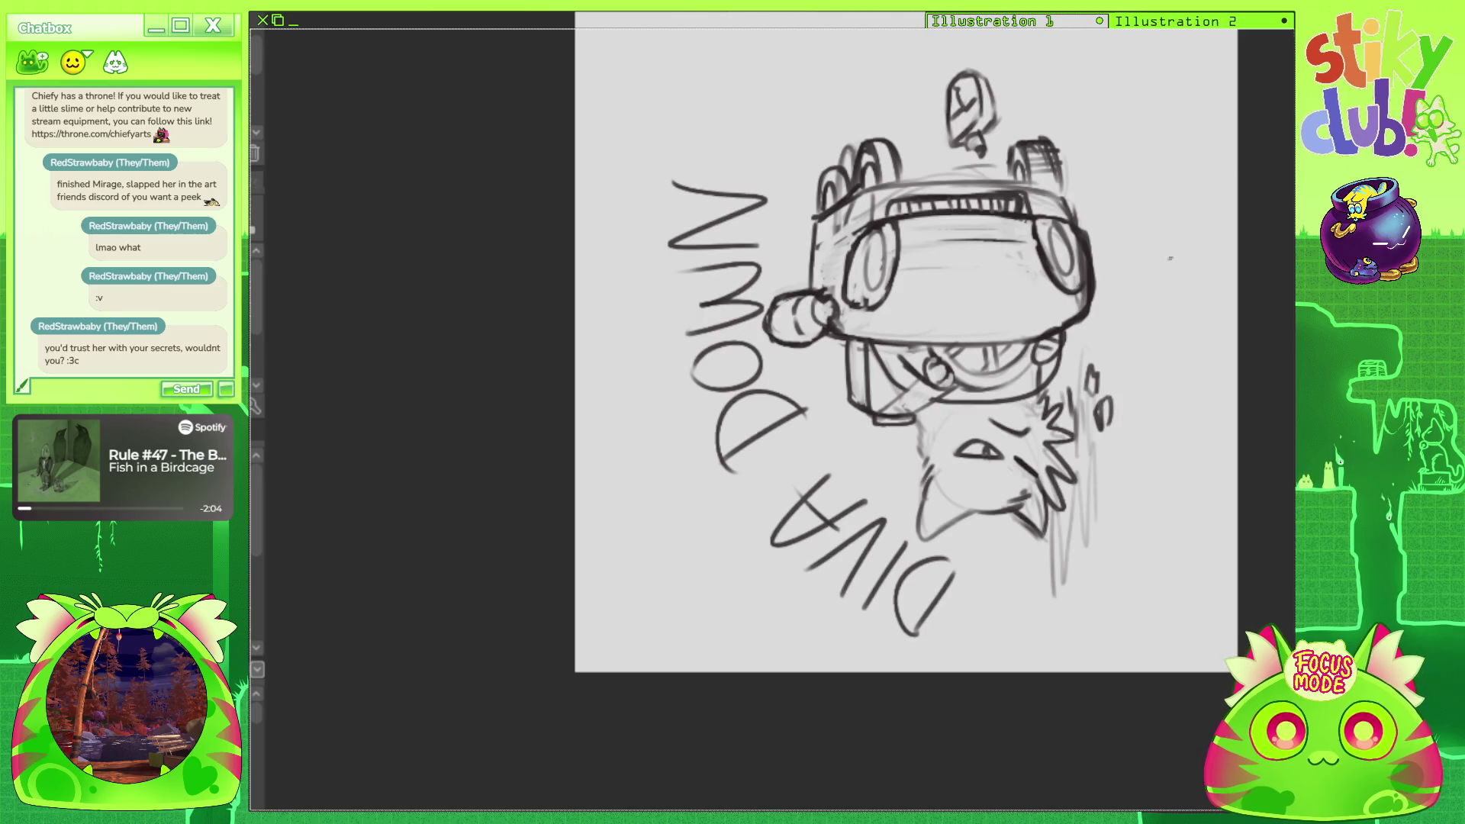
key(ctrl+0)
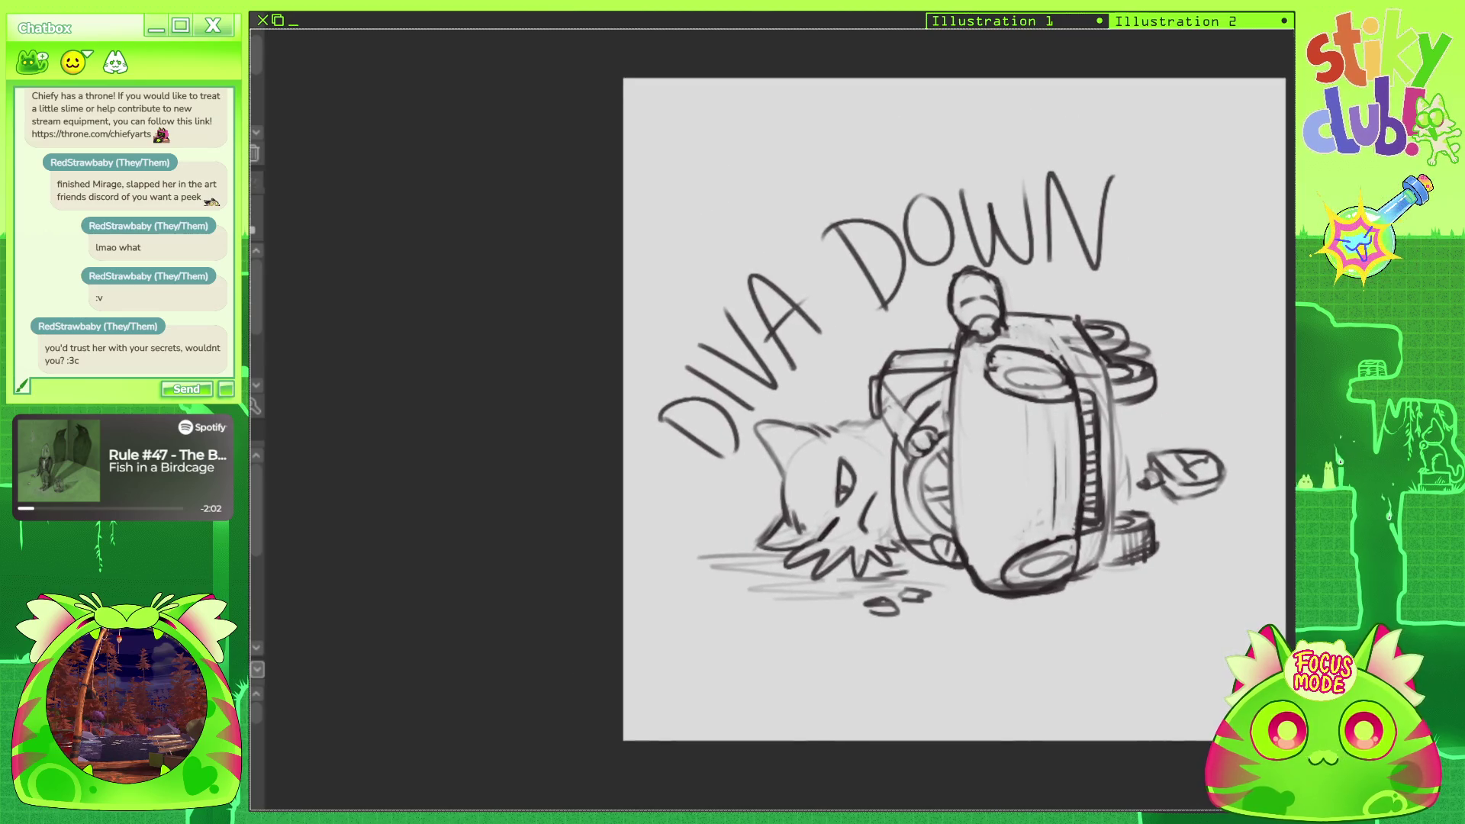
drag(878, 411, 912, 461)
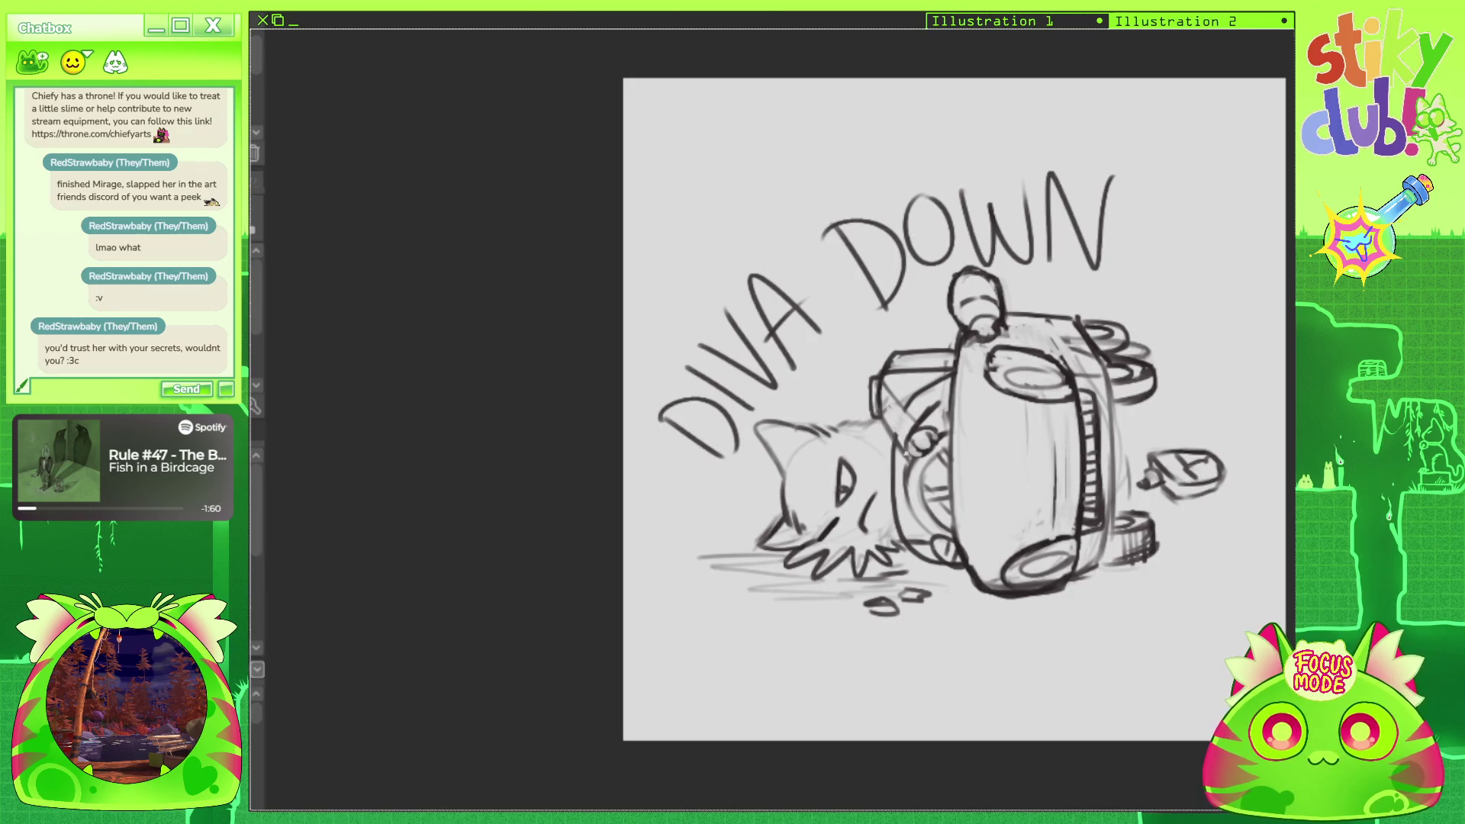
mouse_move(911, 404)
mouse_down()
mouse_move(894, 479)
mouse_move(890, 458)
mouse_up()
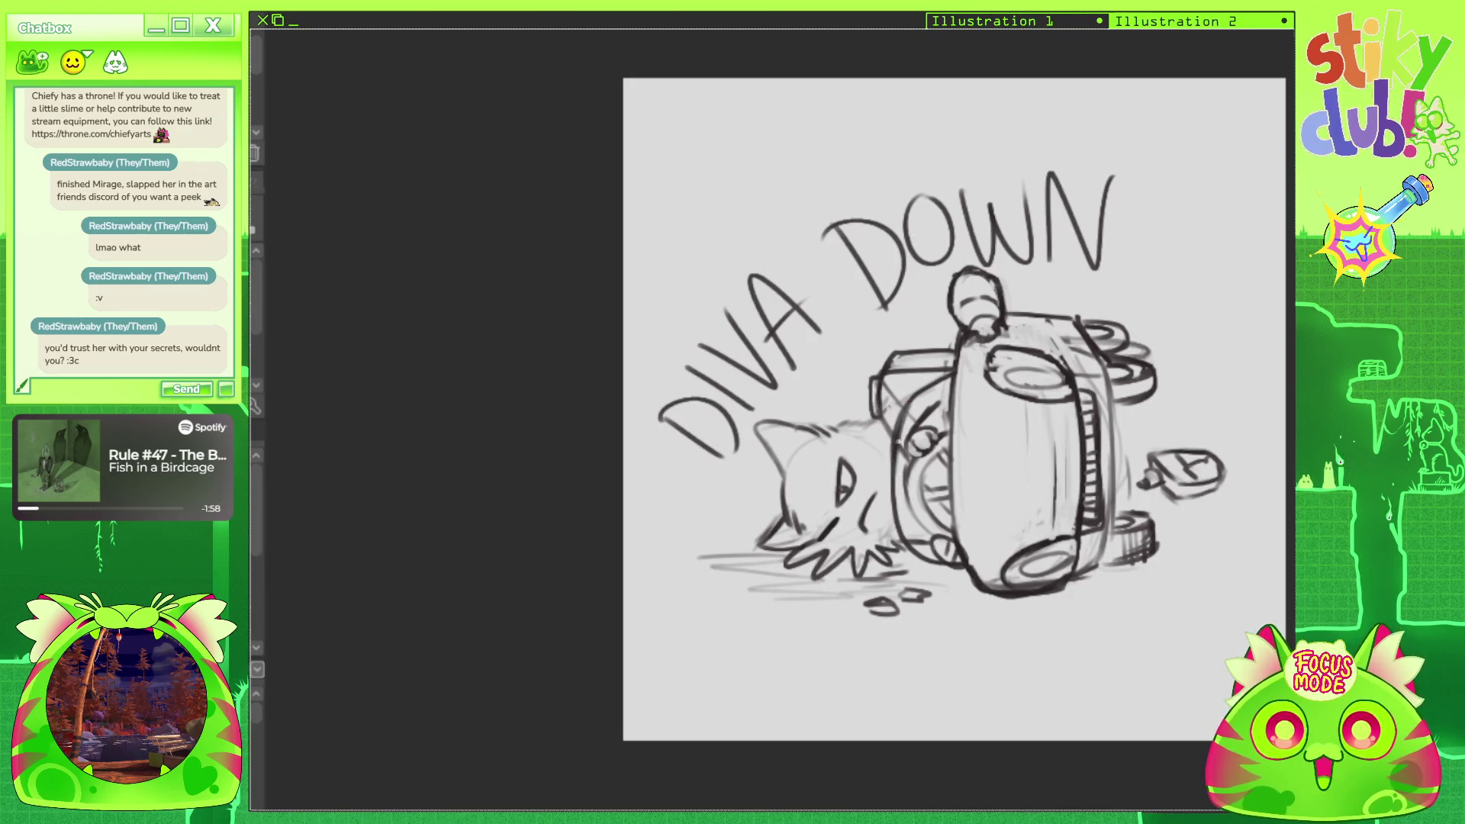
key(ctrl+z)
key(ctrl+z)
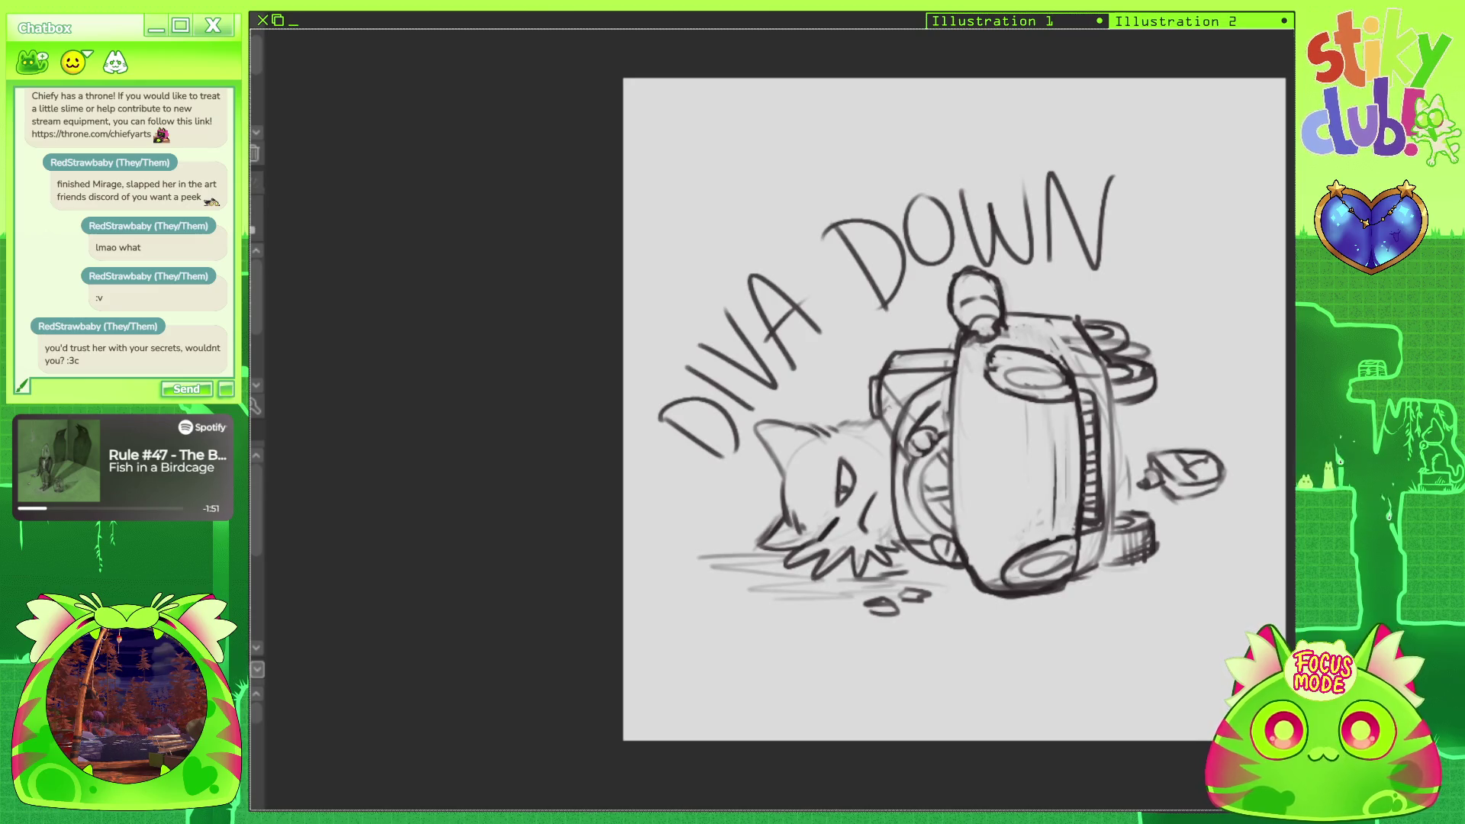
mouse_move(953, 412)
mouse_down()
mouse_move(837, 405)
mouse_move(970, 411)
mouse_move(915, 489)
mouse_move(950, 435)
mouse_up()
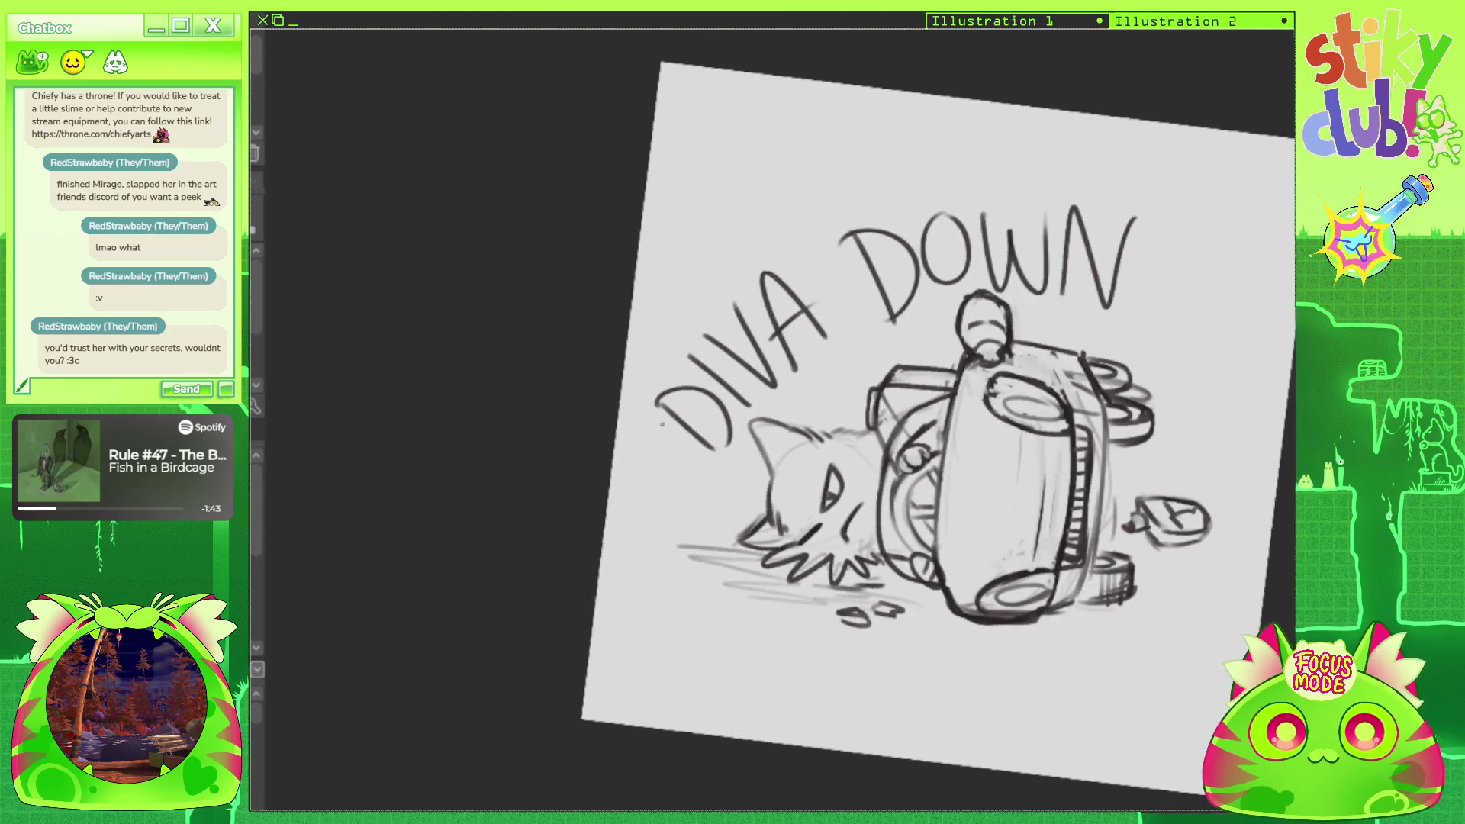
Outline the D and I of DIVA as bubble letters, erasing leftover sketch lines inside the D.
mouse_move(654, 381)
mouse_down()
mouse_move(639, 412)
mouse_move(729, 473)
mouse_move(746, 452)
mouse_move(703, 367)
mouse_move(754, 435)
mouse_move(748, 458)
mouse_move(713, 428)
mouse_move(706, 450)
mouse_up()
mouse_move(690, 389)
mouse_down()
mouse_move(731, 431)
mouse_move(711, 438)
mouse_up()
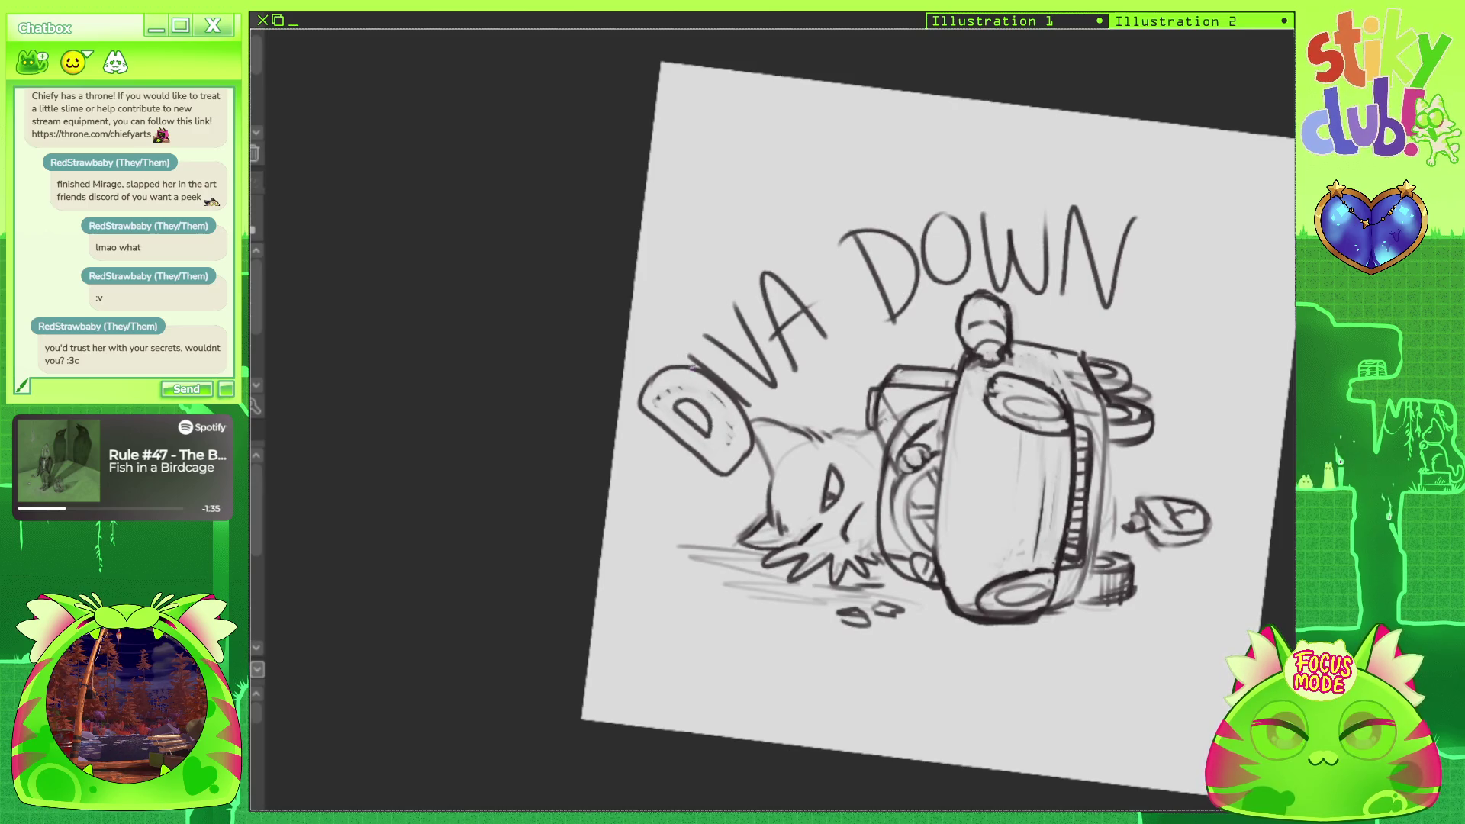
mouse_move(675, 365)
mouse_down()
mouse_move(698, 336)
mouse_move(750, 388)
mouse_up()
key(ctrl+z)
key(ctrl+z)
mouse_move(689, 341)
mouse_down()
mouse_move(679, 359)
mouse_move(715, 369)
mouse_up()
key(ctrl+z)
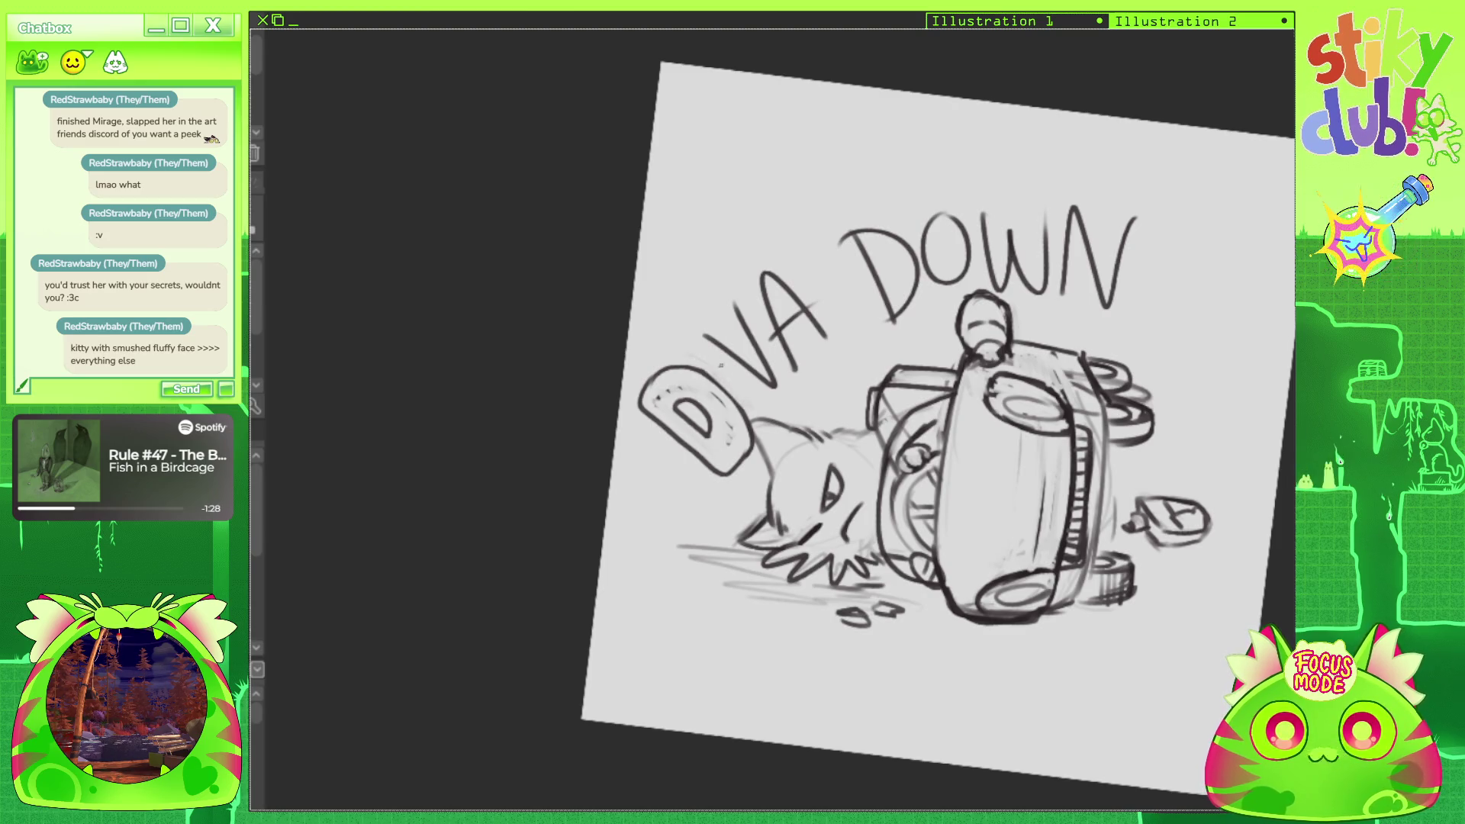
Draw bubble outlines around DIVA's I, V and A, redrawing the A's outline and tops.
mouse_move(683, 328)
mouse_down()
mouse_move(691, 365)
mouse_move(746, 405)
mouse_move(769, 414)
mouse_move(782, 394)
mouse_up()
mouse_move(708, 319)
mouse_down()
mouse_move(721, 351)
mouse_move(779, 397)
mouse_up()
mouse_move(713, 293)
mouse_down()
mouse_move(740, 340)
mouse_move(793, 376)
mouse_move(810, 324)
mouse_up()
mouse_move(789, 321)
mouse_down()
mouse_move(758, 274)
mouse_move(742, 303)
mouse_move(782, 347)
mouse_up()
drag(755, 299, 728, 316)
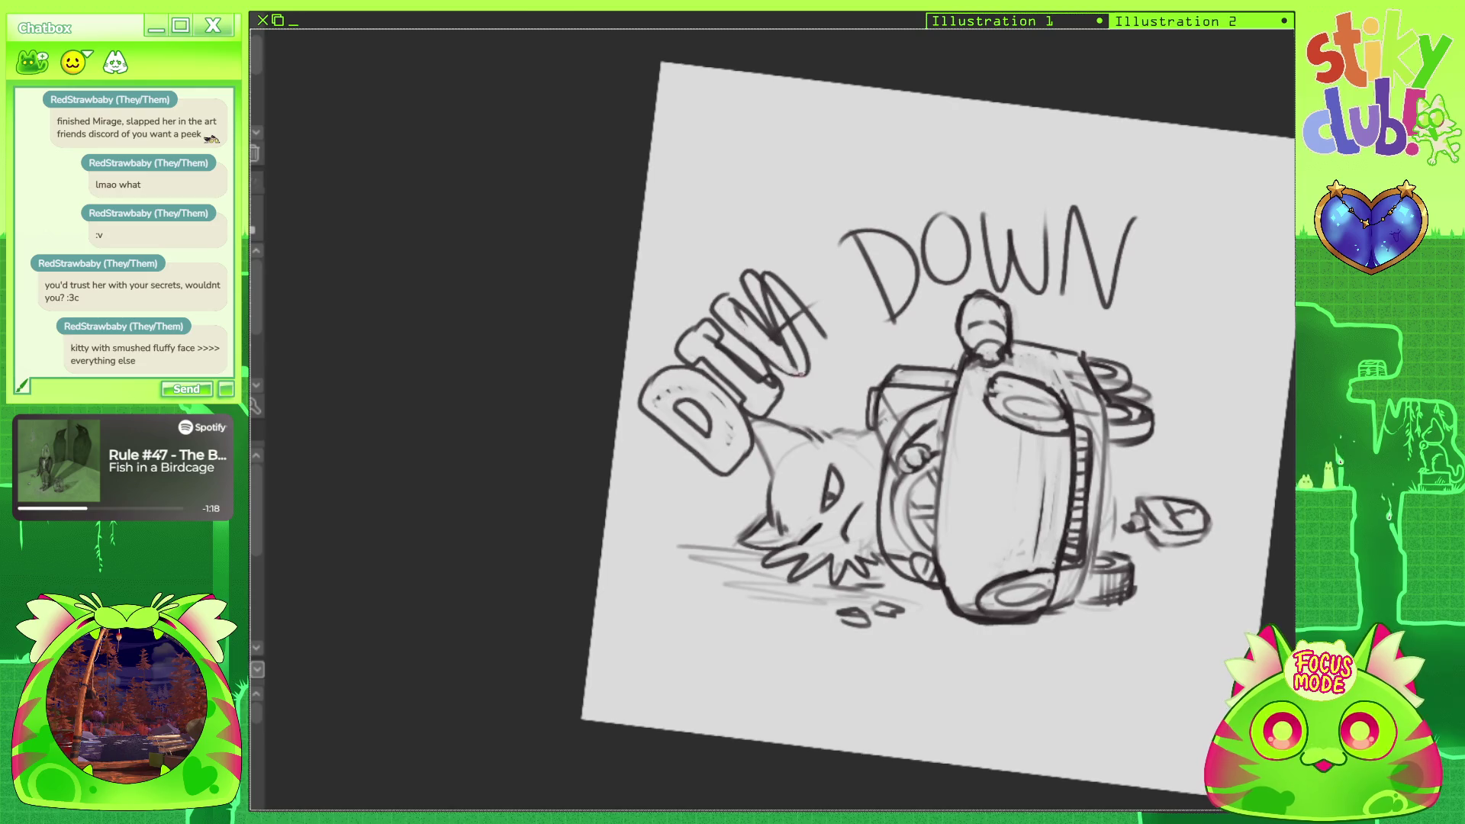
key(ctrl+z)
key(ctrl+z)
key(ctrl+z)
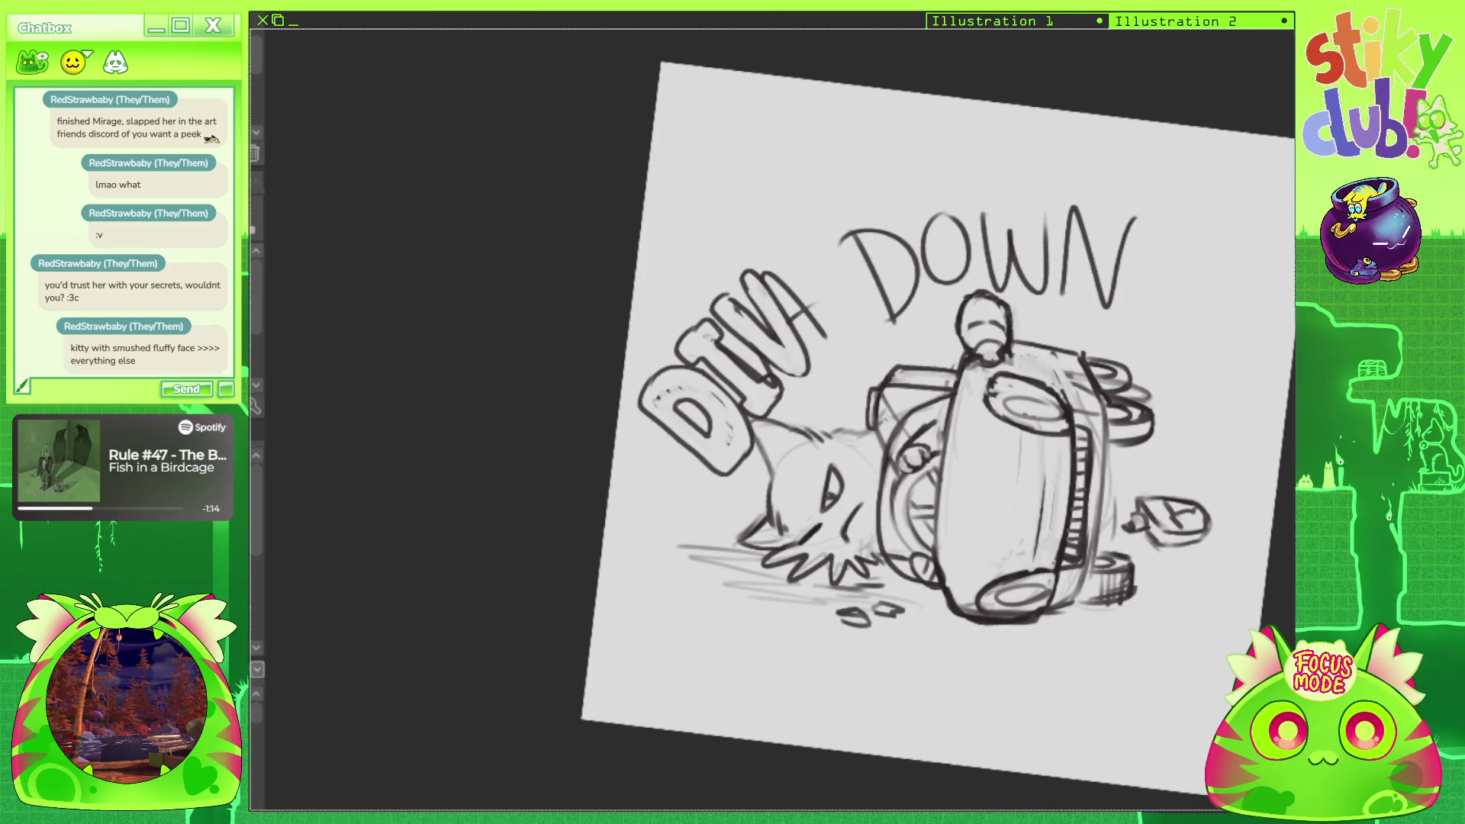
key(ctrl+z)
key(ctrl+z)
key(ctrl+z)
key(ctrl+z)
key(ctrl+z)
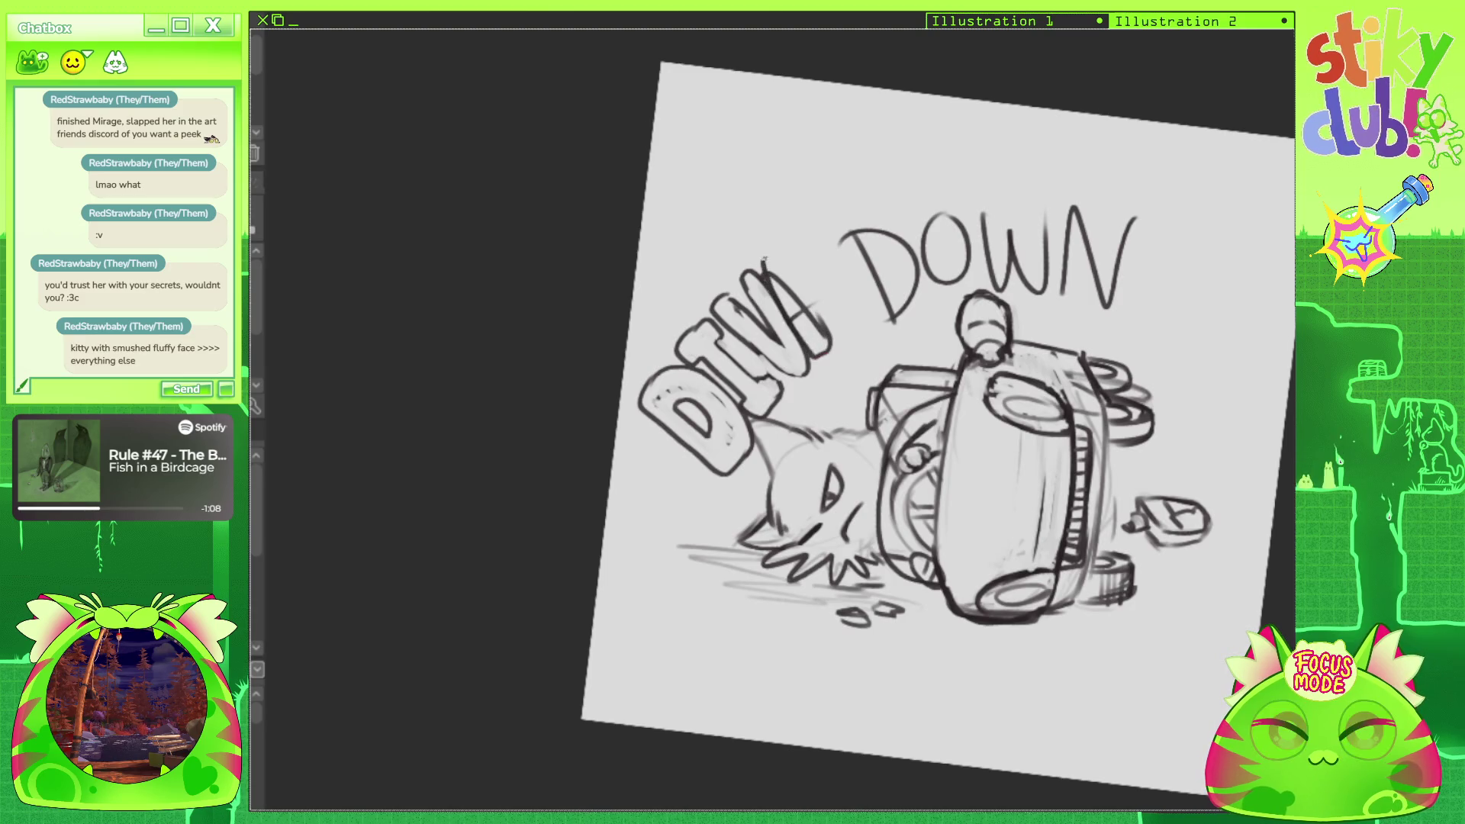
mouse_move(763, 260)
mouse_down()
mouse_move(820, 355)
mouse_move(838, 356)
mouse_up()
mouse_move(809, 306)
mouse_down()
mouse_move(835, 342)
mouse_move(854, 342)
mouse_up()
mouse_move(770, 246)
mouse_down()
mouse_move(858, 337)
mouse_move(794, 272)
mouse_move(799, 298)
mouse_move(786, 293)
mouse_move(808, 319)
mouse_up()
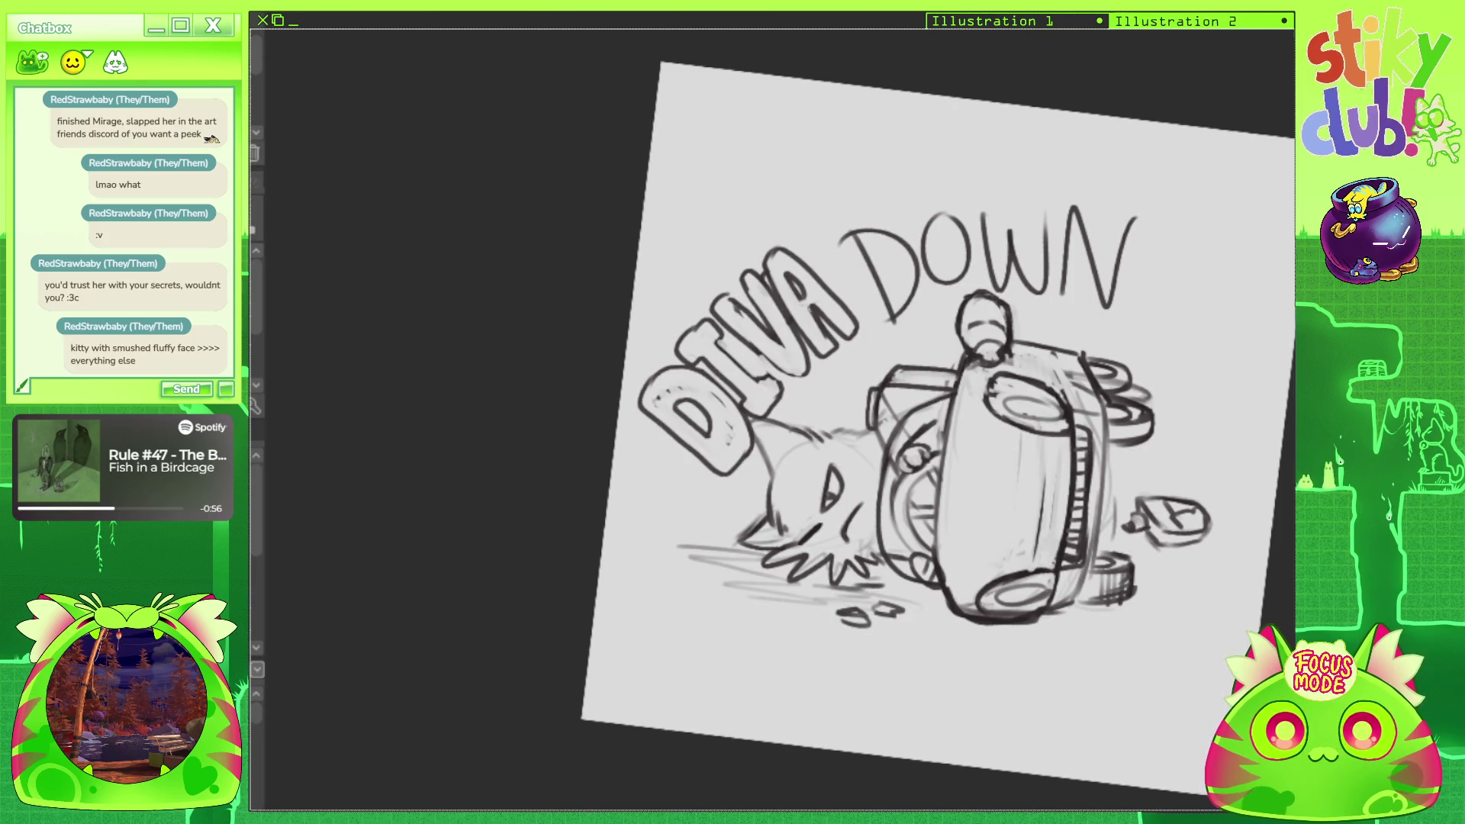
Outline DOWN's D as a bubble letter and clean old sketch lines from the D and O.
mouse_move(874, 198)
mouse_down()
mouse_move(858, 206)
mouse_move(877, 298)
mouse_move(924, 329)
mouse_up()
key(ctrl+z)
mouse_move(876, 201)
mouse_down()
mouse_move(842, 215)
mouse_move(873, 313)
mouse_move(912, 330)
mouse_move(909, 213)
mouse_move(931, 259)
mouse_move(904, 320)
mouse_up()
mouse_move(862, 229)
mouse_down()
mouse_move(885, 321)
mouse_move(908, 303)
mouse_up()
drag(890, 232, 918, 287)
drag(914, 250, 921, 276)
drag(865, 229, 888, 305)
key(ctrl+z)
mouse_move(866, 224)
mouse_down()
mouse_move(889, 303)
mouse_move(940, 195)
mouse_move(981, 248)
mouse_move(939, 302)
mouse_up()
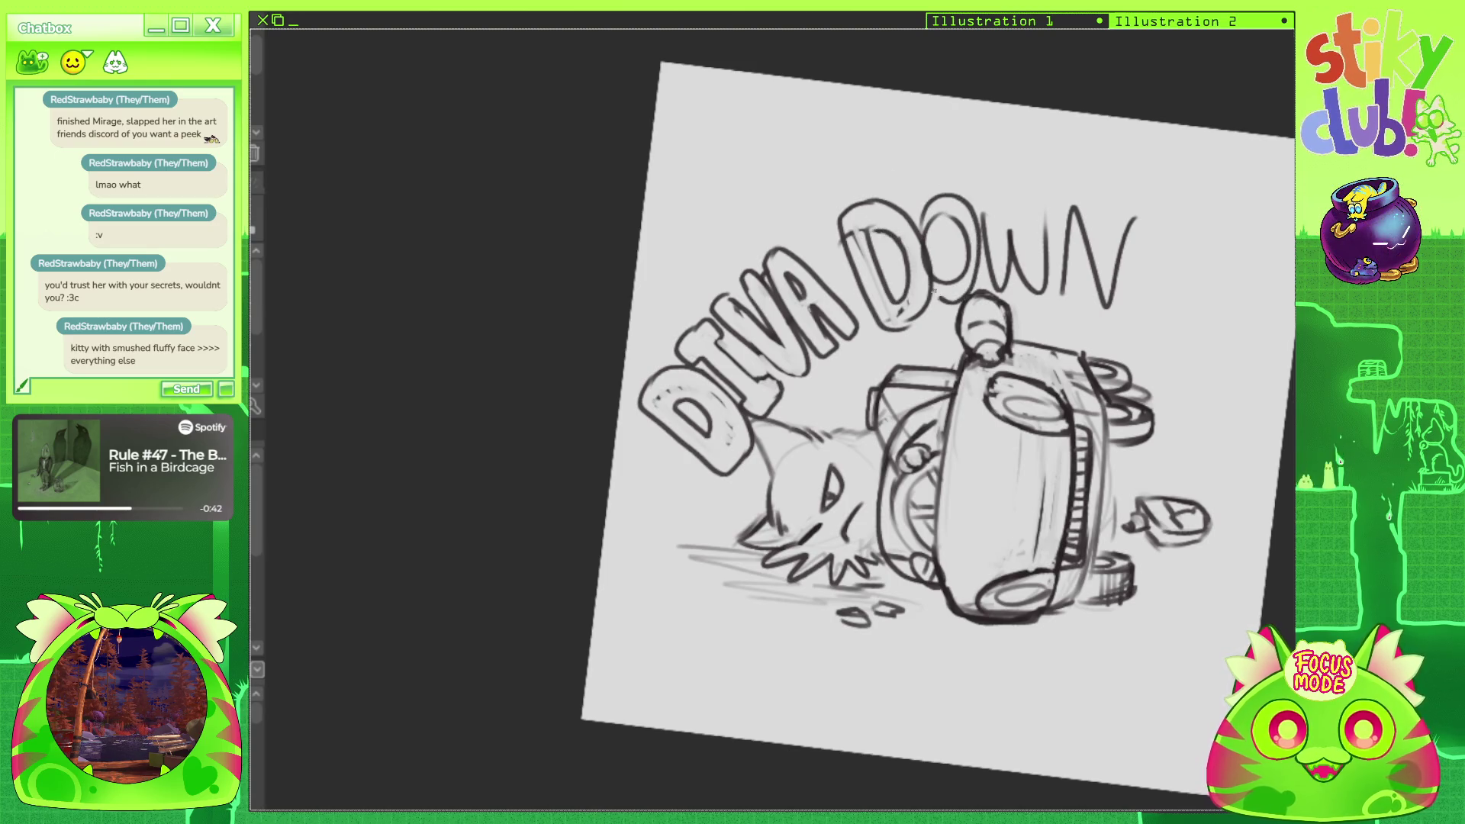
key(ctrl+z)
drag(944, 213, 958, 271)
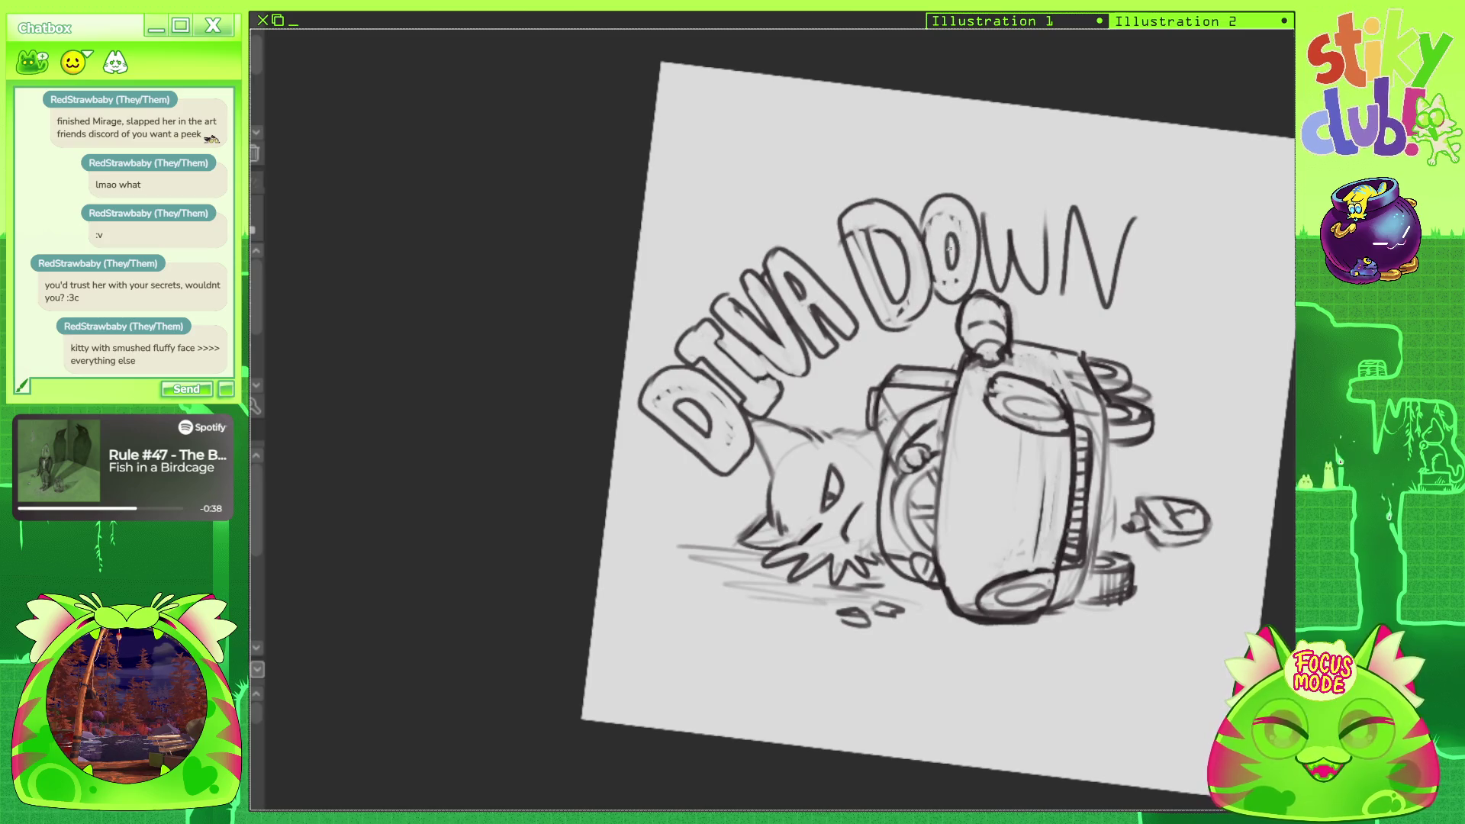
Outline the W and N of DOWN as bubble letters, erasing their inner sketch lines.
key(ctrl+@)
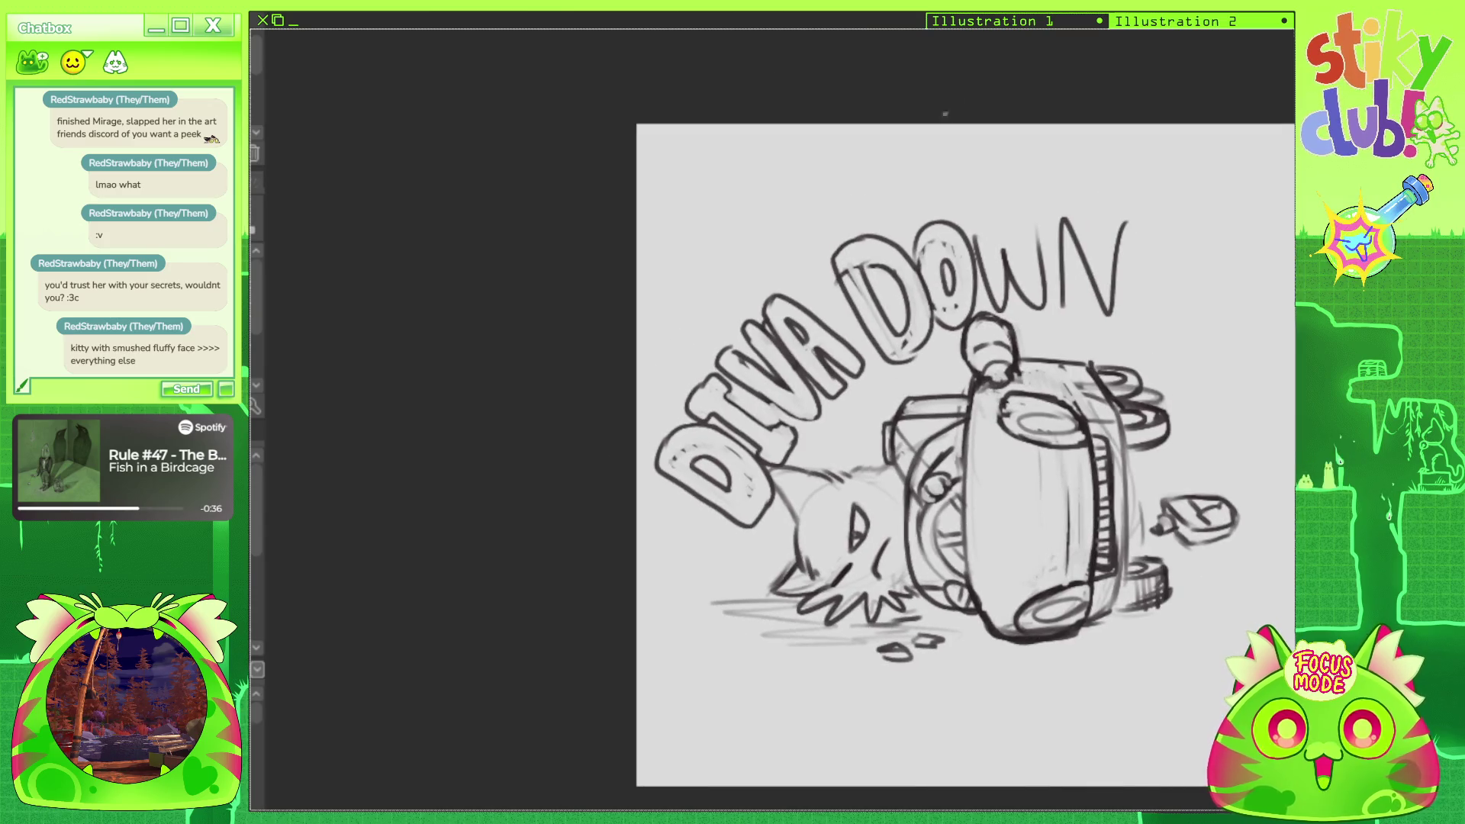
mouse_move(967, 212)
mouse_down()
mouse_move(999, 281)
mouse_move(1030, 215)
mouse_move(1049, 309)
mouse_up()
mouse_move(973, 274)
mouse_down()
mouse_move(998, 321)
mouse_move(1034, 279)
mouse_move(1051, 295)
mouse_up()
drag(976, 236, 1005, 311)
mouse_move(999, 259)
mouse_down()
mouse_move(1011, 312)
mouse_move(1039, 228)
mouse_move(1046, 299)
mouse_move(1052, 225)
mouse_move(1079, 219)
mouse_move(1097, 278)
mouse_move(1104, 204)
mouse_move(1113, 298)
mouse_up()
drag(1114, 297, 1080, 319)
mouse_move(1068, 248)
mouse_down()
mouse_move(1083, 305)
mouse_move(1051, 317)
mouse_up()
mouse_move(1063, 221)
mouse_down()
mouse_move(1063, 297)
mouse_move(1084, 263)
mouse_move(1098, 311)
mouse_up()
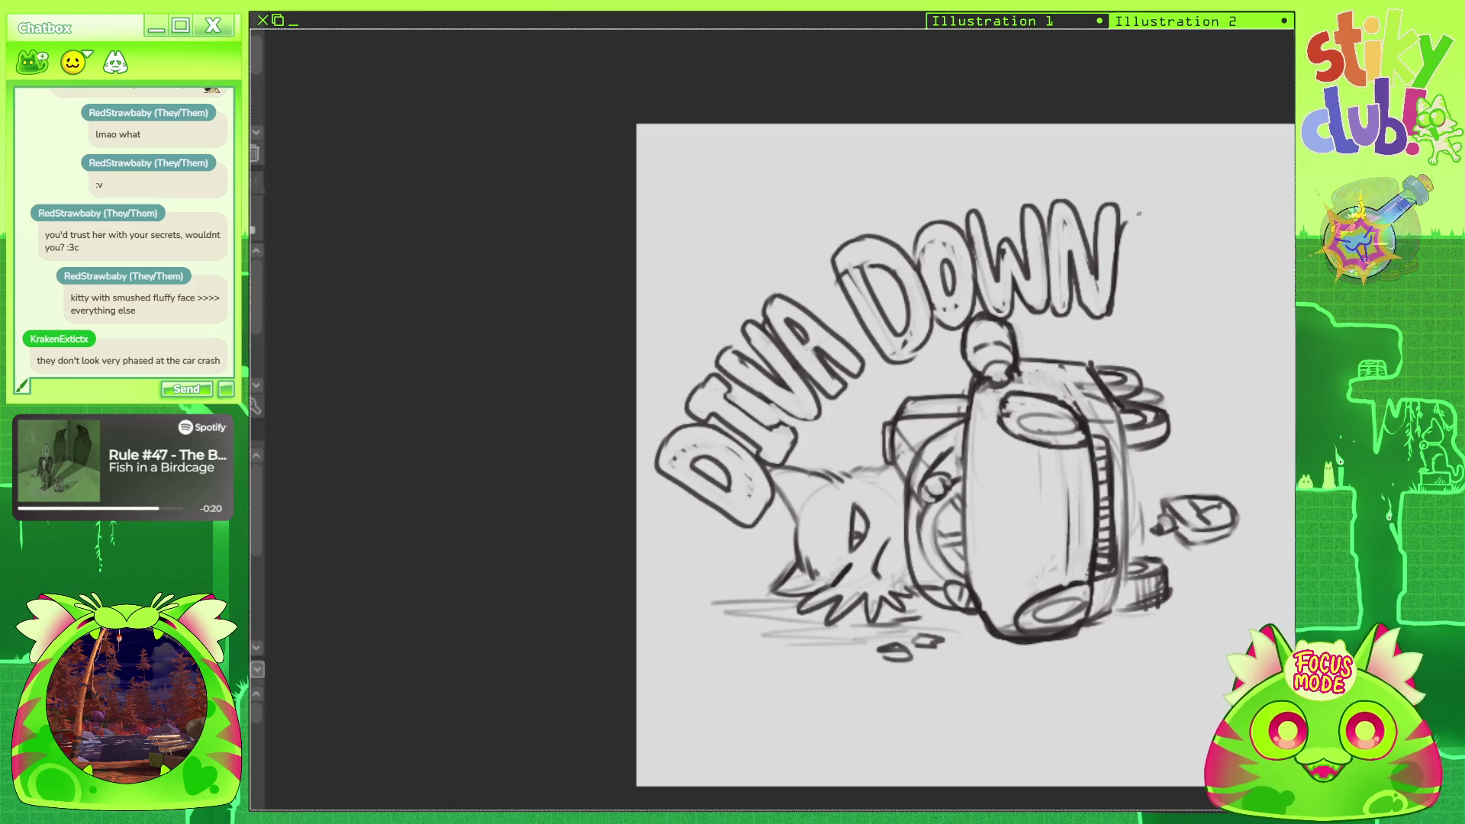
Add two exclamation marks and a small heart after DOWN.
drag(1129, 215, 1144, 206)
mouse_move(1133, 213)
mouse_down()
mouse_move(1123, 284)
mouse_move(1146, 202)
mouse_up()
mouse_move(1128, 308)
mouse_down()
mouse_move(1132, 348)
mouse_move(1132, 319)
mouse_up()
key(ctrl+z)
mouse_move(1167, 220)
mouse_down()
mouse_move(1154, 307)
mouse_move(1158, 356)
mouse_move(1179, 355)
mouse_move(1155, 358)
mouse_move(1176, 333)
mouse_up()
key(ctrl+z)
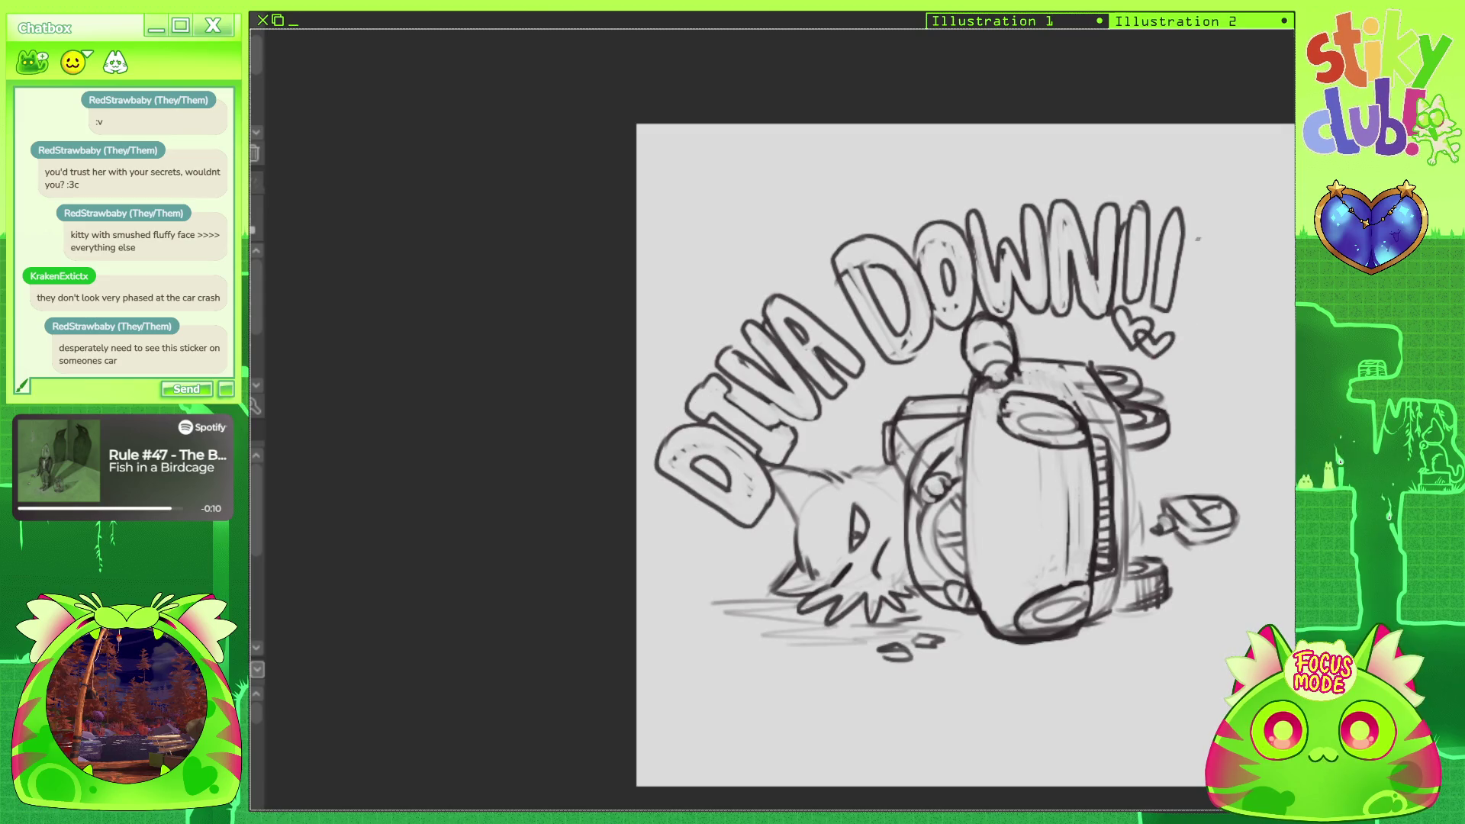
scroll(588, 255, down, 2)
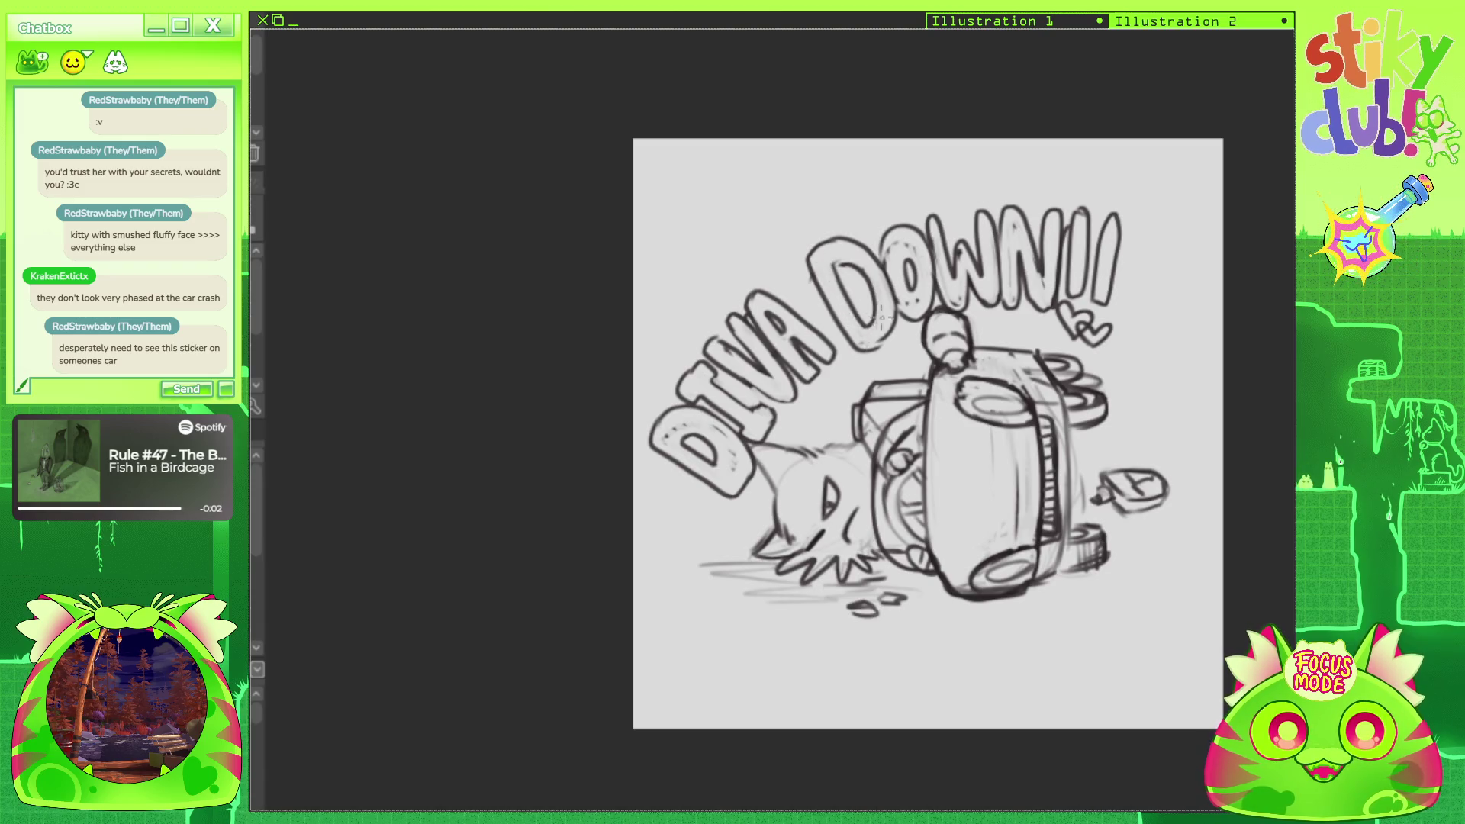
Clean up inside DIVA's D and darken the car's right edge with pencil lines.
mouse_move(673, 439)
mouse_down()
mouse_move(713, 462)
mouse_move(696, 435)
mouse_move(687, 445)
mouse_move(731, 472)
mouse_move(677, 408)
mouse_up()
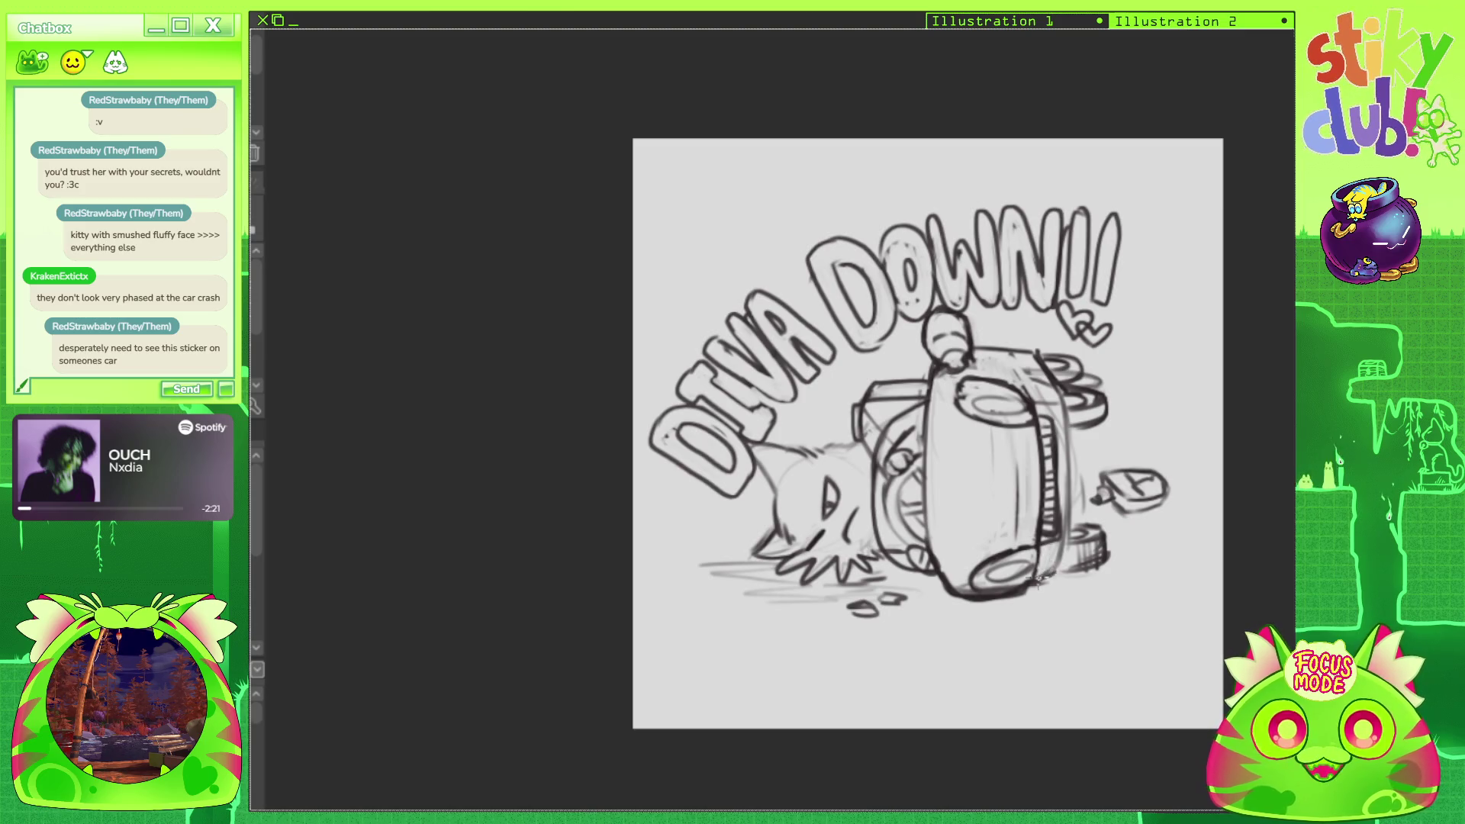
mouse_move(1036, 583)
mouse_down()
mouse_move(1065, 537)
mouse_move(1066, 456)
mouse_up()
drag(1068, 549, 1068, 439)
key(ctrl+at)
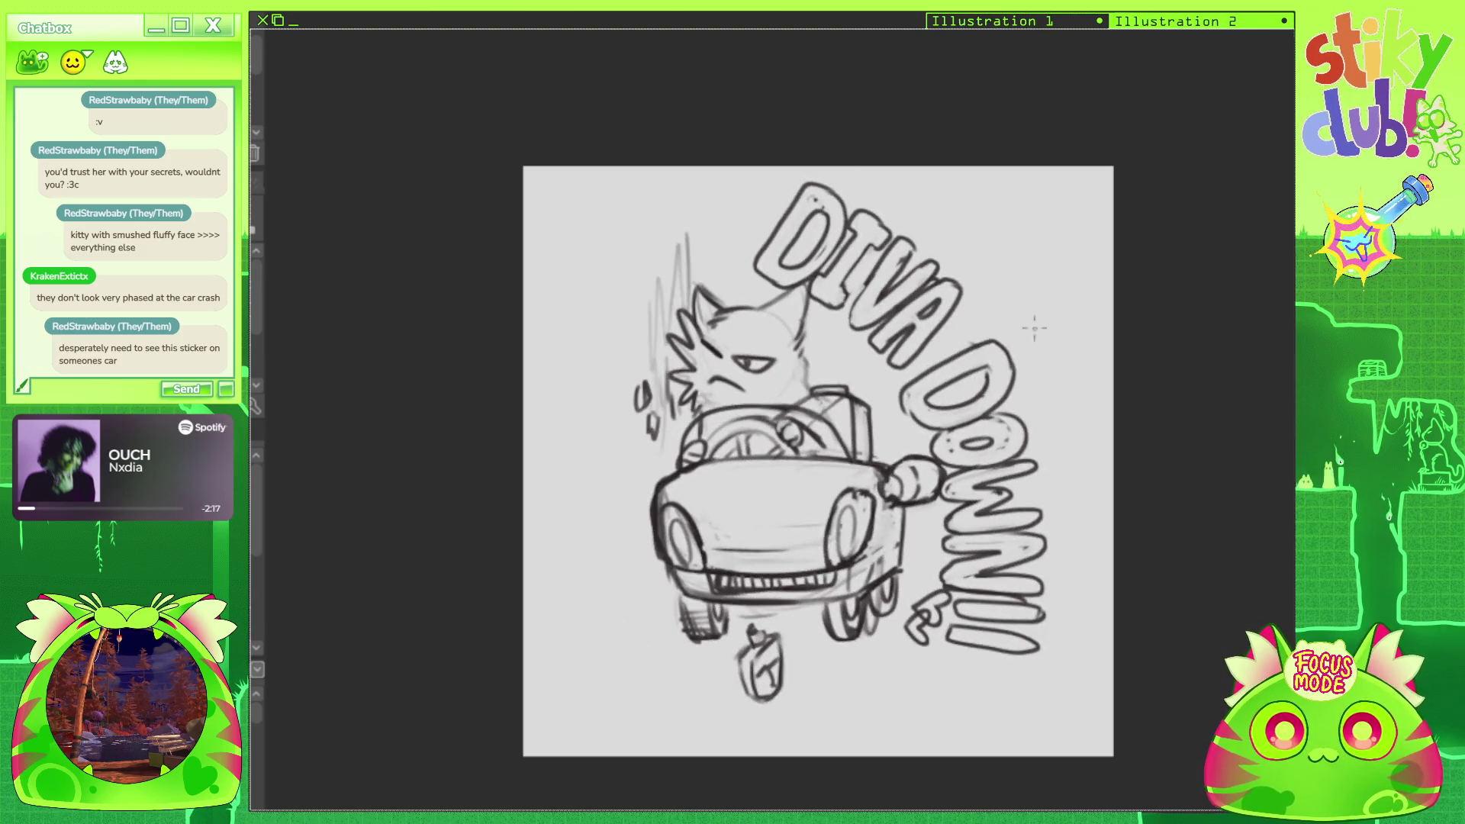
Darken the car's edge near the wheel with bolder pencil strokes.
mouse_move(862, 583)
mouse_down()
mouse_move(896, 504)
mouse_move(889, 553)
mouse_up()
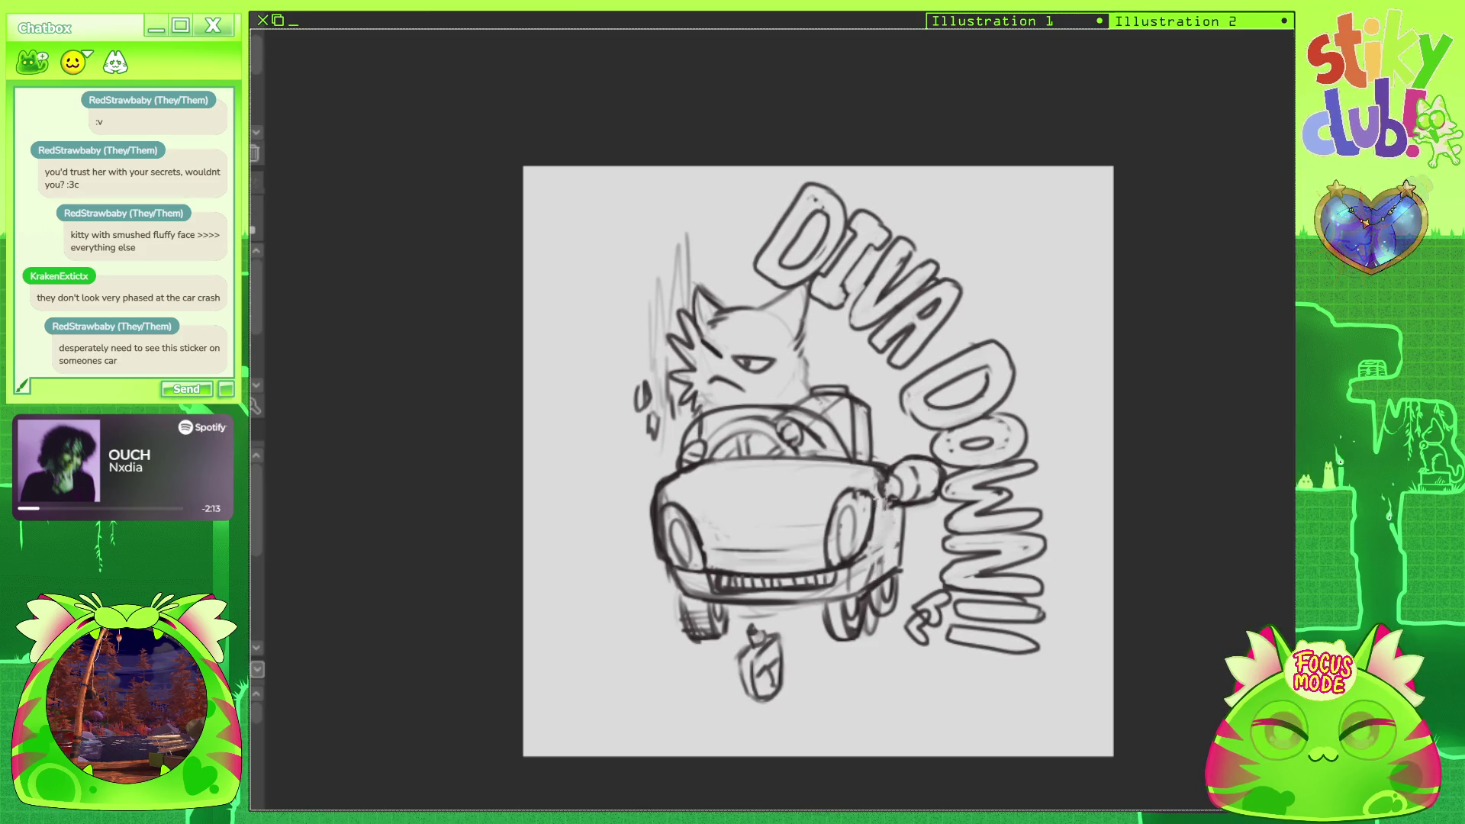
mouse_move(877, 467)
mouse_down()
mouse_move(874, 523)
mouse_move(896, 573)
mouse_move(905, 531)
mouse_up()
key(ctrl+z)
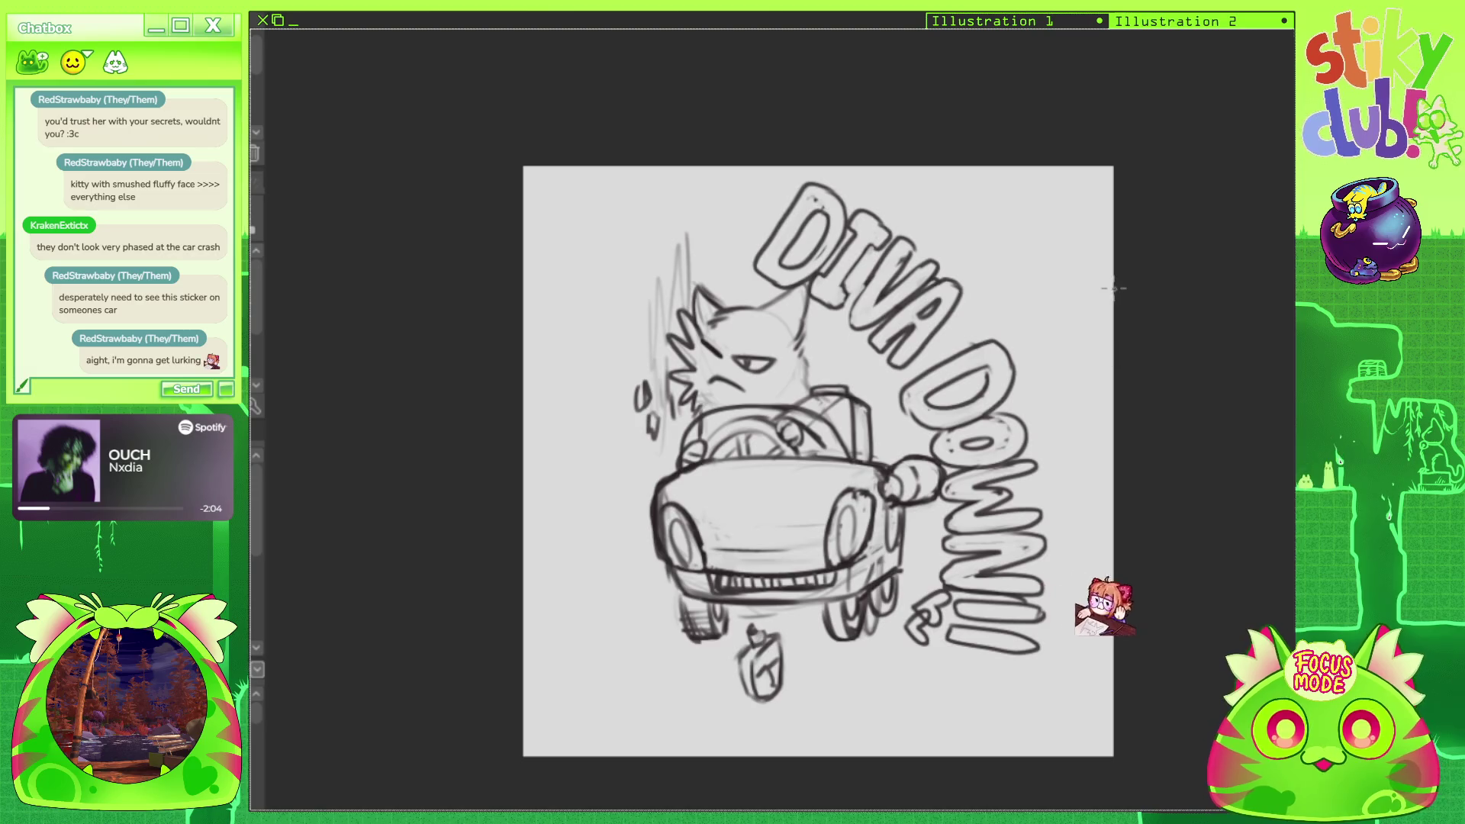
scroll(1167, 183, down, 2)
scroll(1167, 182, up, 2)
Sketch an extra wheel beneath the overturned car.
drag(1168, 182, 1122, 290)
scroll(877, 399, up, 5)
scroll(715, 370, down, 5)
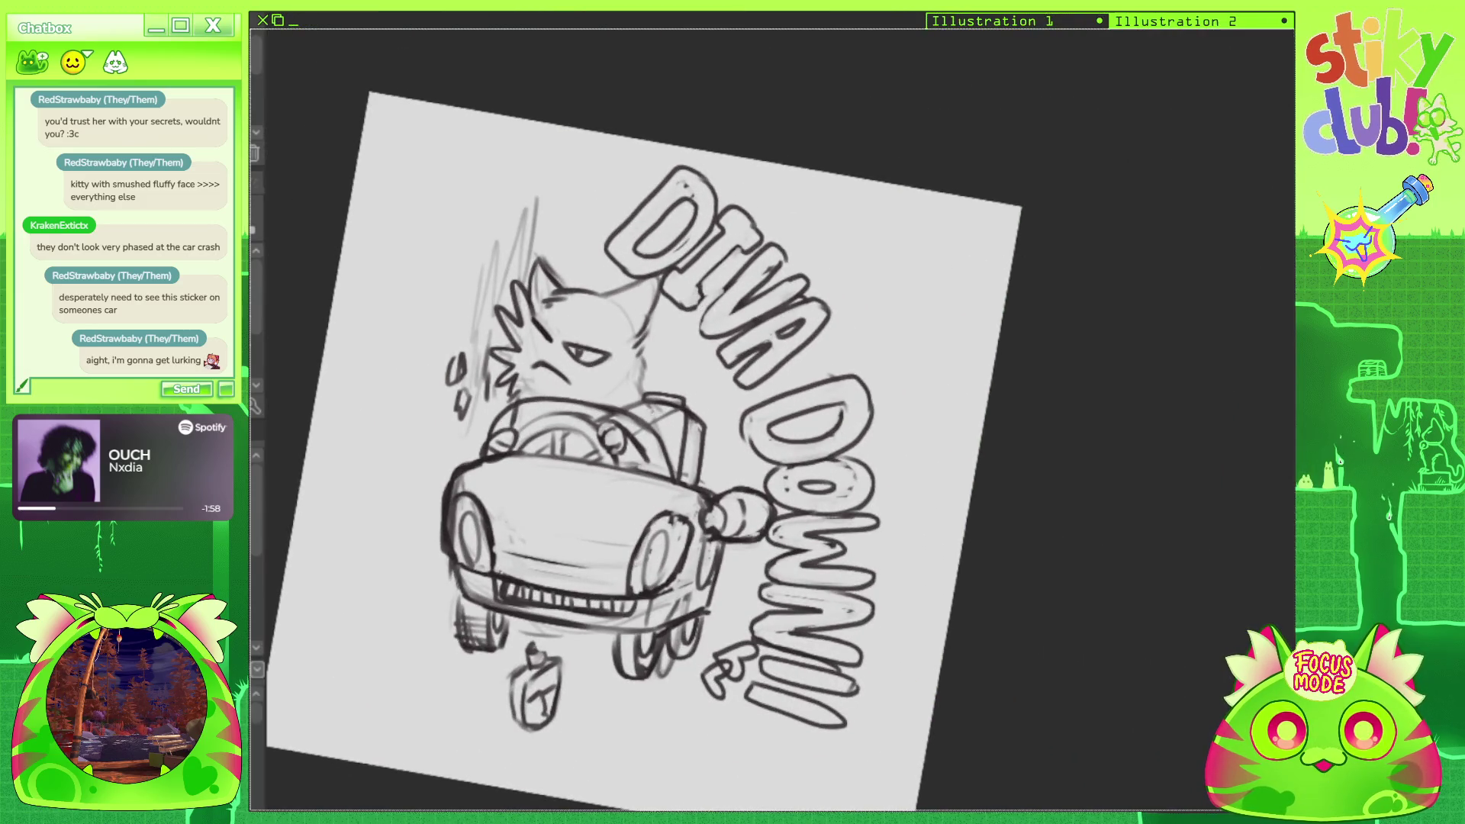
key(ctrl+0)
scroll(791, 236, down, 2)
scroll(977, 488, up, 4)
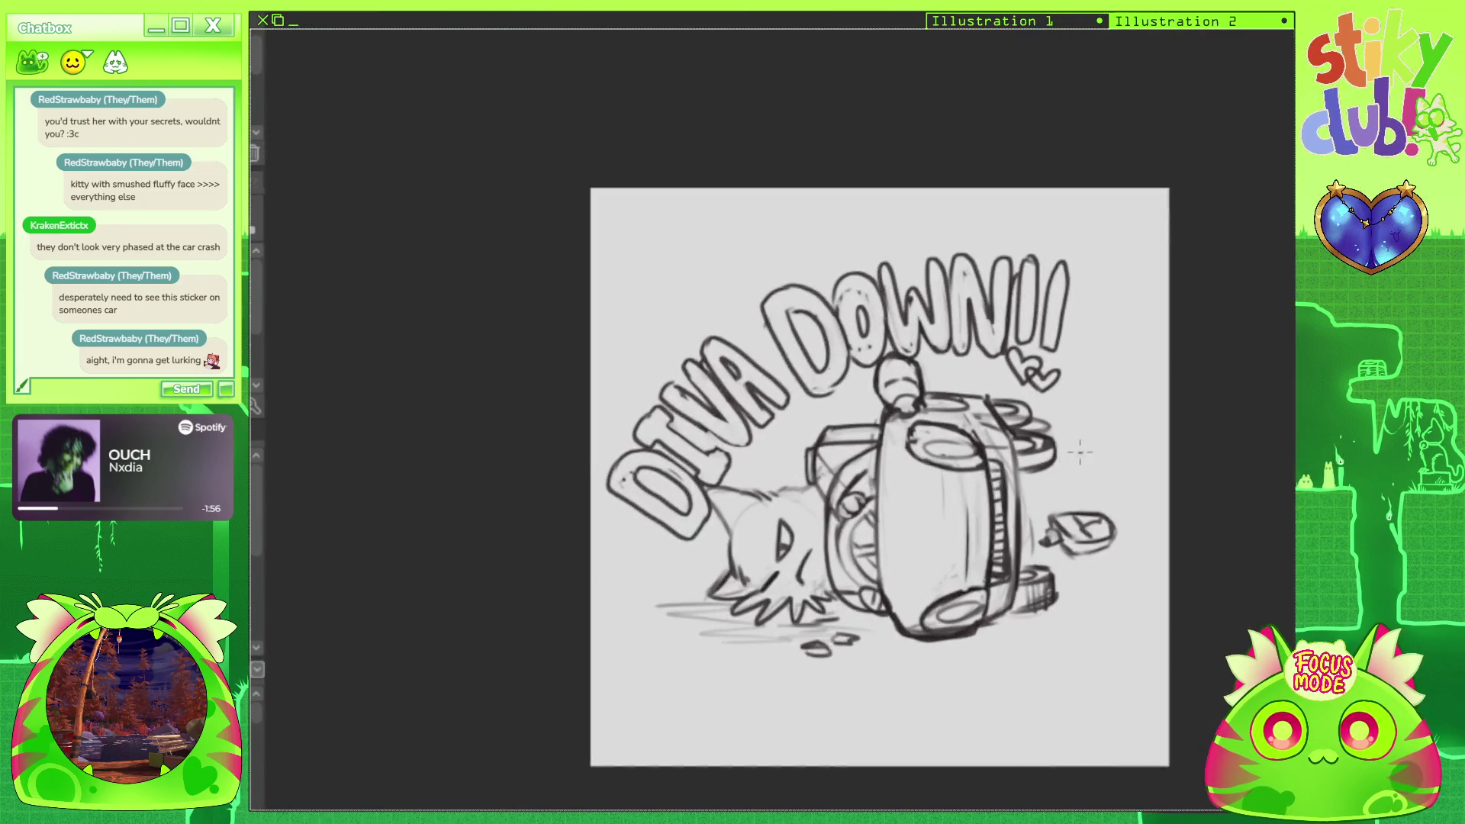
scroll(963, 494, up, 2)
key(minus)
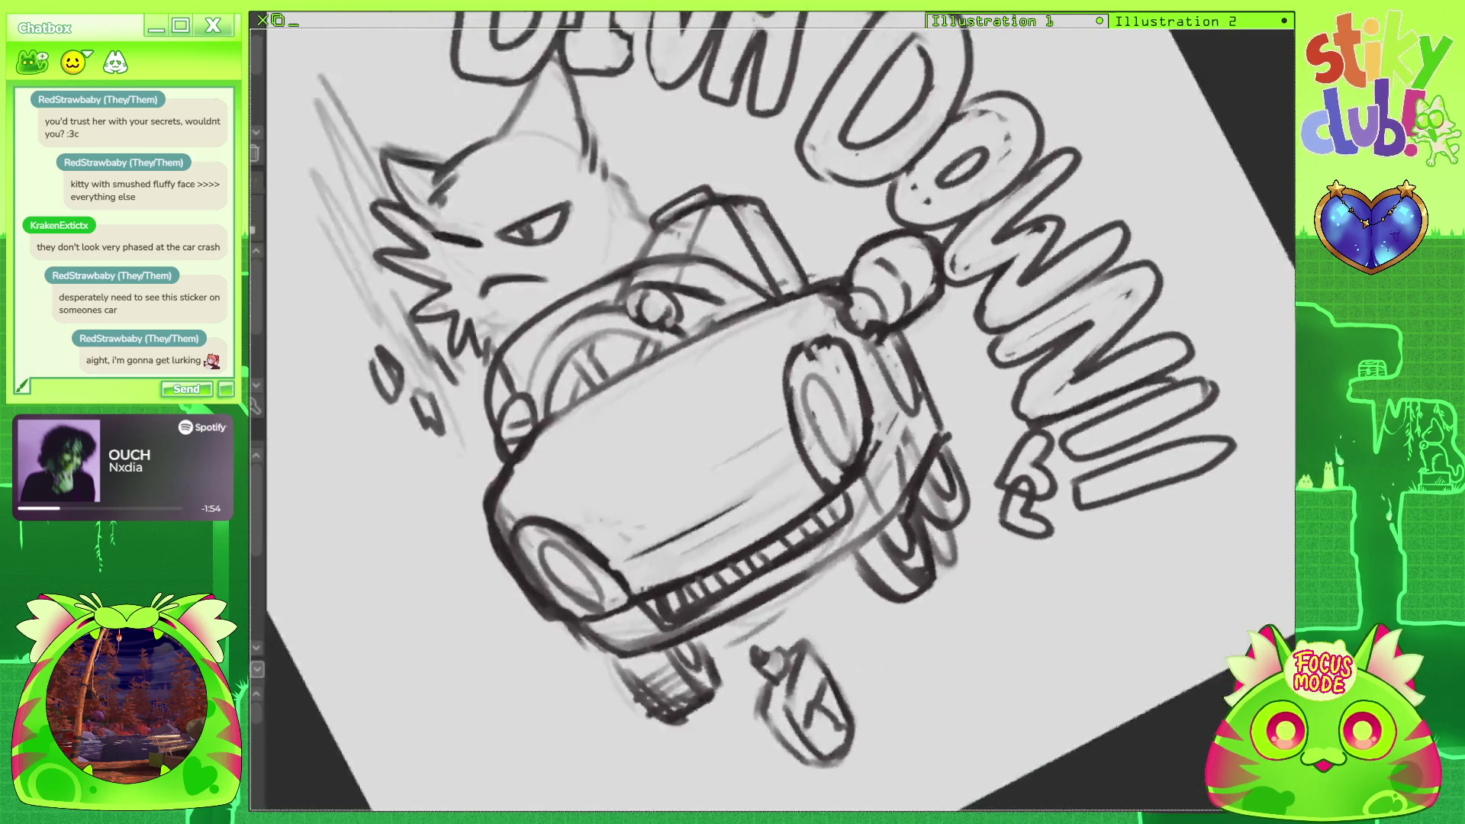
key(minus)
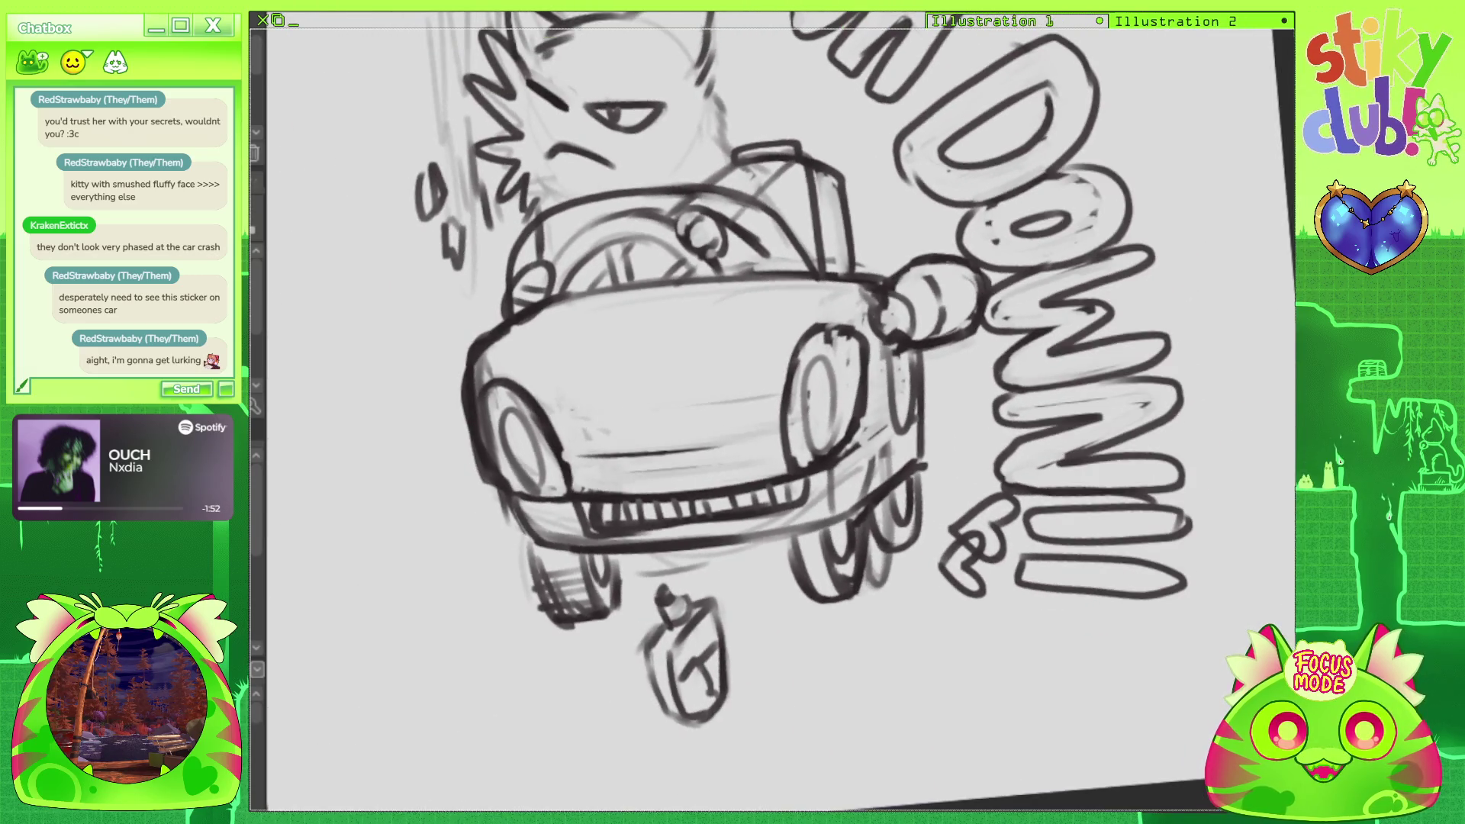
mouse_move(763, 538)
mouse_down()
mouse_move(775, 581)
mouse_move(835, 587)
mouse_move(808, 599)
mouse_move(854, 564)
mouse_move(854, 530)
mouse_move(789, 580)
mouse_move(832, 576)
mouse_move(853, 534)
mouse_move(858, 569)
mouse_move(825, 544)
mouse_move(830, 568)
mouse_move(848, 528)
mouse_move(828, 563)
mouse_move(846, 534)
mouse_up()
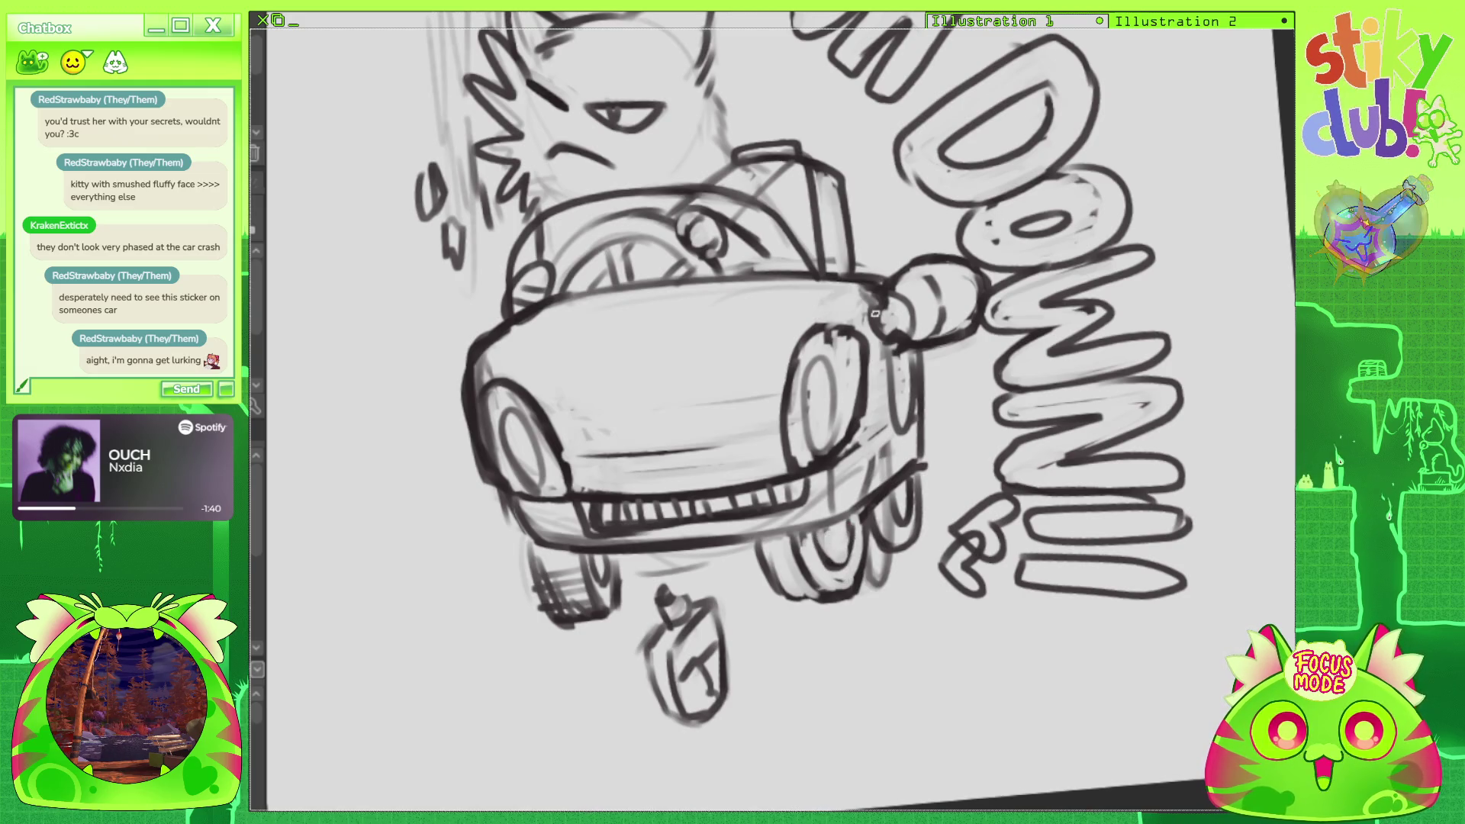
scroll(794, 275, down, 3)
scroll(789, 272, up, 1)
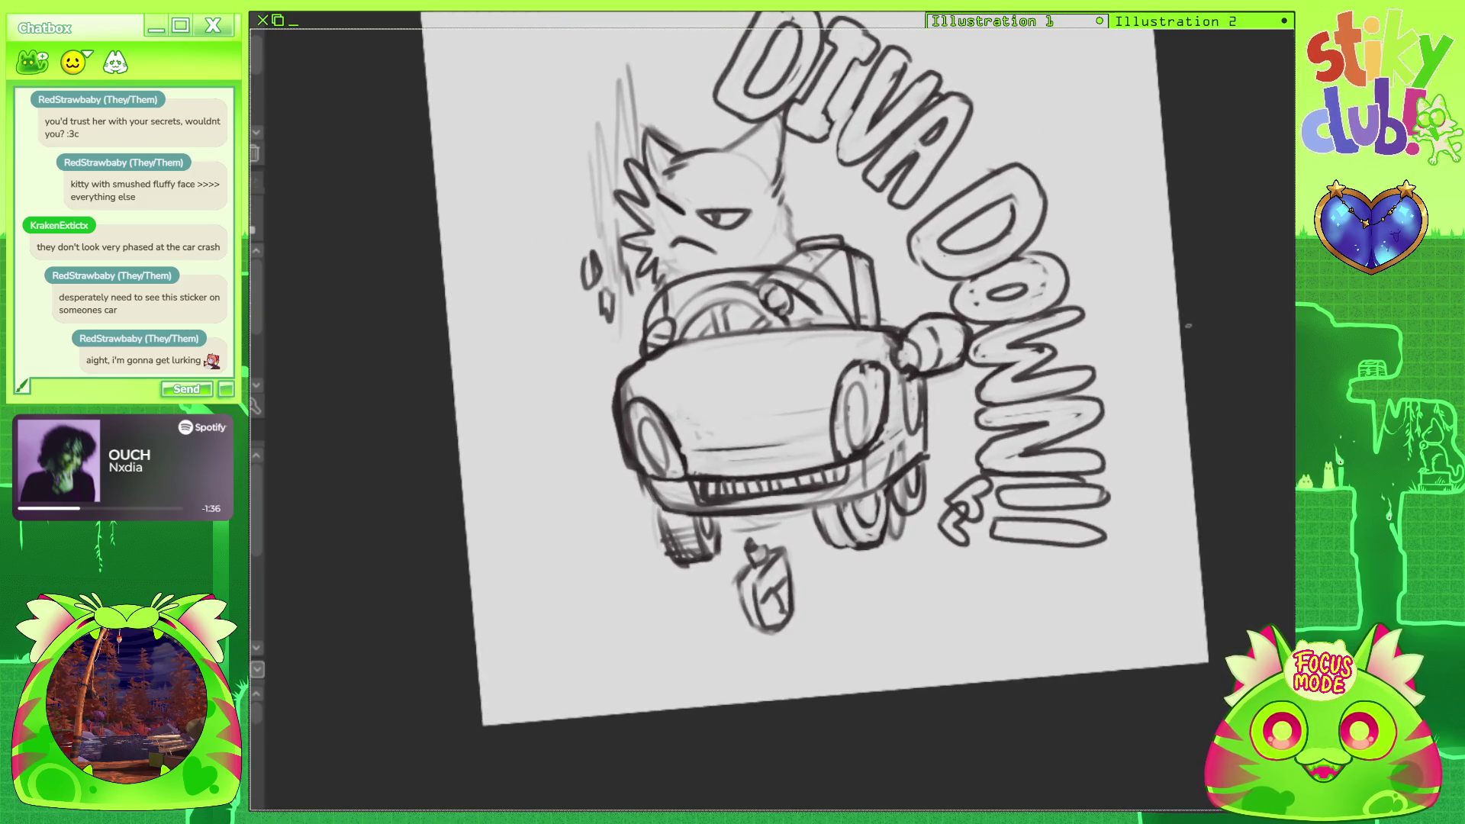
key(ctrl+0)
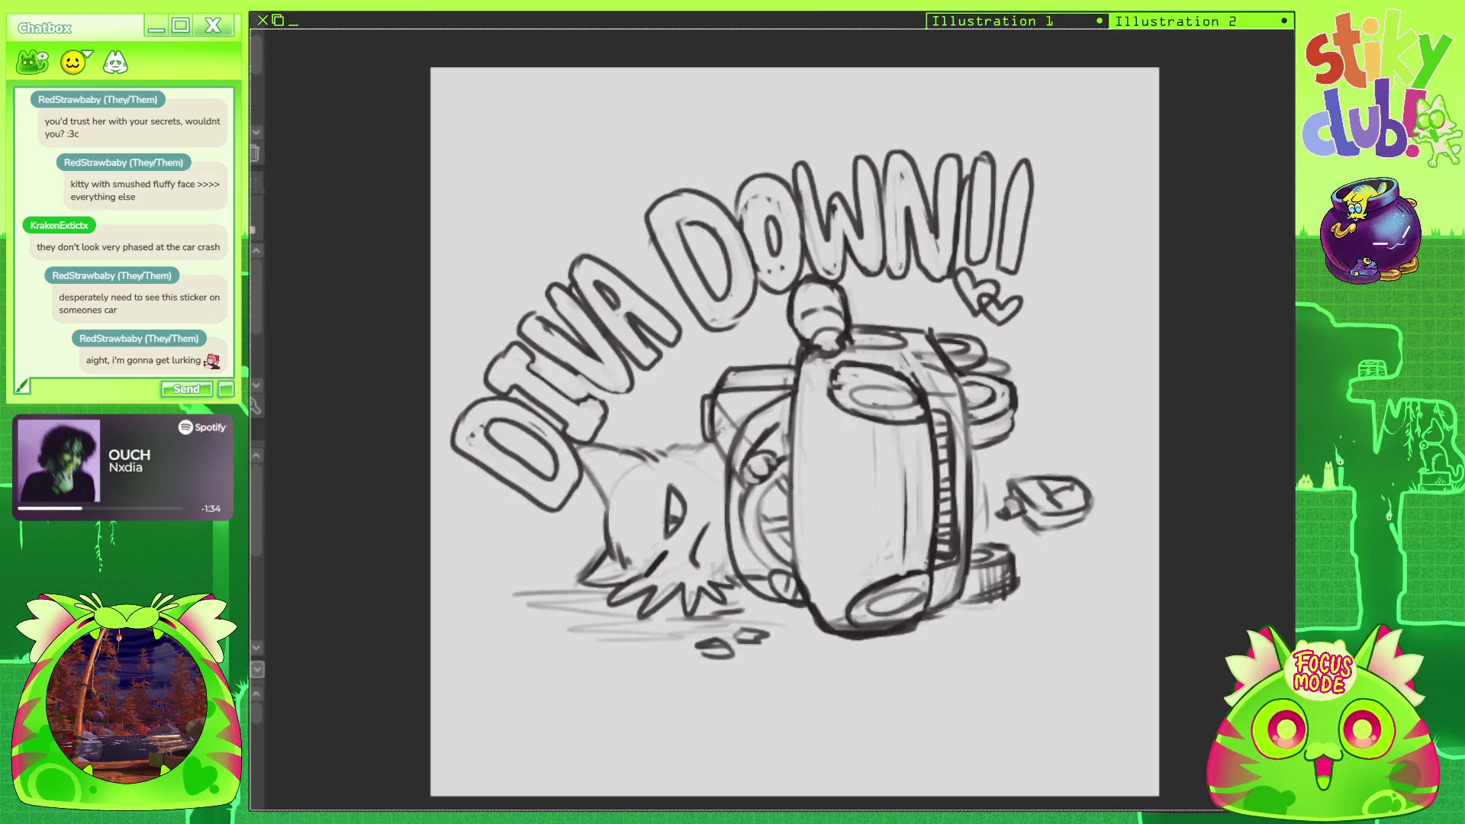
scroll(810, 454, down, 2)
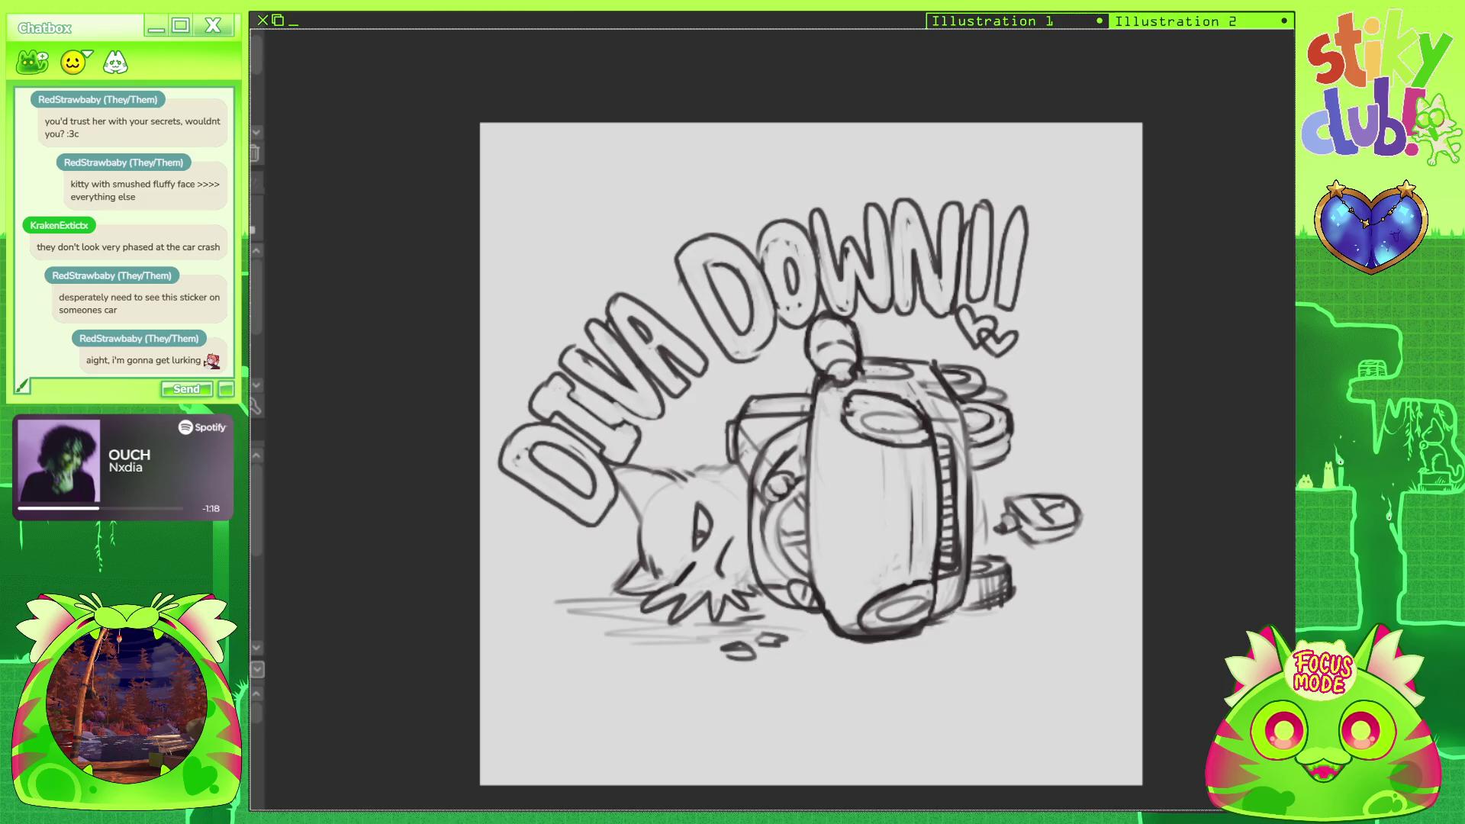
key(ctrl+minus)
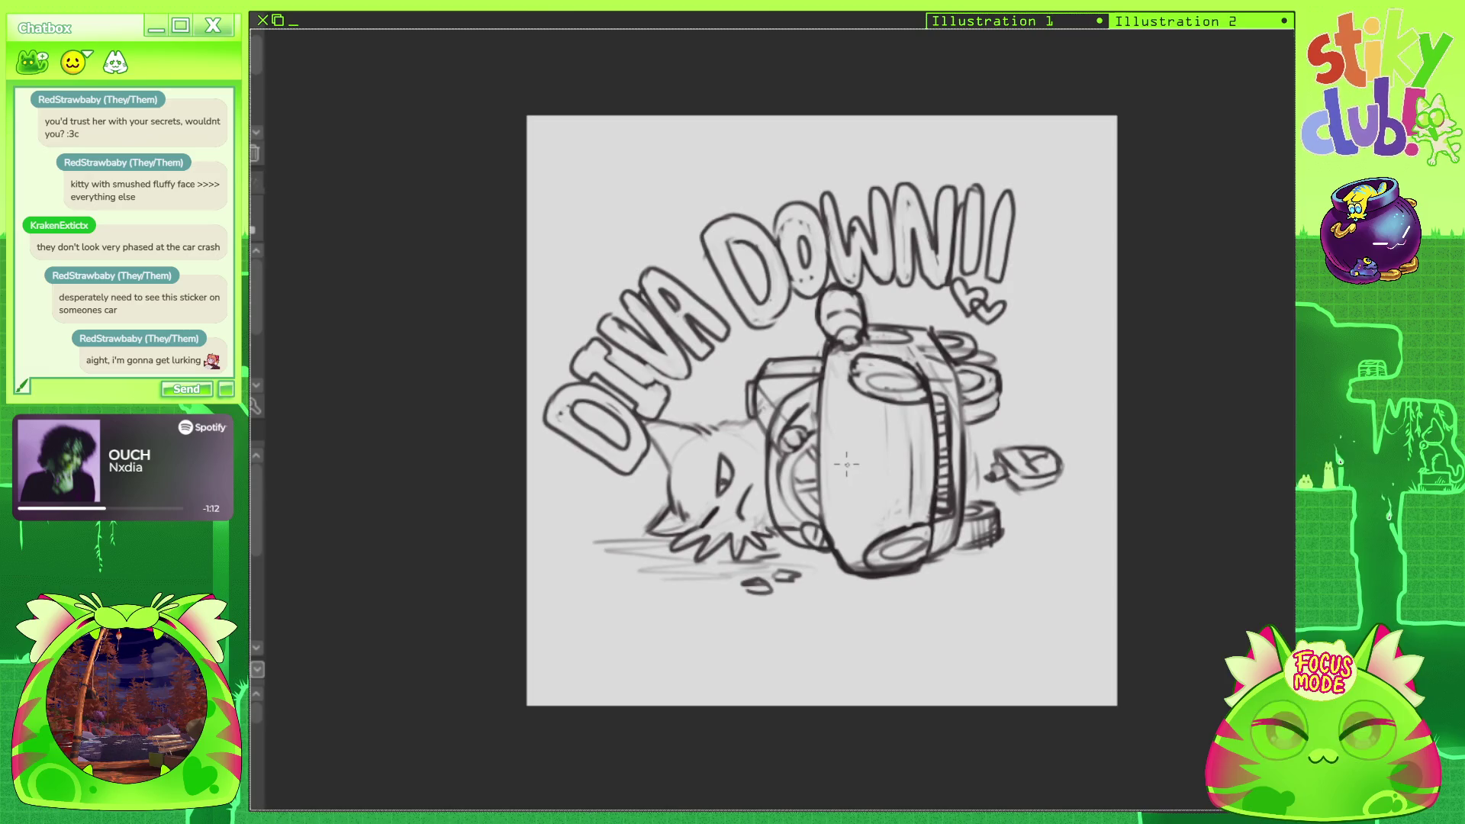
scroll(846, 464, down, 2)
scroll(846, 464, up, 2)
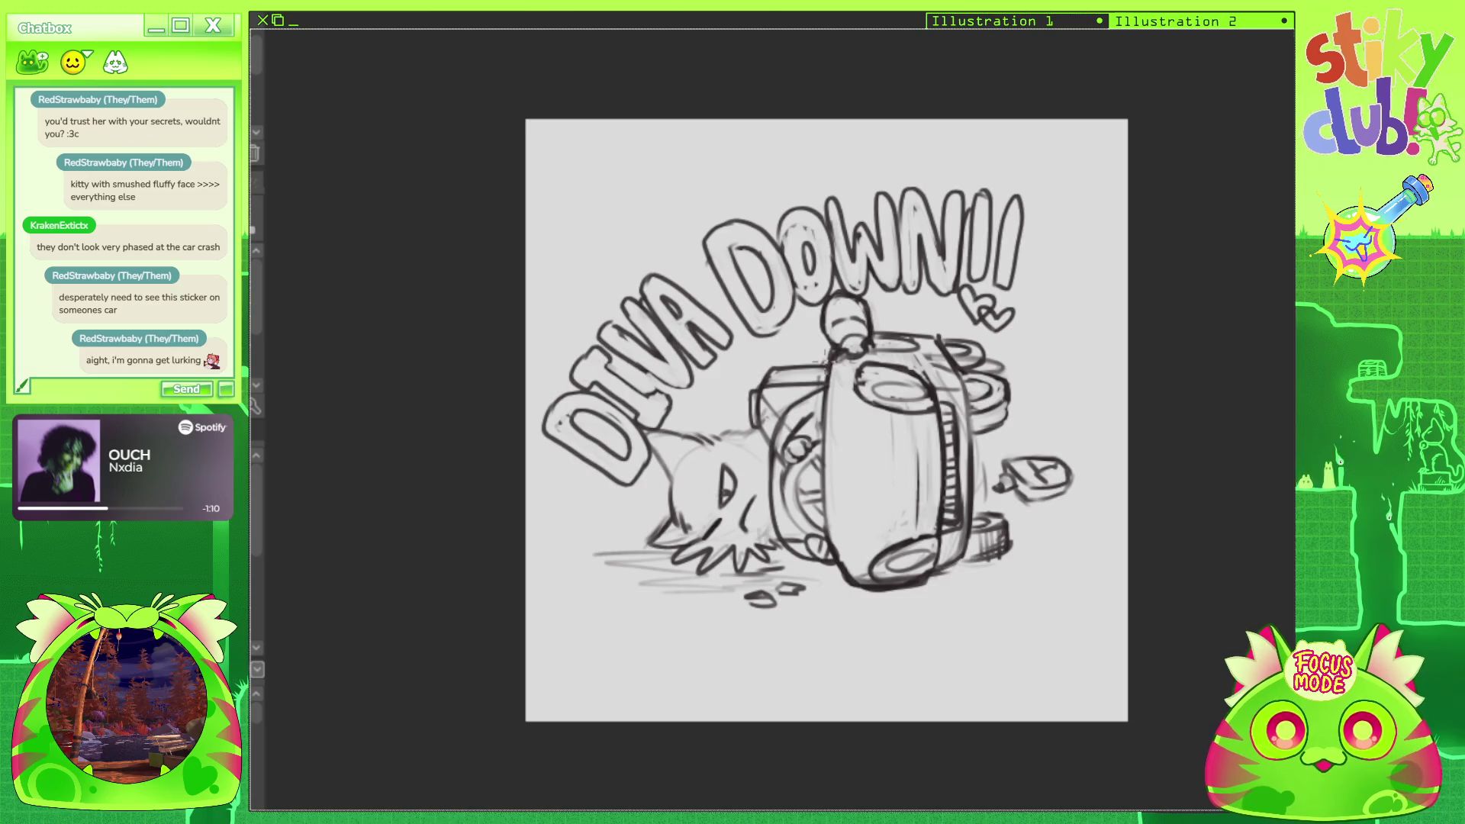